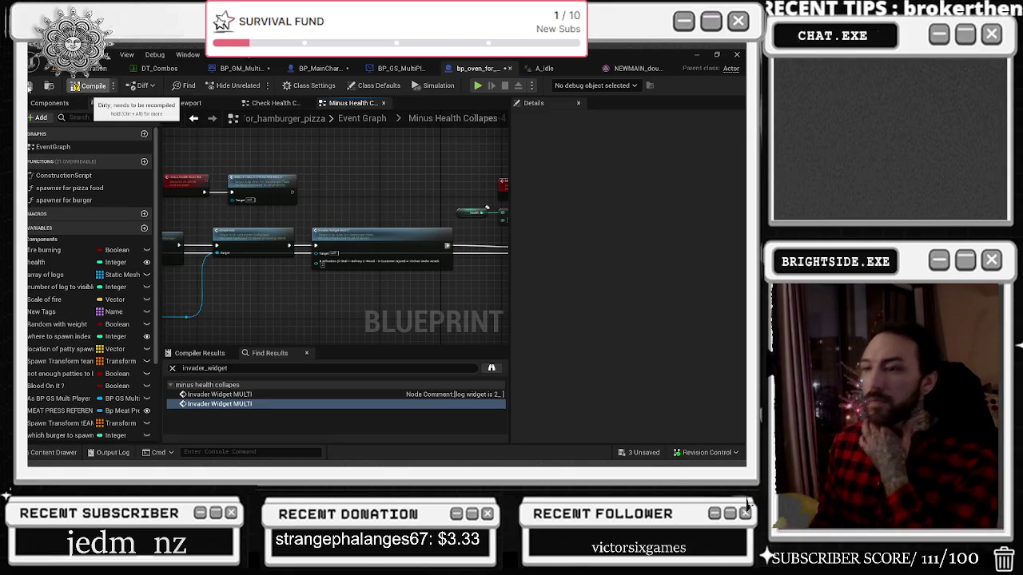
# Step: Save the open blueprint, then save BP_GM_Multiplayer and BP_MainCharacter with Save Selected
pyautogui.click(32, 86)
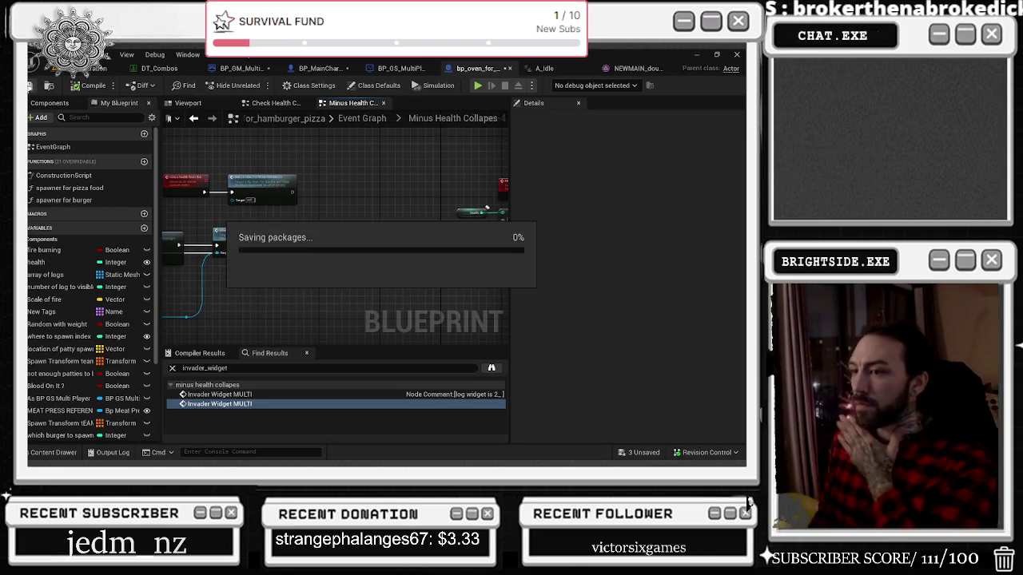
pyautogui.click(633, 453)
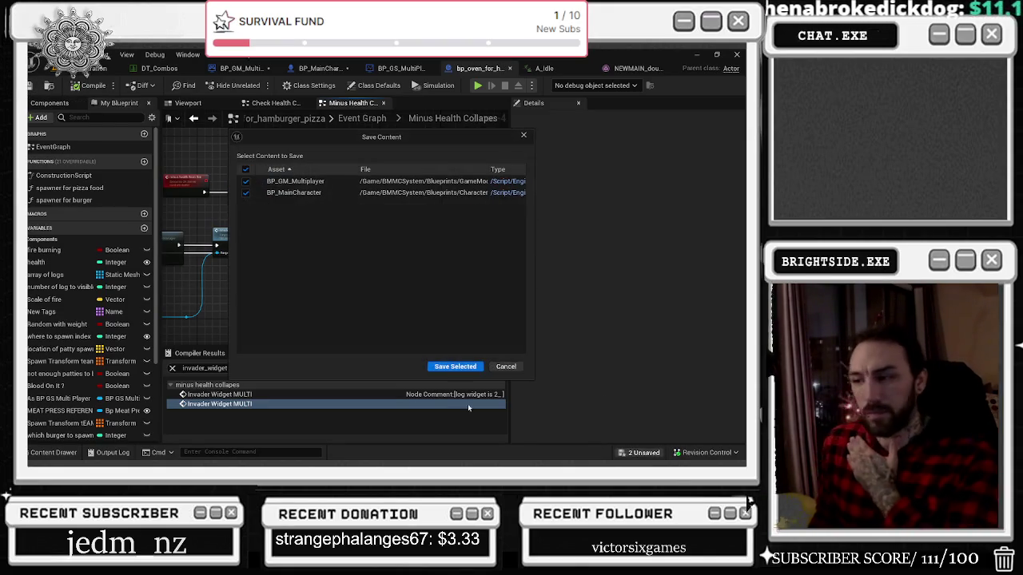
pyautogui.click(454, 364)
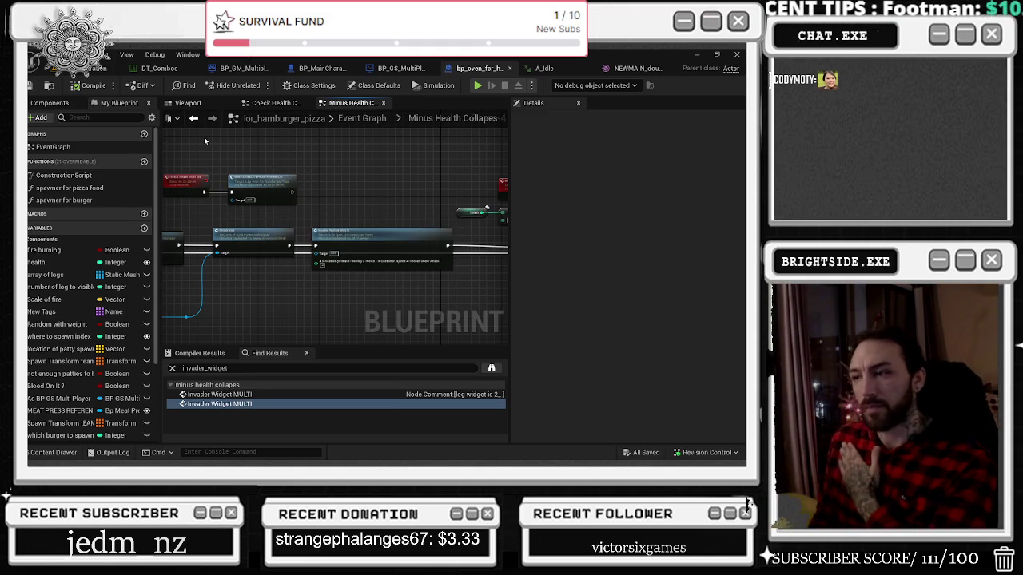
pyautogui.moveTo(310, 136)
pyautogui.mouseDown()
pyautogui.moveTo(324, 194)
pyautogui.moveTo(313, 187)
pyautogui.mouseUp()
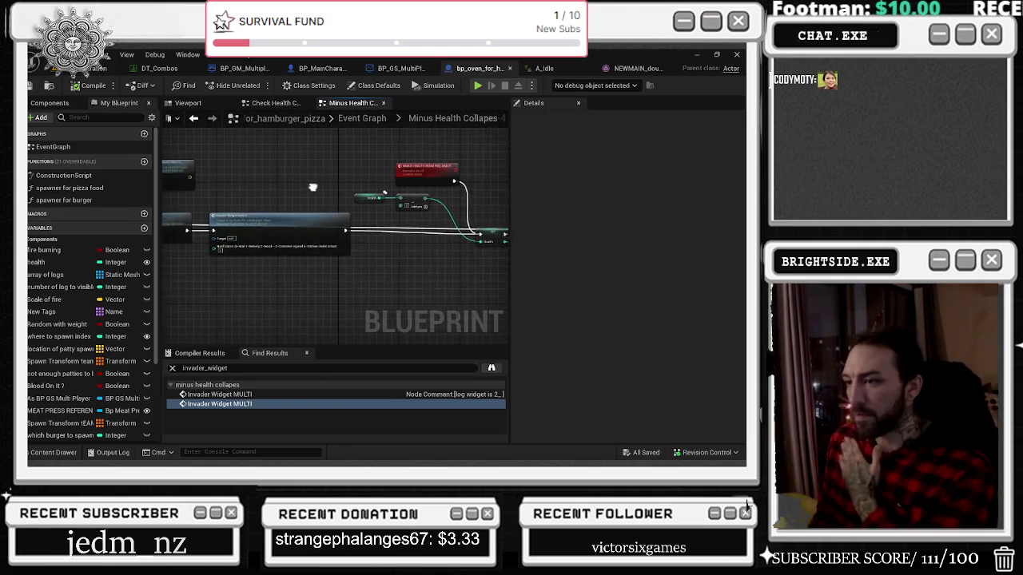
# Step: Move the row of Minus Health Collapses nodes further left, then switch to A_Idle
pyautogui.scroll(-6, 379, 228)
pyautogui.moveTo(179, 192)
pyautogui.mouseDown()
pyautogui.moveTo(360, 238)
pyautogui.moveTo(415, 238)
pyautogui.mouseUp()
pyautogui.moveTo(458, 193)
pyautogui.mouseDown()
pyautogui.moveTo(184, 172)
pyautogui.moveTo(165, 192)
pyautogui.moveTo(177, 262)
pyautogui.mouseUp()
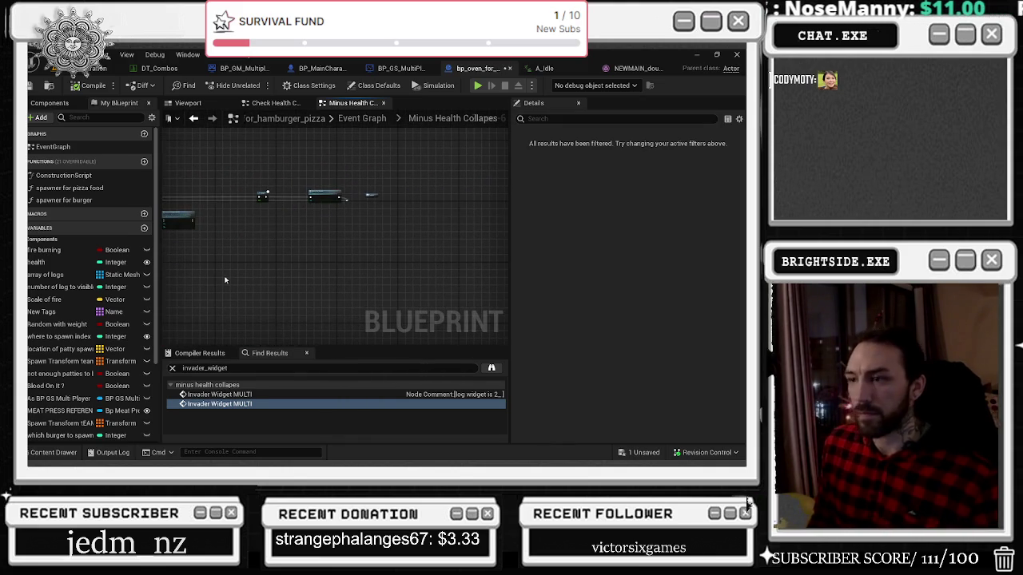
pyautogui.click(551, 69)
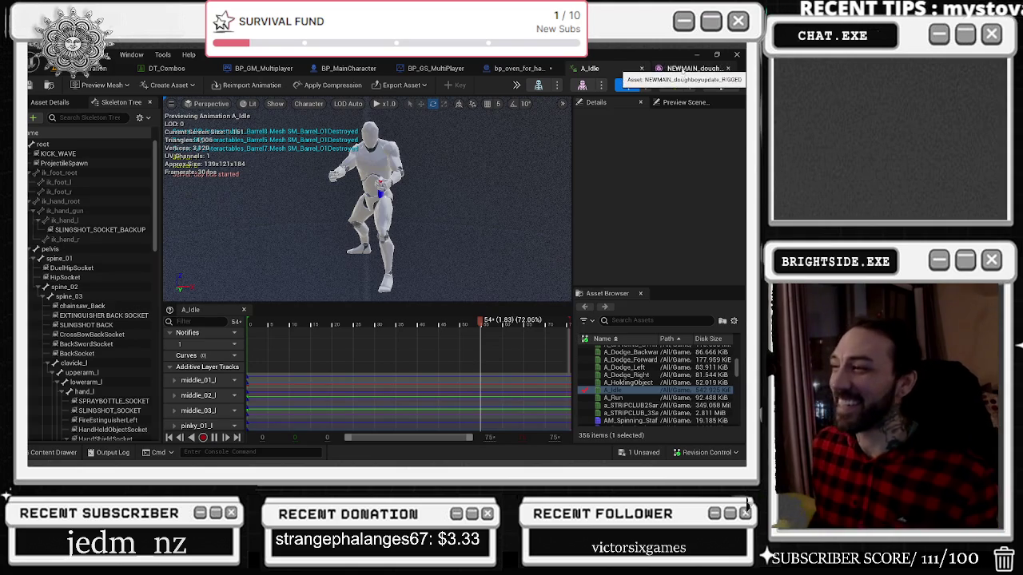
# Step: Save the last changed asset and close the chef mesh and A_Idle editors
pyautogui.click(680, 69)
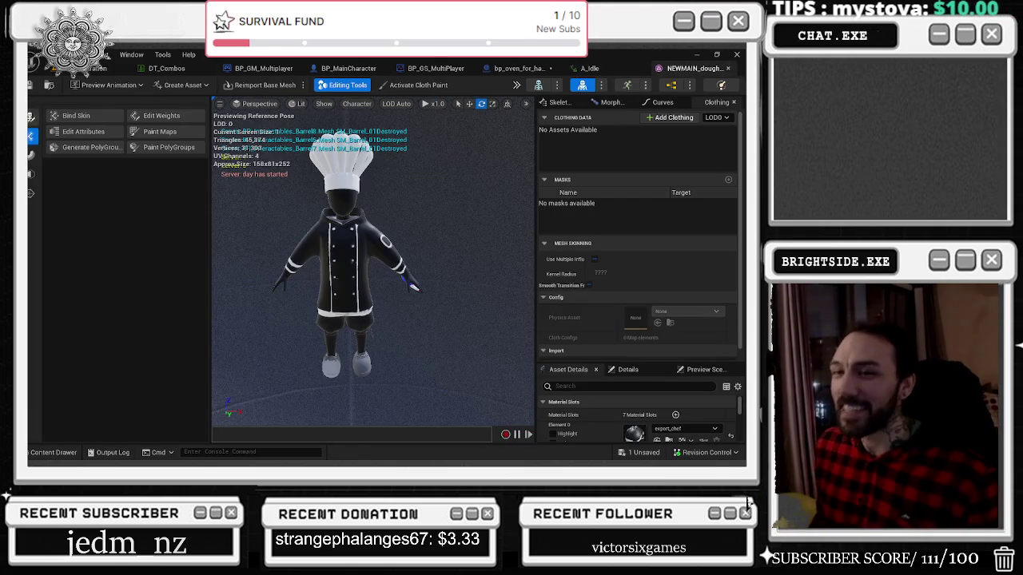
pyautogui.click(635, 453)
pyautogui.click(456, 366)
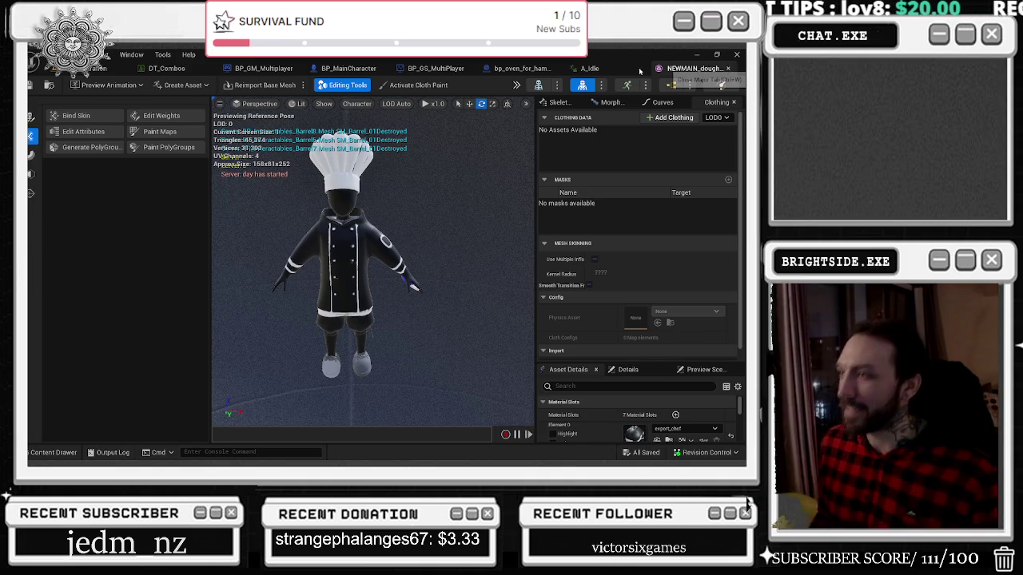
pyautogui.hotkey('ctrl', 'w')
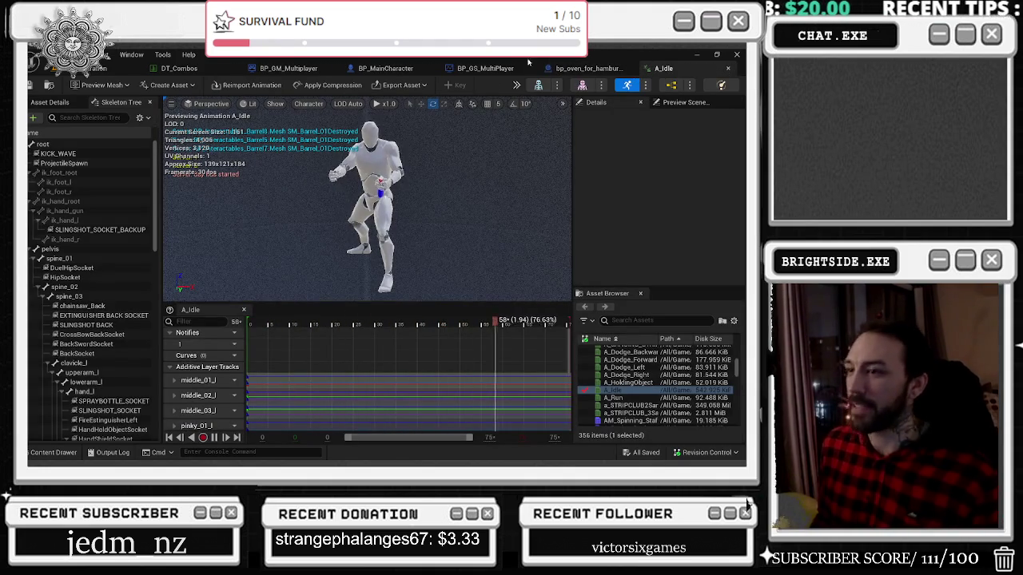
pyautogui.click(729, 69)
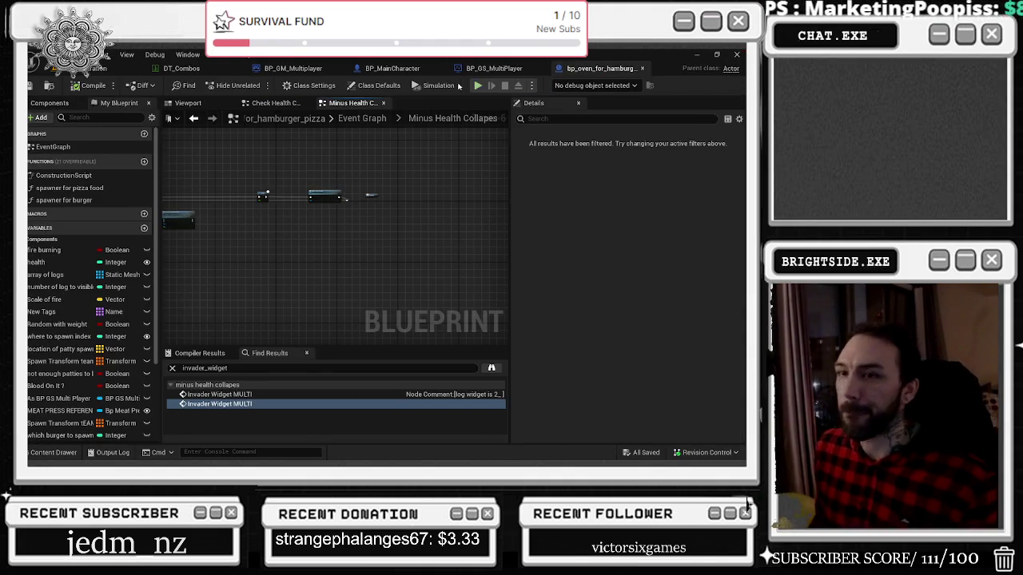
# Step: View the Spawn Fireworks event in BP_GS_MultiPlayer, then switch to the DT_Combos data table
pyautogui.click(491, 68)
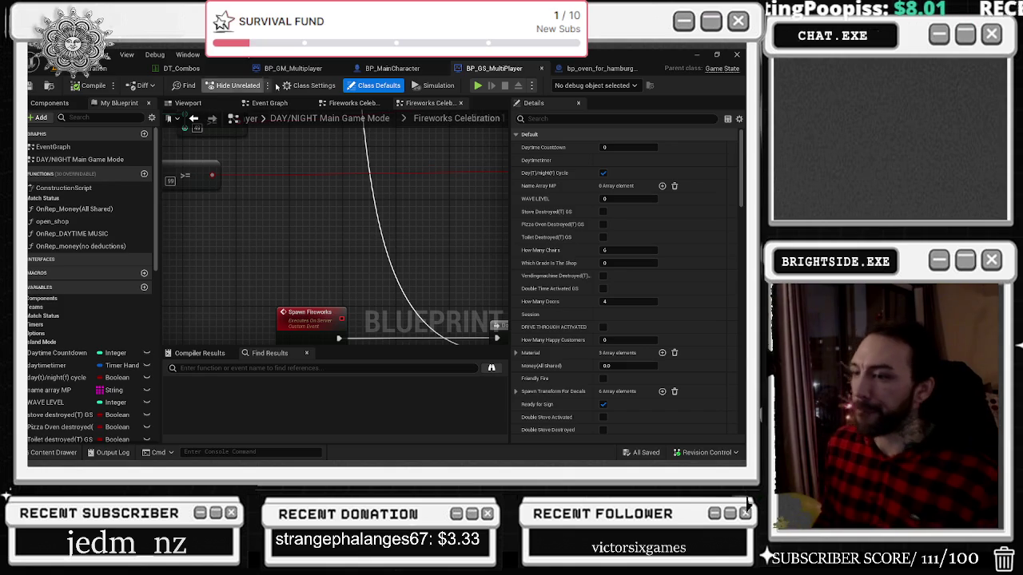
pyautogui.moveTo(356, 282); pyautogui.dragTo(331, 240)
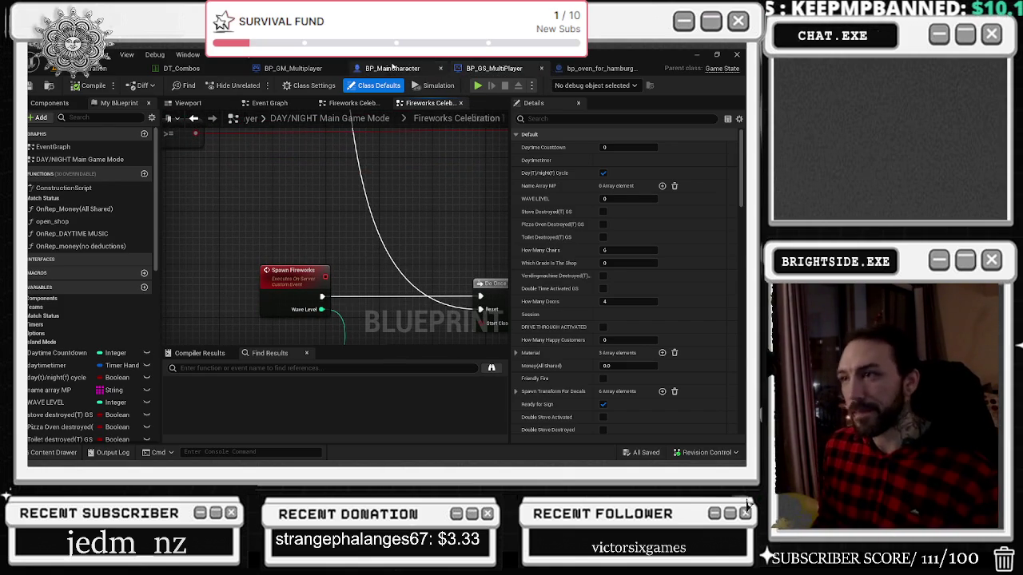
pyautogui.click(195, 74)
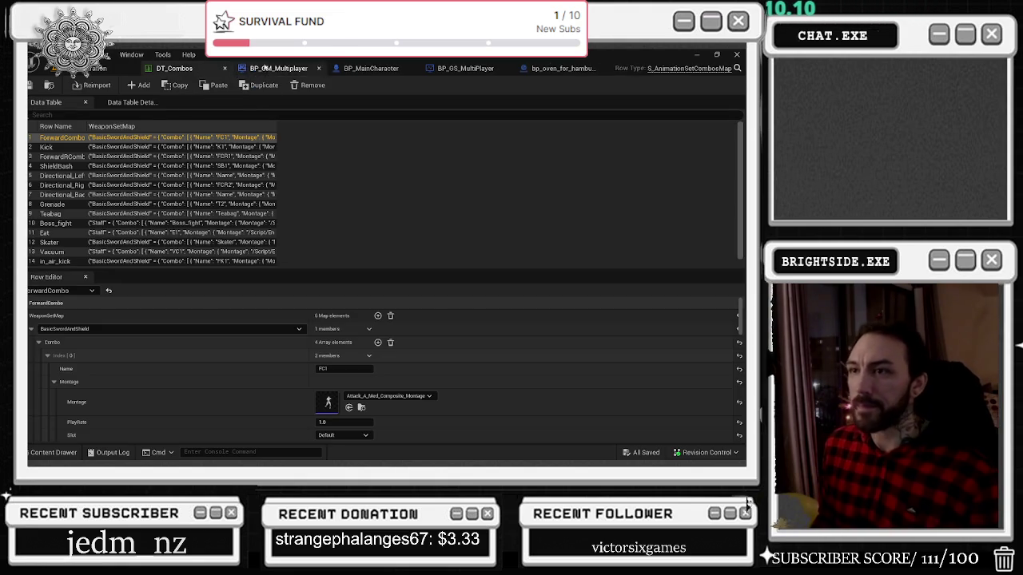
# Step: Switch to BP_GM_Multiplayer's Begin Match Spawn AI function graph
pyautogui.click(268, 70)
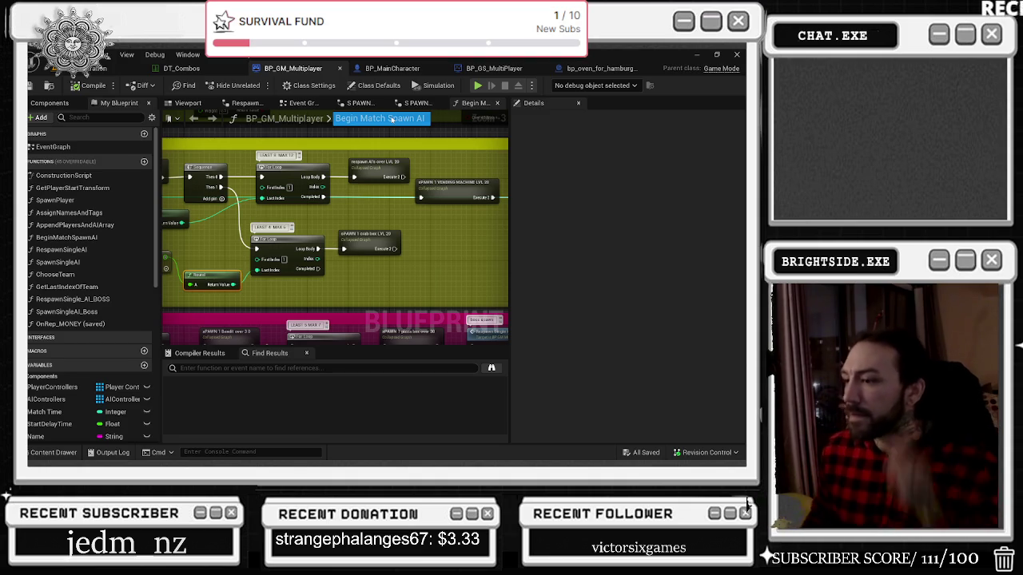
# Step: Browse the Begin Match Spawn AI spawn blocks and the SPAWN 1 VENDING MACHINE LVL 10 graph
pyautogui.scroll(-3, 495, 323)
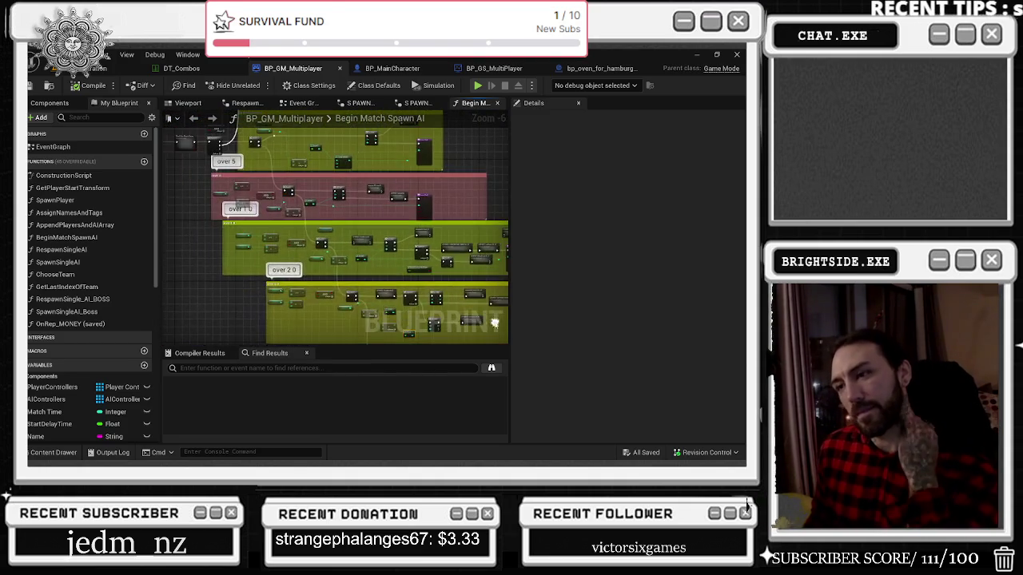
pyautogui.moveTo(272, 131); pyautogui.dragTo(275, 240)
pyautogui.scroll(3, 283, 265)
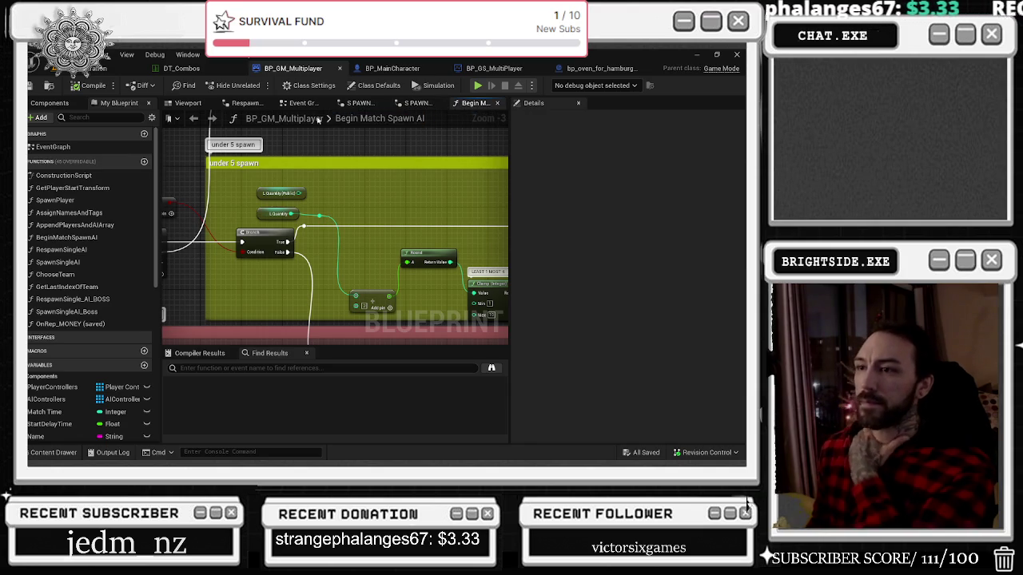
pyautogui.click(409, 101)
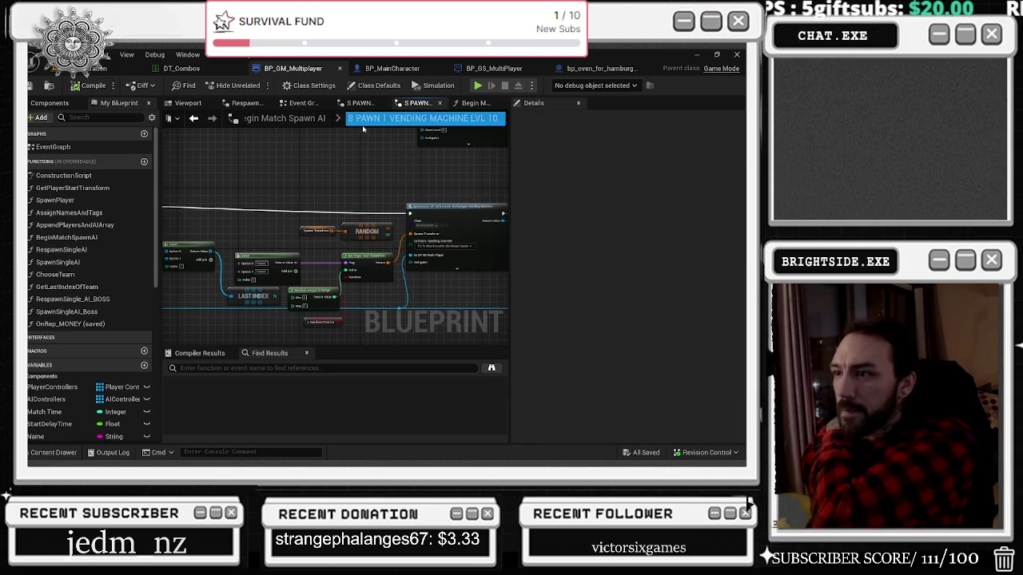
pyautogui.click(298, 119)
pyautogui.scroll(-2, 300, 128)
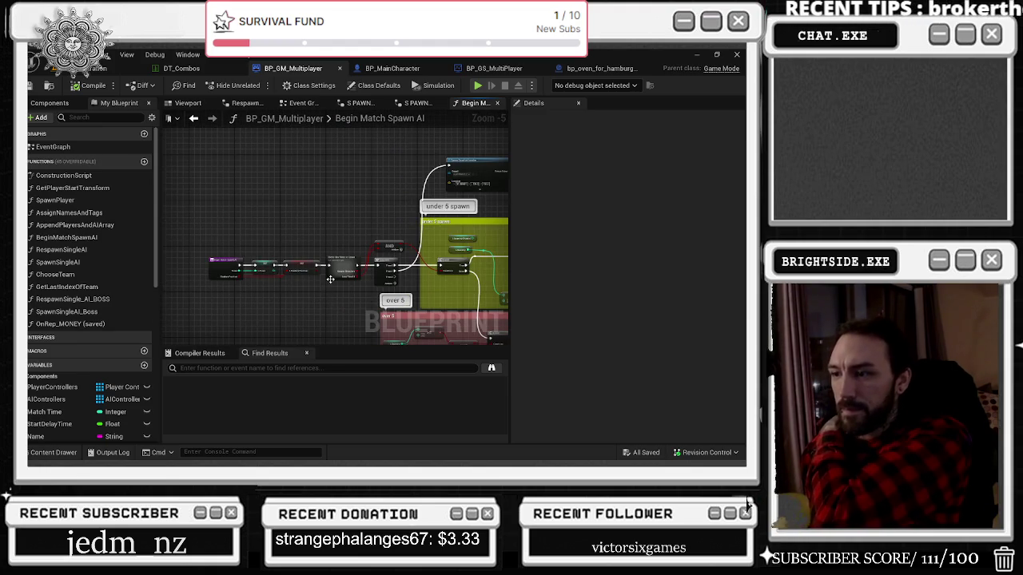
pyautogui.moveTo(330, 279); pyautogui.dragTo(248, 294)
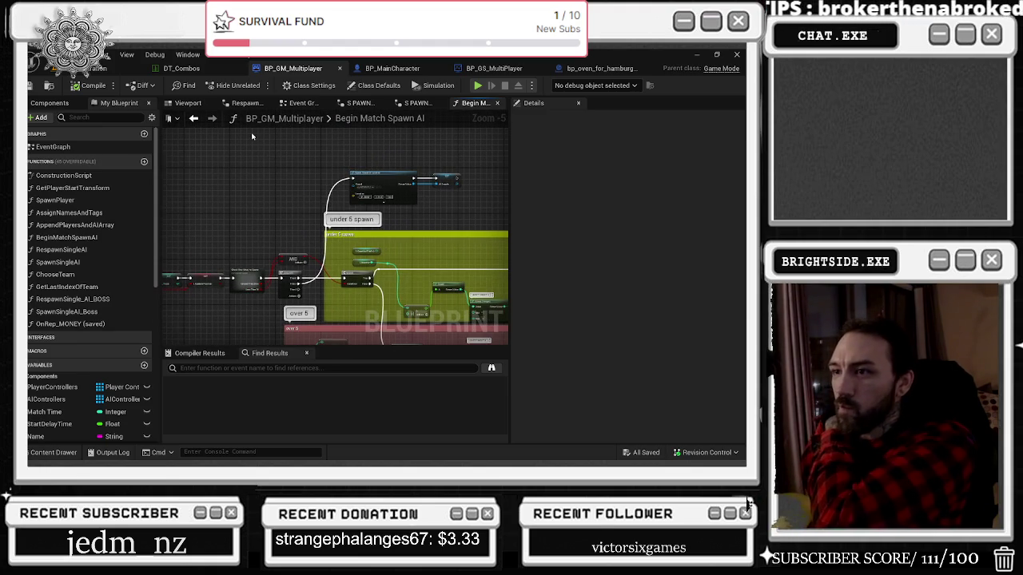
# Step: Inspect the Event Graph's NIGHTTIME CUSTOMER OVER 5 section, then switch to the YouTube browser
pyautogui.click(299, 103)
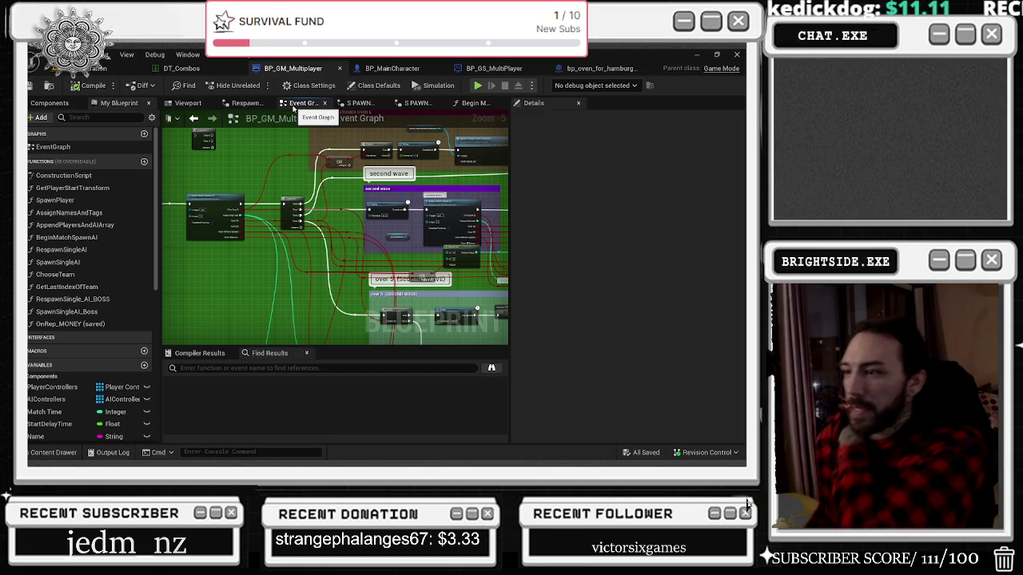
pyautogui.moveTo(384, 200)
pyautogui.mouseDown()
pyautogui.moveTo(299, 289)
pyautogui.moveTo(256, 287)
pyautogui.mouseUp()
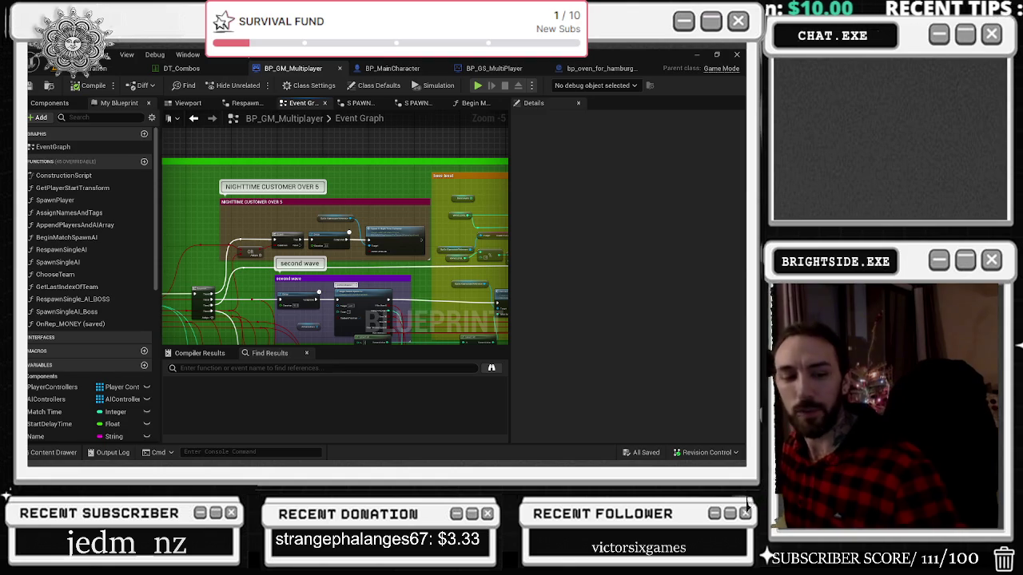
pyautogui.hotkey('alt', 'Tab')
pyautogui.hotkey('alt', 'Tab')
pyautogui.hotkey('alt', 'Tab')
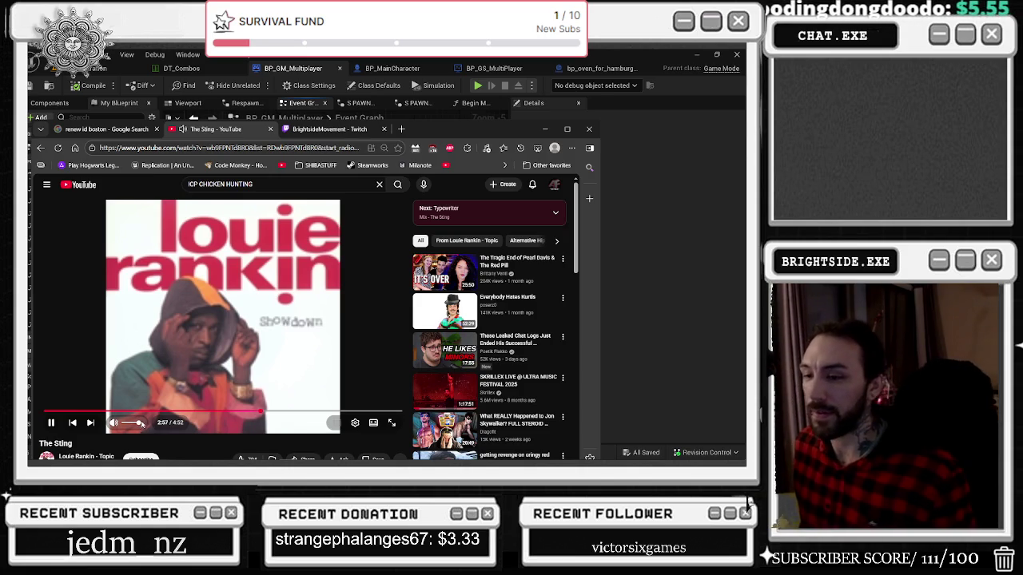
# Step: Nudge the browser window up and lower the YouTube video's volume slightly
pyautogui.moveTo(510, 134); pyautogui.dragTo(515, 113)
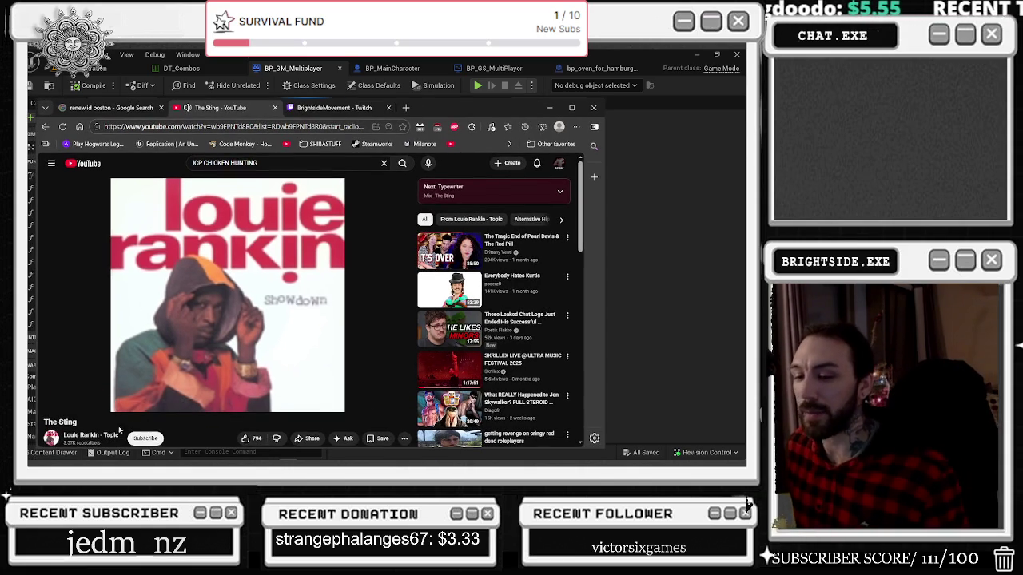
pyautogui.moveTo(136, 402)
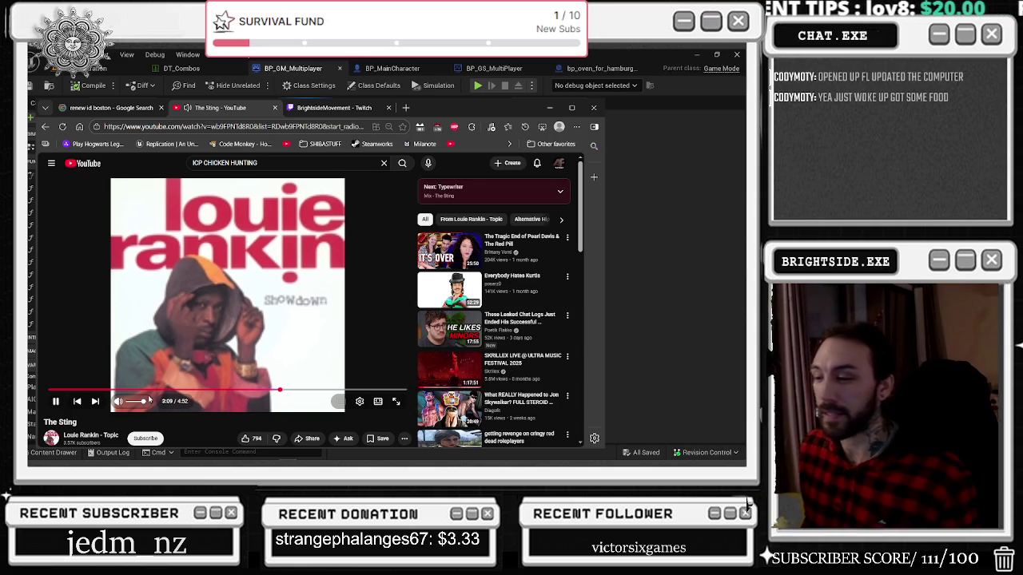
pyautogui.moveTo(143, 401); pyautogui.dragTo(136, 401)
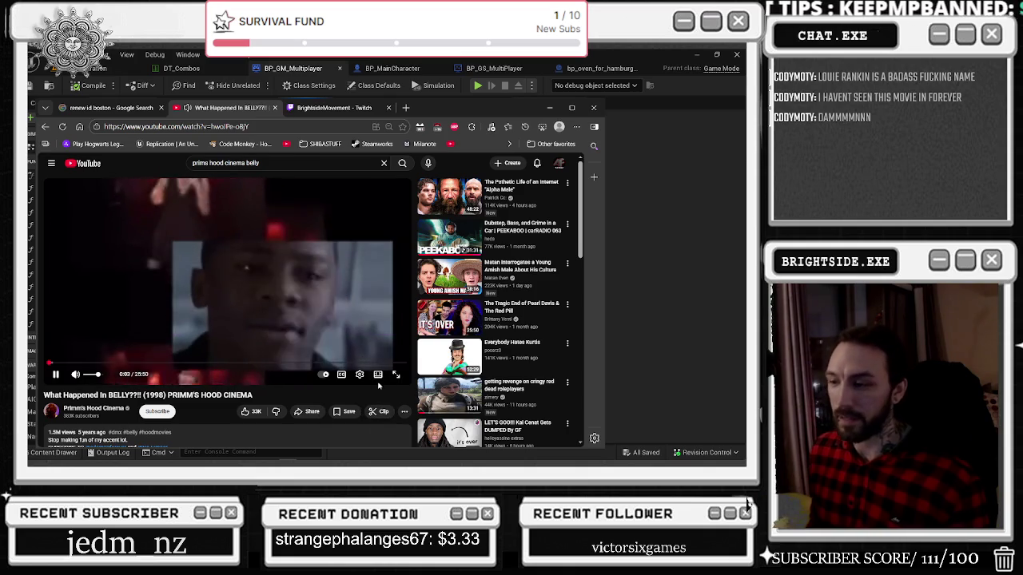
# Step: Play the Belly video full screen and seek through it, settling around 22:25
pyautogui.press('f')
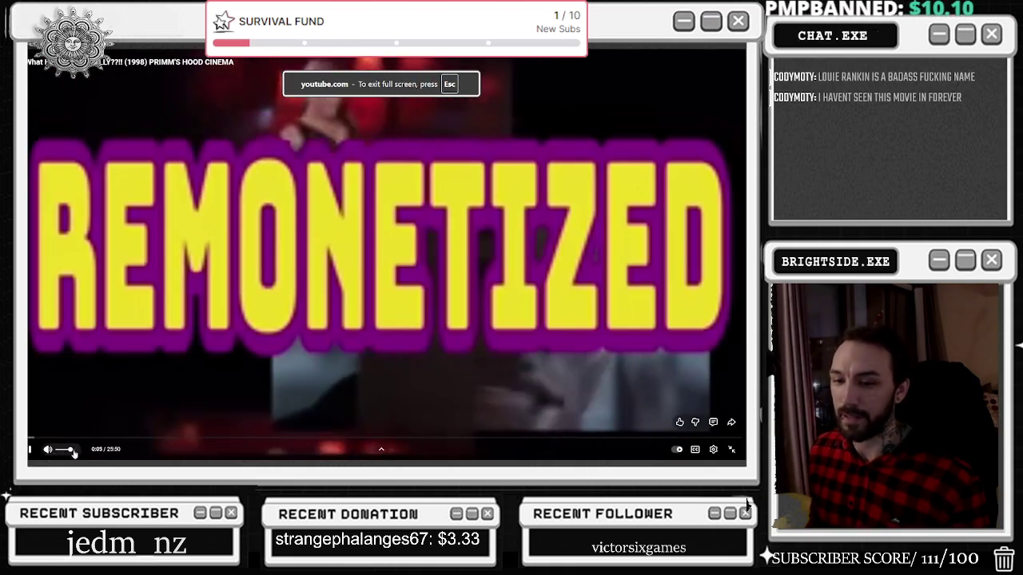
pyautogui.click(173, 438)
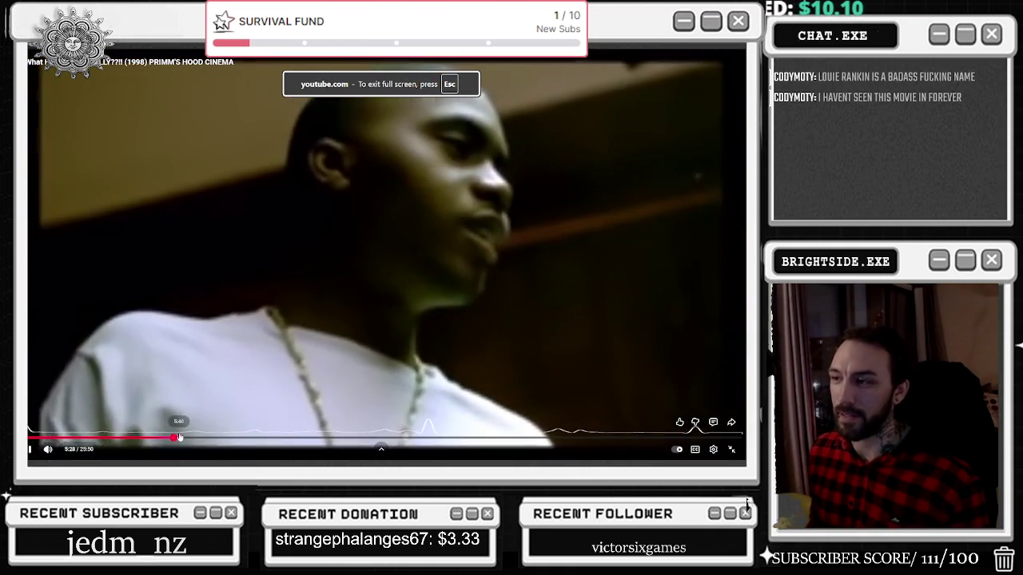
pyautogui.click(248, 438)
pyautogui.press('space')
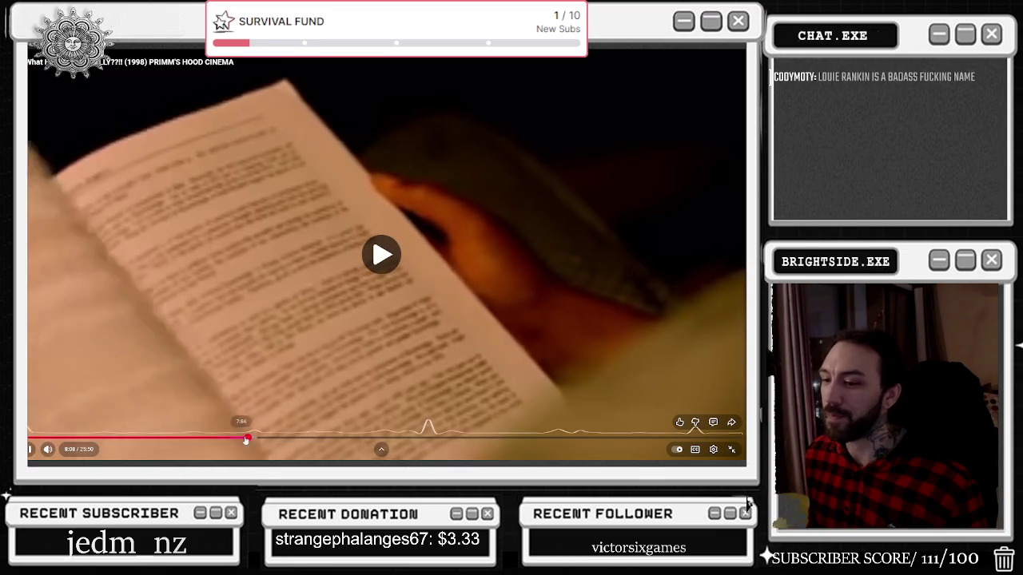
pyautogui.click(257, 438)
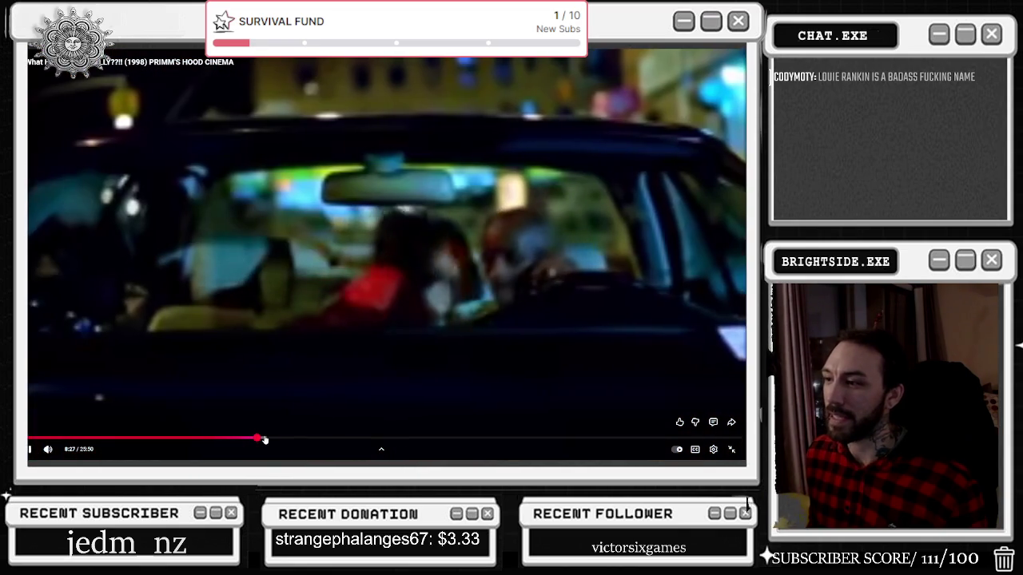
pyautogui.click(271, 438)
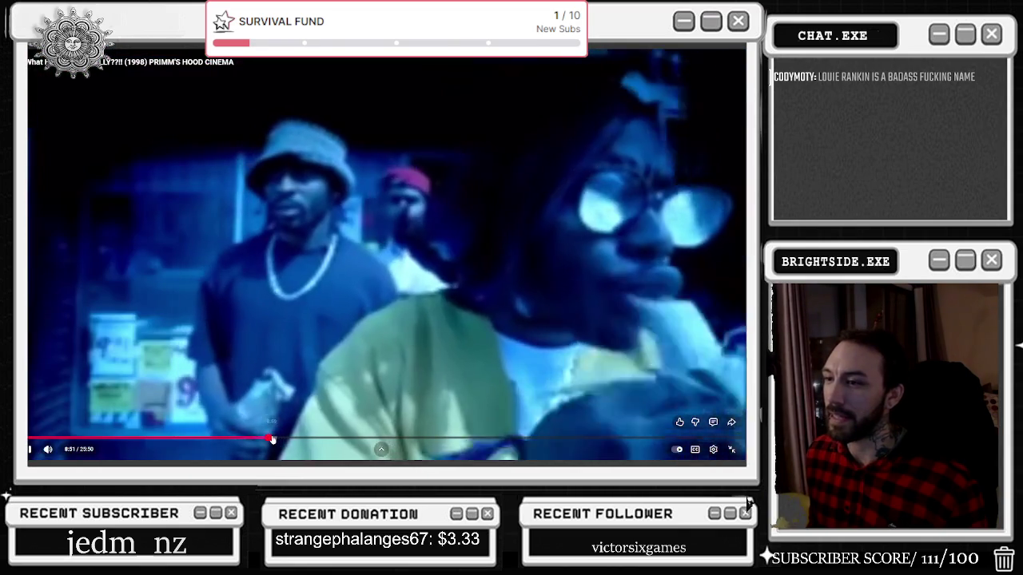
pyautogui.click(369, 394)
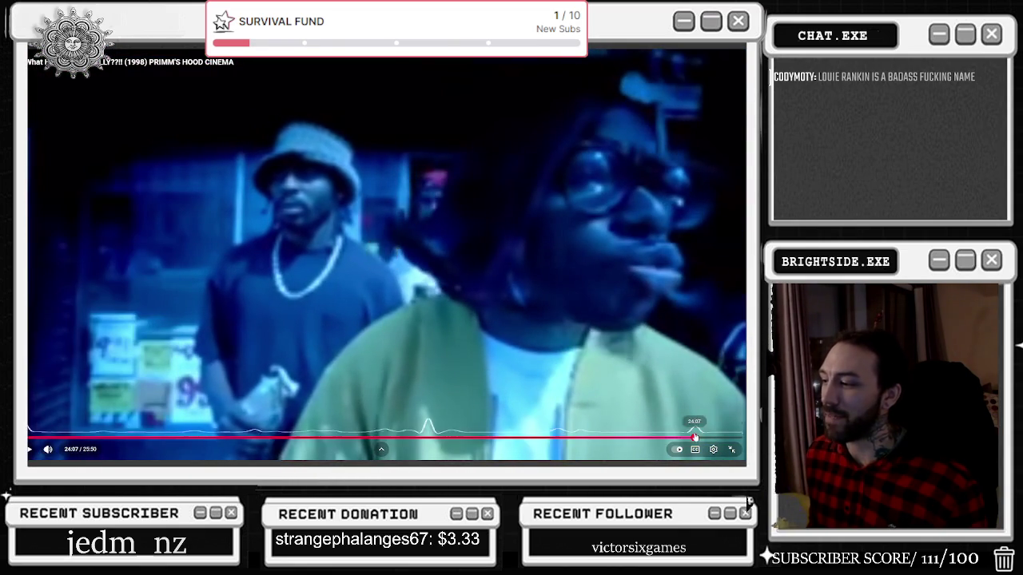
pyautogui.click(685, 438)
pyautogui.click(682, 438)
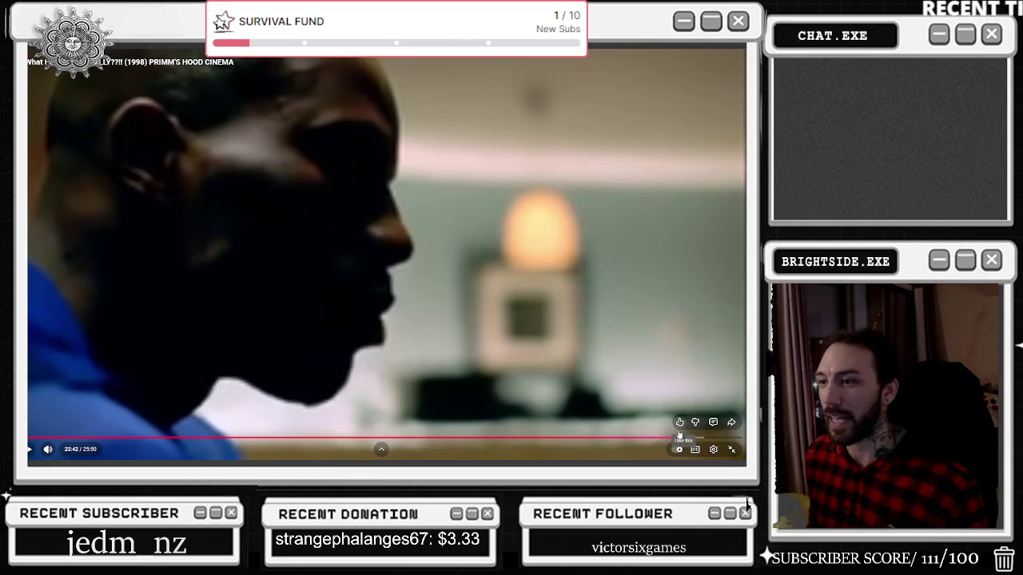
pyautogui.click(679, 431)
pyautogui.click(672, 440)
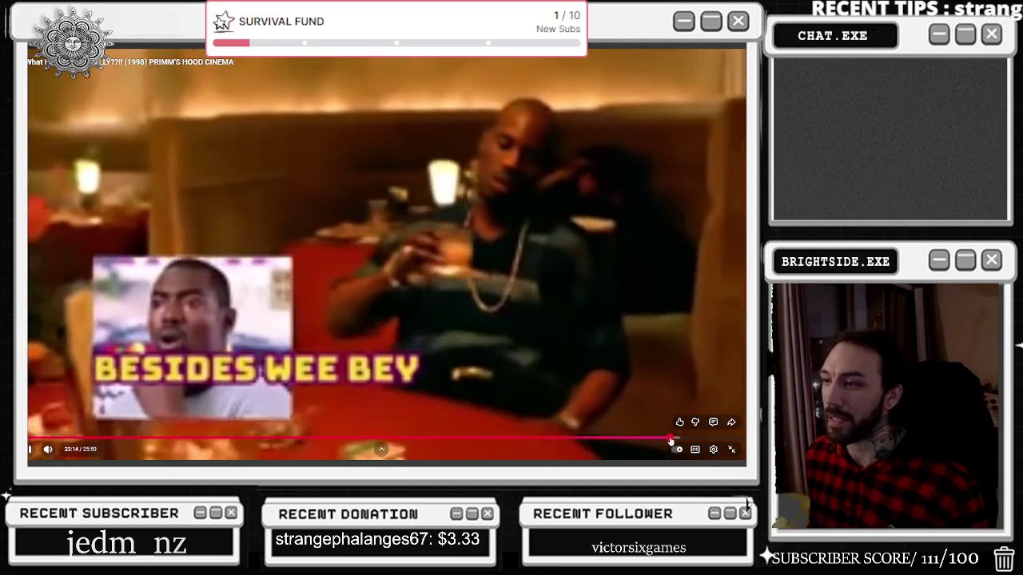
pyautogui.click(647, 439)
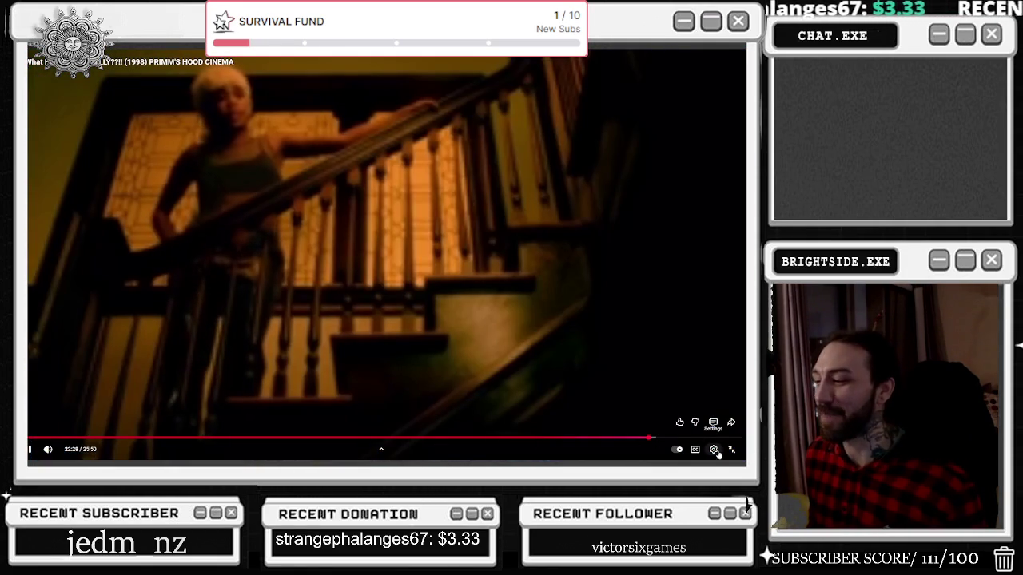
# Step: Change the video to a different quality in the player settings
pyautogui.click(714, 449)
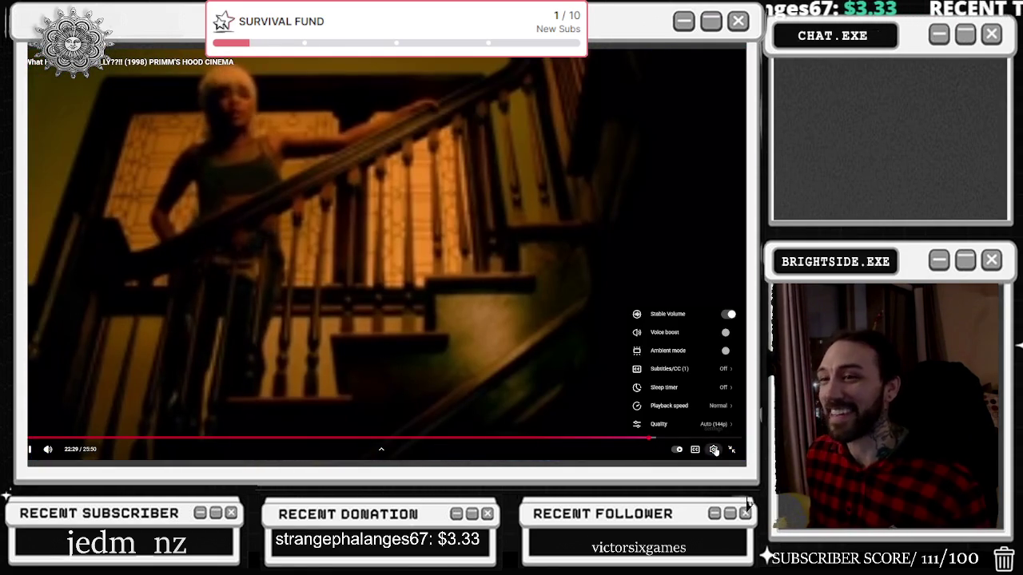
pyautogui.click(689, 423)
pyautogui.click(681, 380)
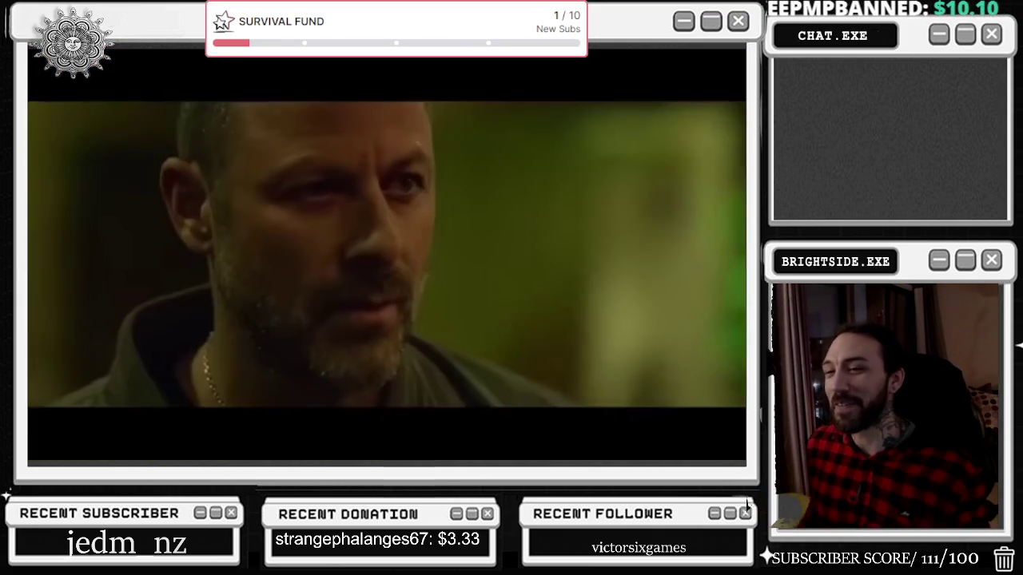
# Step: Skip ahead in the Belly video to the Gummo DVD segment and pause it
pyautogui.moveTo(642, 391)
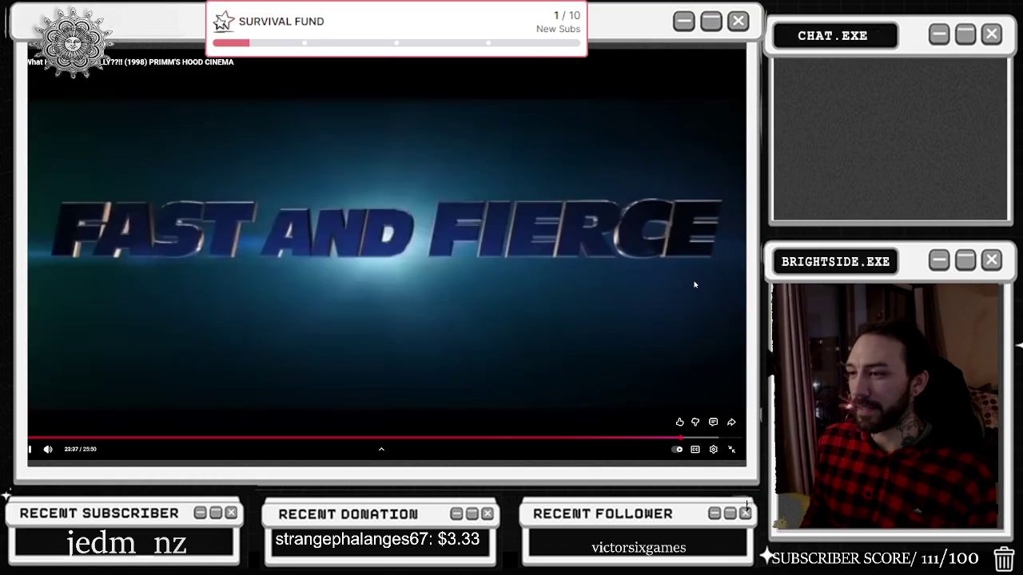
pyautogui.moveTo(695, 284); pyautogui.dragTo(695, 282)
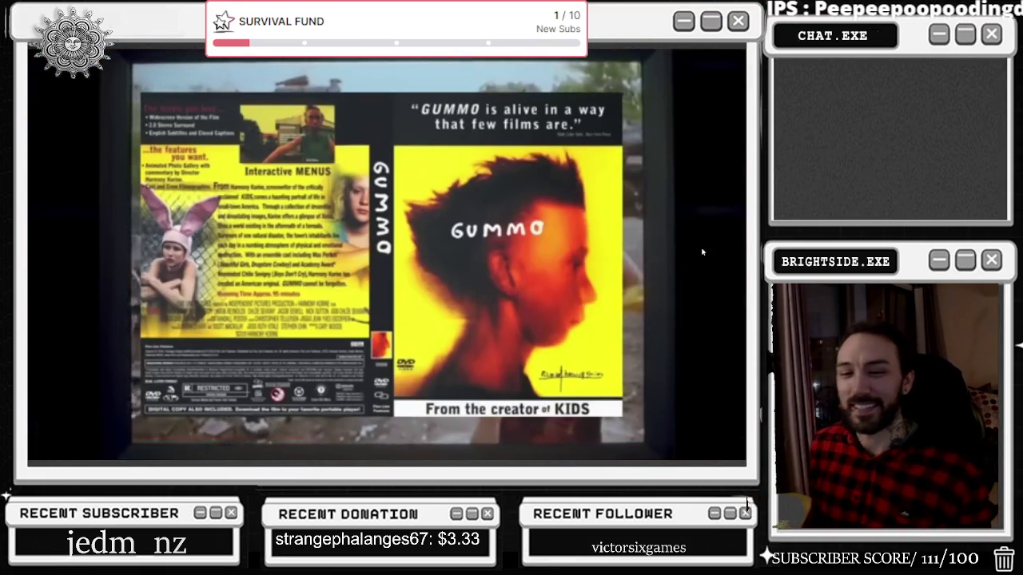
pyautogui.press('space')
# Step: Exit fullscreen, return to the Louie Rankin song page, and minimize the browser
pyautogui.click(731, 449)
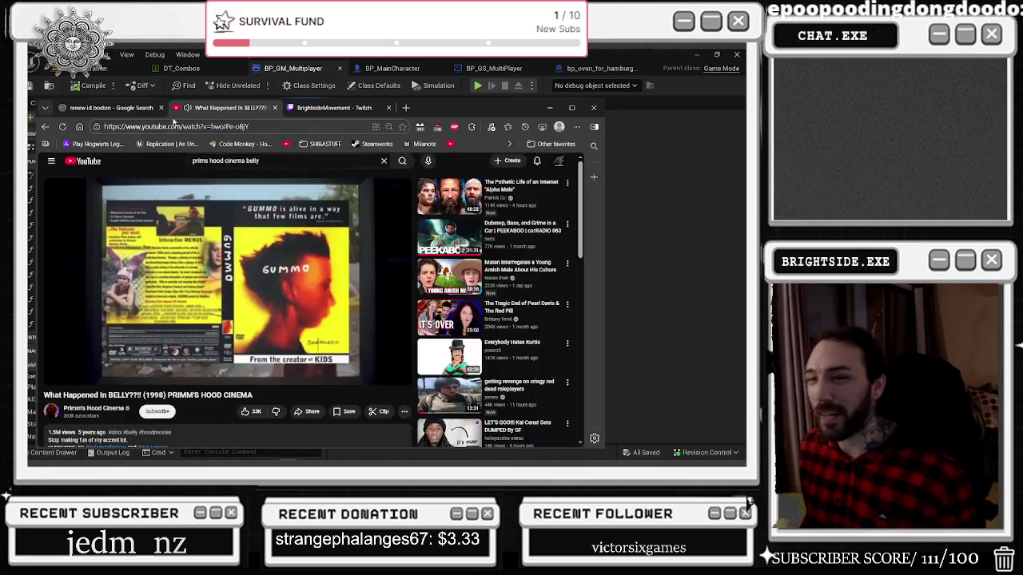
pyautogui.hotkey('alt', 'Left')
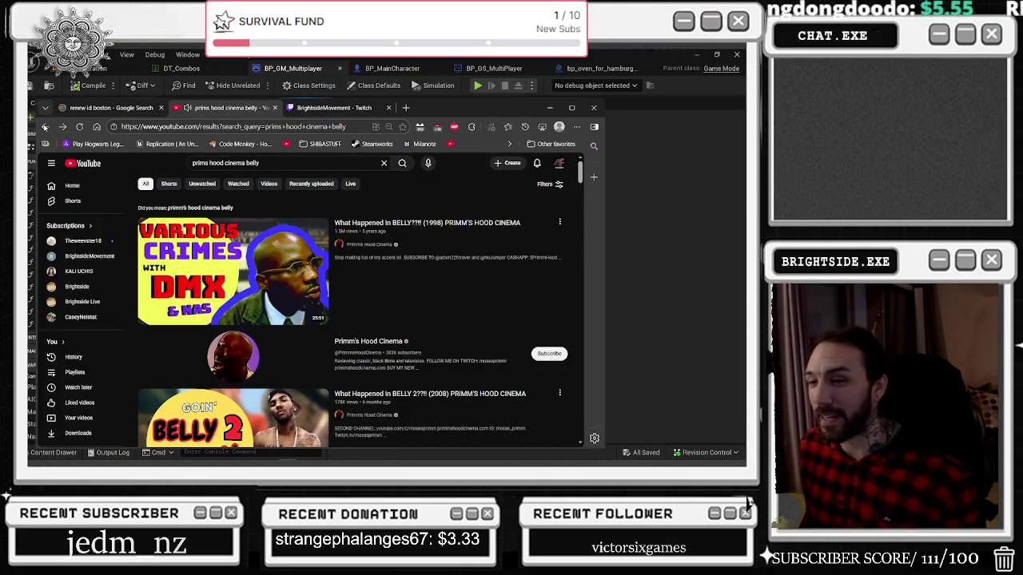
pyautogui.click(63, 126)
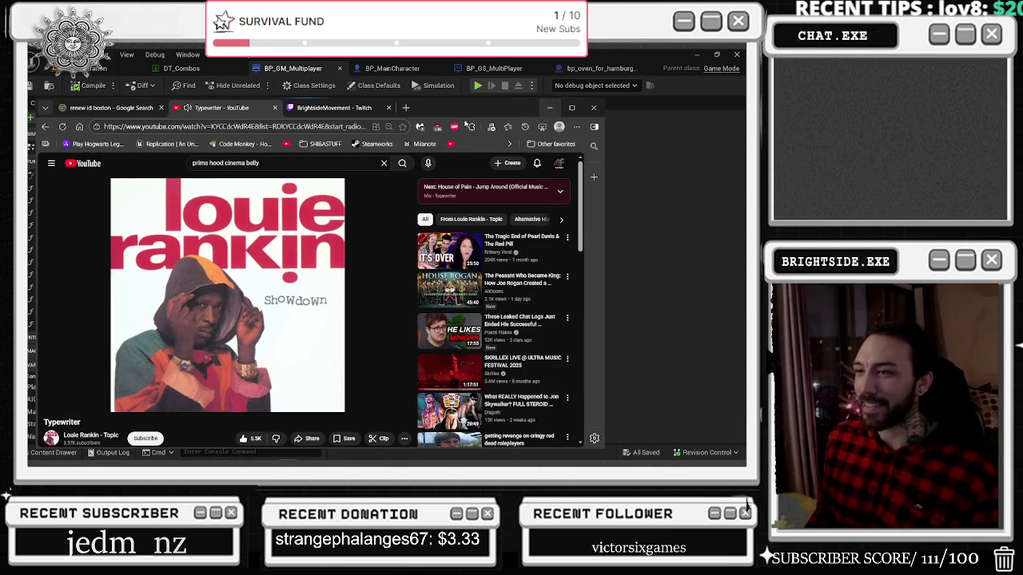
pyautogui.click(550, 108)
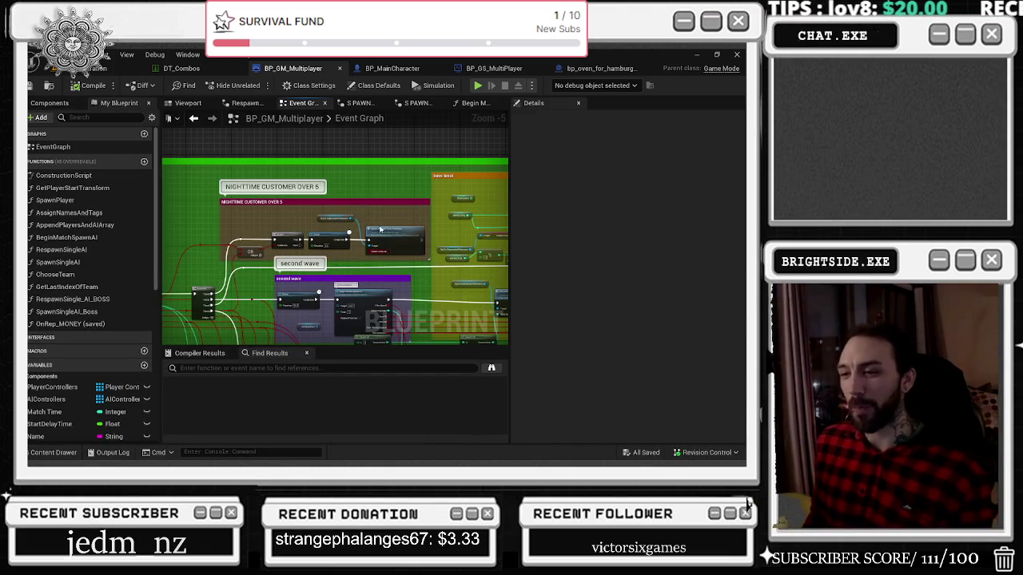
# Step: Widen the Event Graph area by dragging the Details panel splitter right
pyautogui.scroll(1, 380, 230)
pyautogui.scroll(-1, 406, 149)
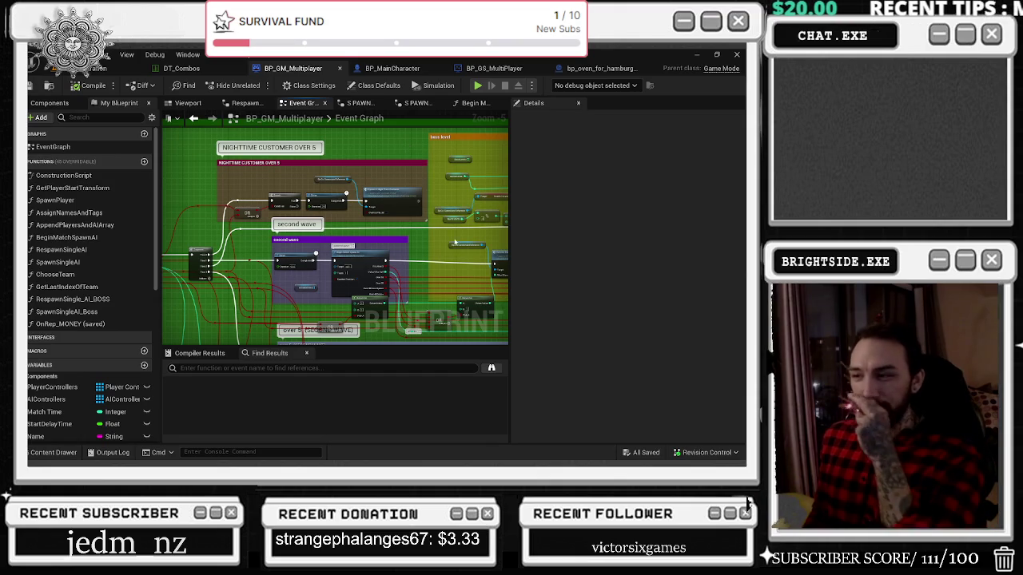
pyautogui.moveTo(509, 190); pyautogui.dragTo(578, 190)
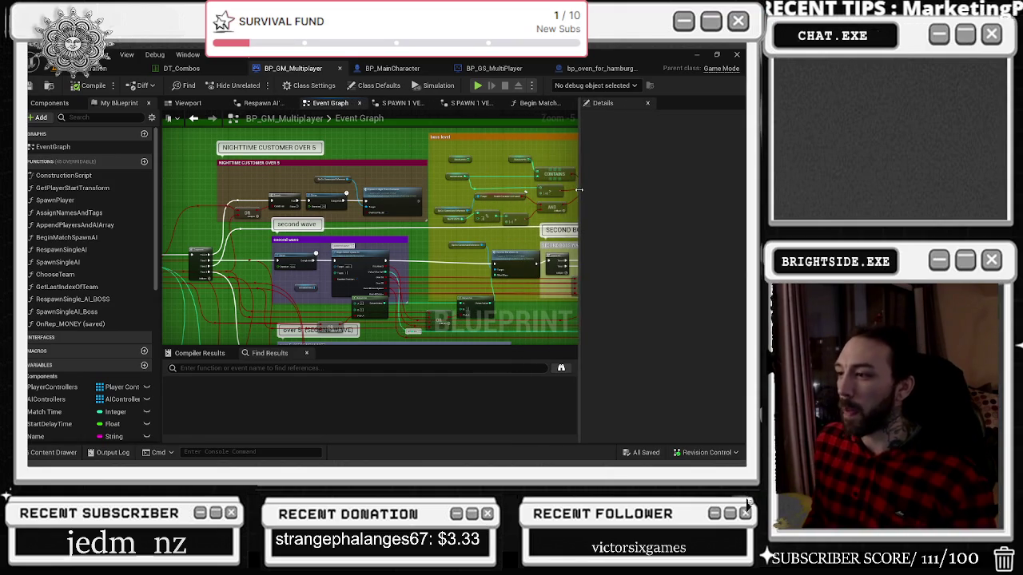
pyautogui.moveTo(313, 238); pyautogui.dragTo(336, 203)
# Step: Nudge the Sequence and Select nodes slightly left and open the Begin Match Spawn AI graph
pyautogui.moveTo(214, 214); pyautogui.dragTo(206, 213)
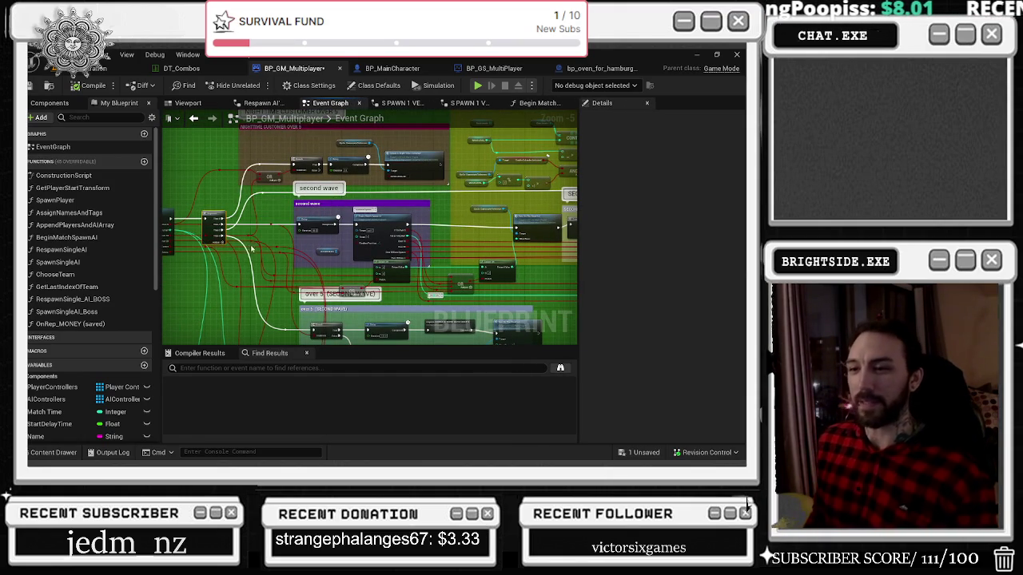
pyautogui.moveTo(267, 222); pyautogui.dragTo(264, 220)
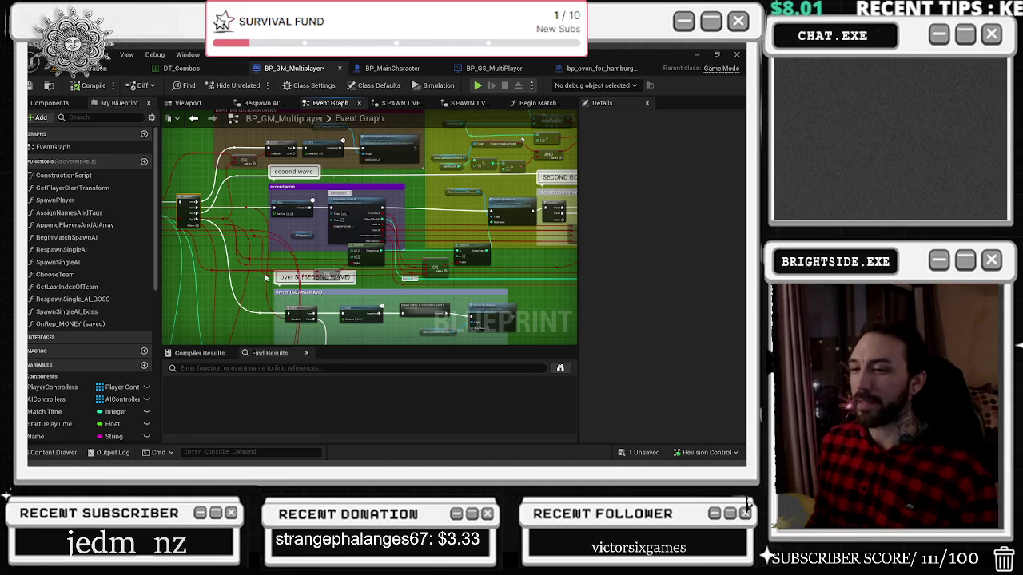
pyautogui.scroll(1, 266, 277)
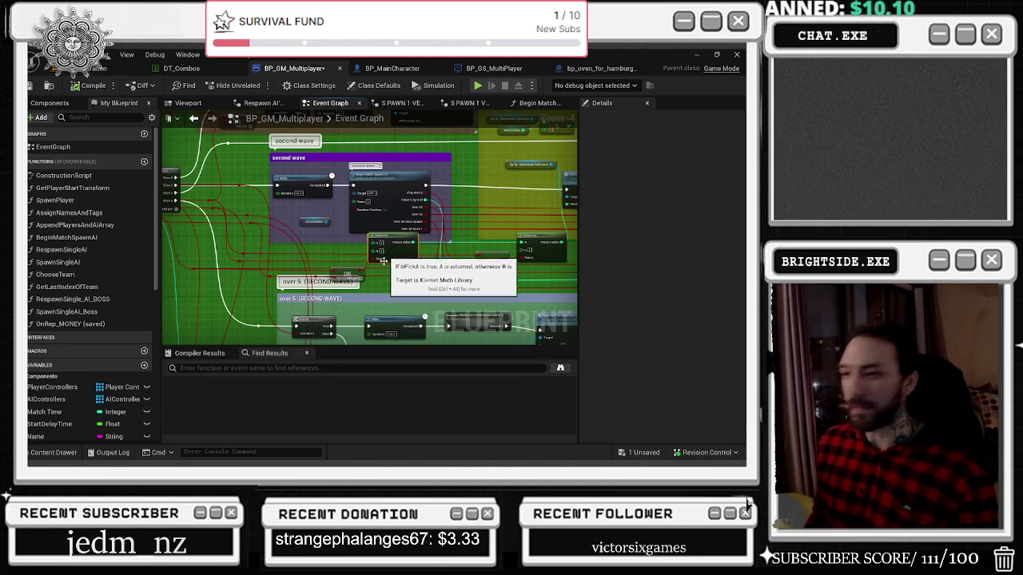
pyautogui.moveTo(393, 234); pyautogui.dragTo(386, 236)
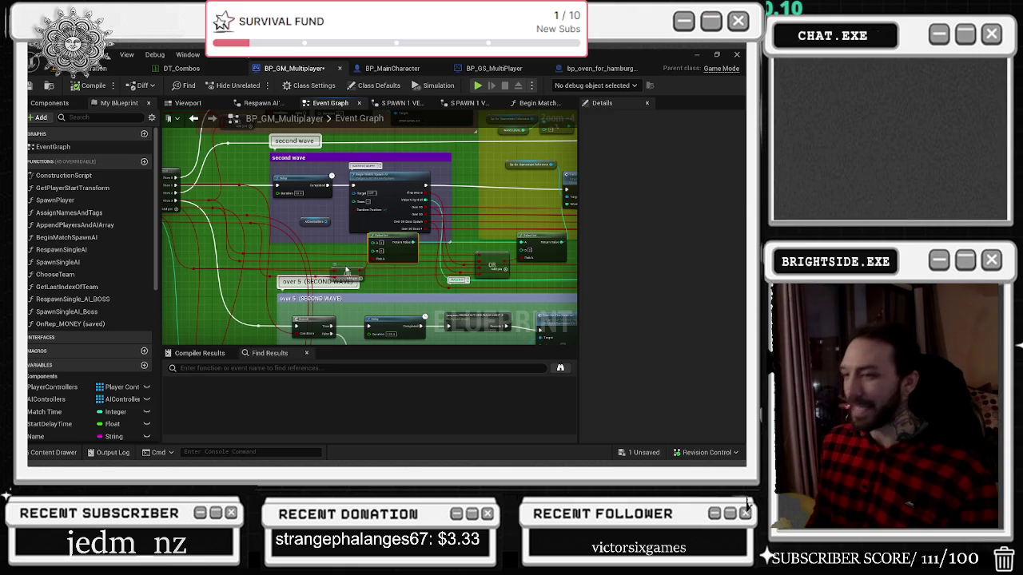
pyautogui.moveTo(344, 244); pyautogui.dragTo(294, 244)
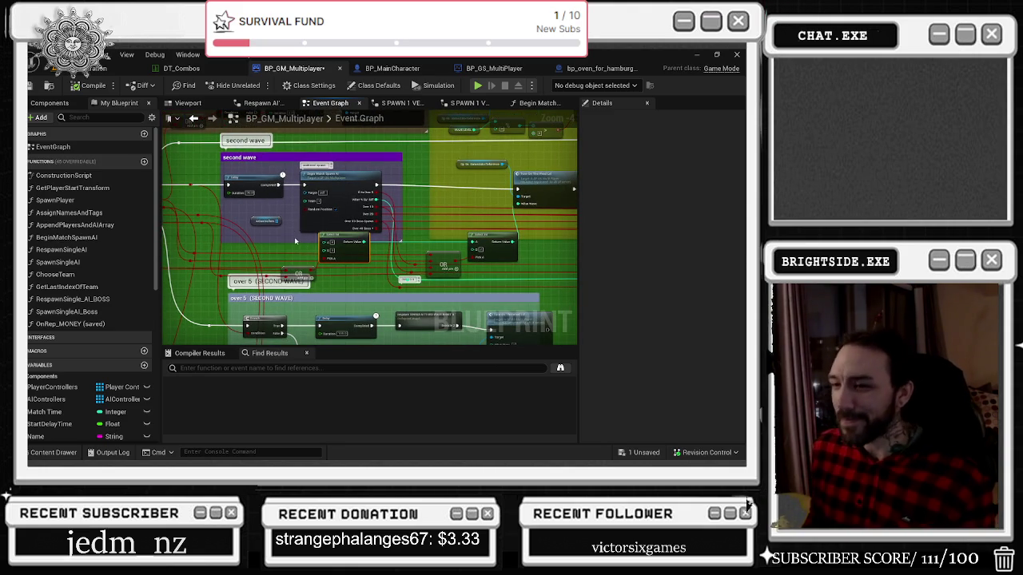
pyautogui.doubleClick(340, 184)
pyautogui.moveTo(445, 254); pyautogui.dragTo(362, 142)
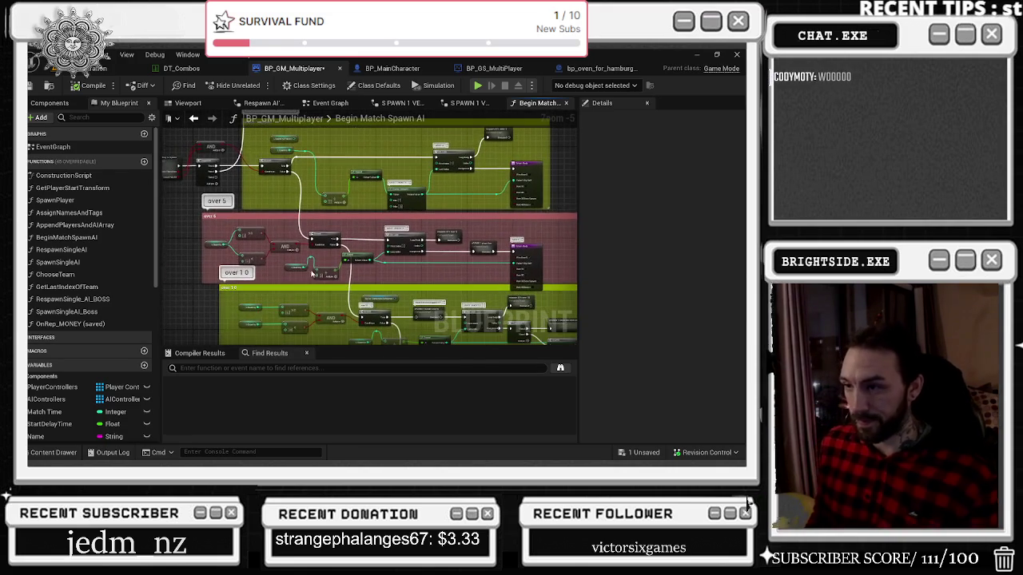
pyautogui.moveTo(445, 267); pyautogui.dragTo(383, 258)
pyautogui.scroll(1, 383, 258)
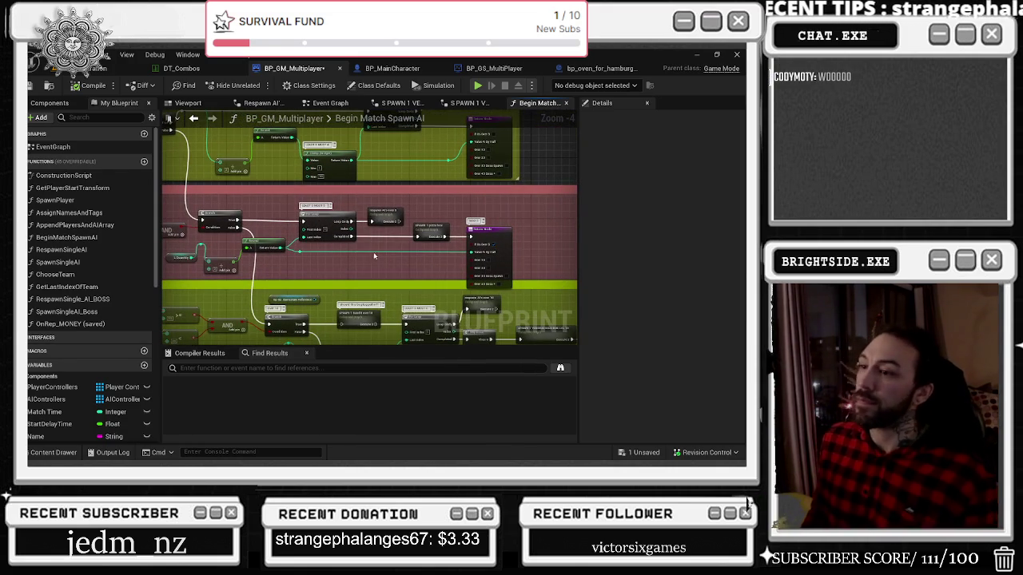
pyautogui.click(193, 118)
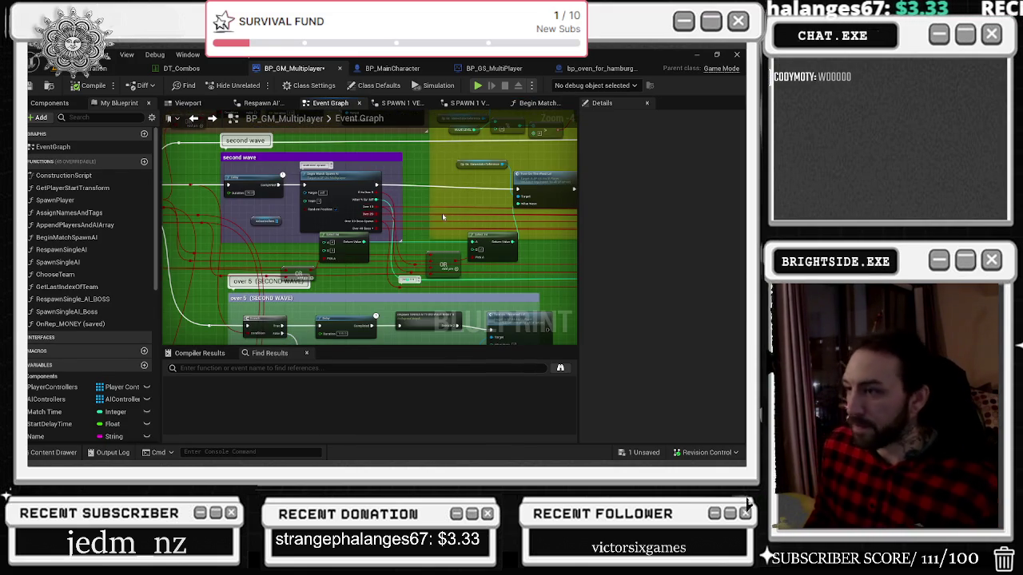
pyautogui.moveTo(435, 202)
pyautogui.mouseDown()
pyautogui.moveTo(330, 189)
pyautogui.moveTo(396, 209)
pyautogui.moveTo(370, 199)
pyautogui.mouseUp()
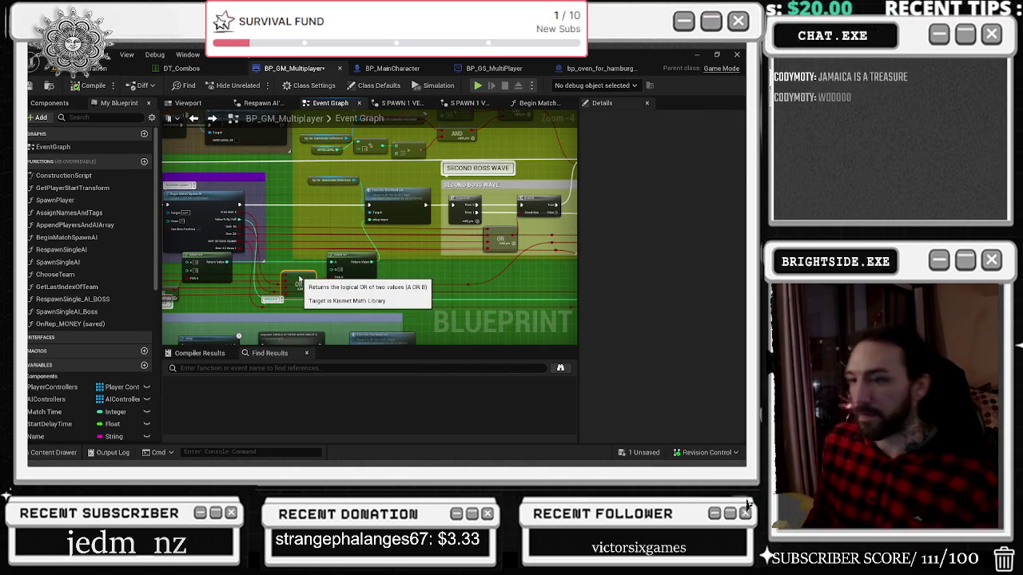
pyautogui.click(337, 263)
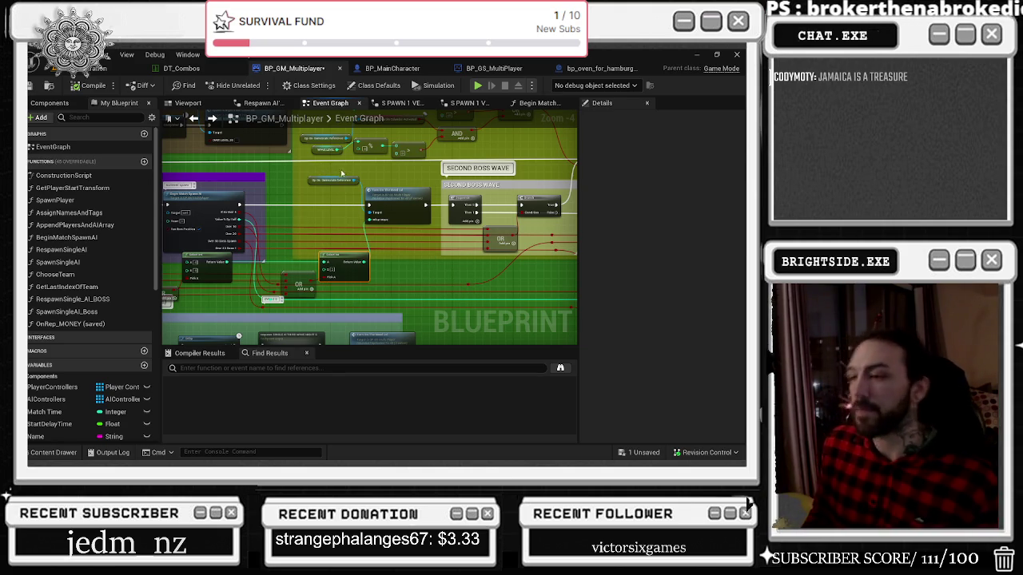
pyautogui.moveTo(447, 167); pyautogui.dragTo(295, 173)
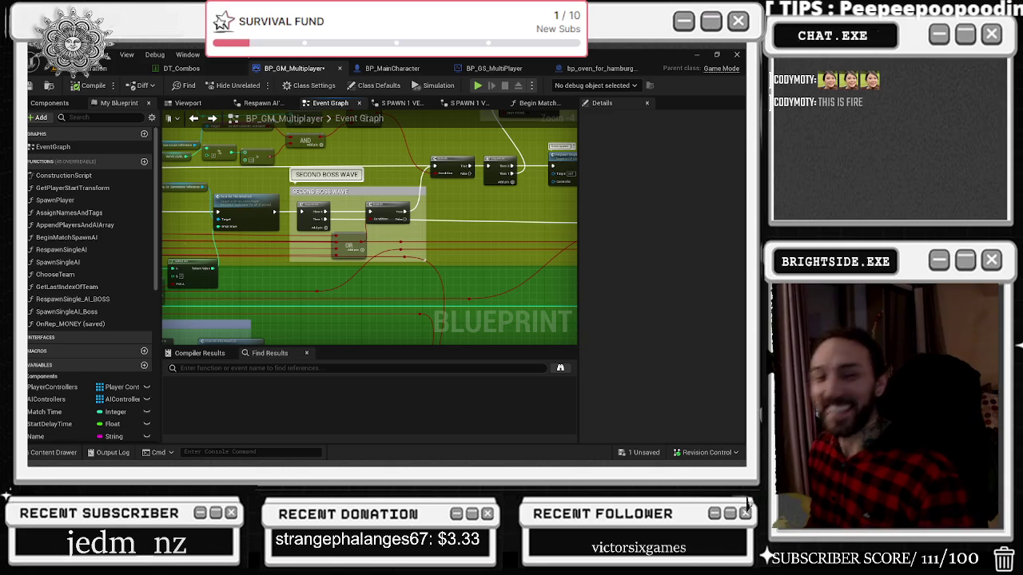
pyautogui.moveTo(555, 193); pyautogui.dragTo(363, 206)
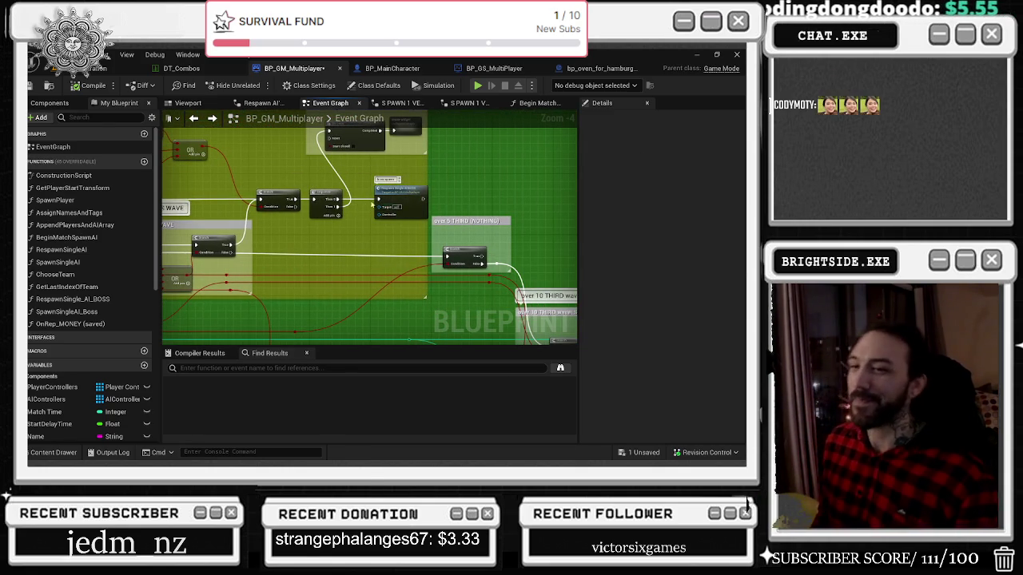
pyautogui.doubleClick(397, 198)
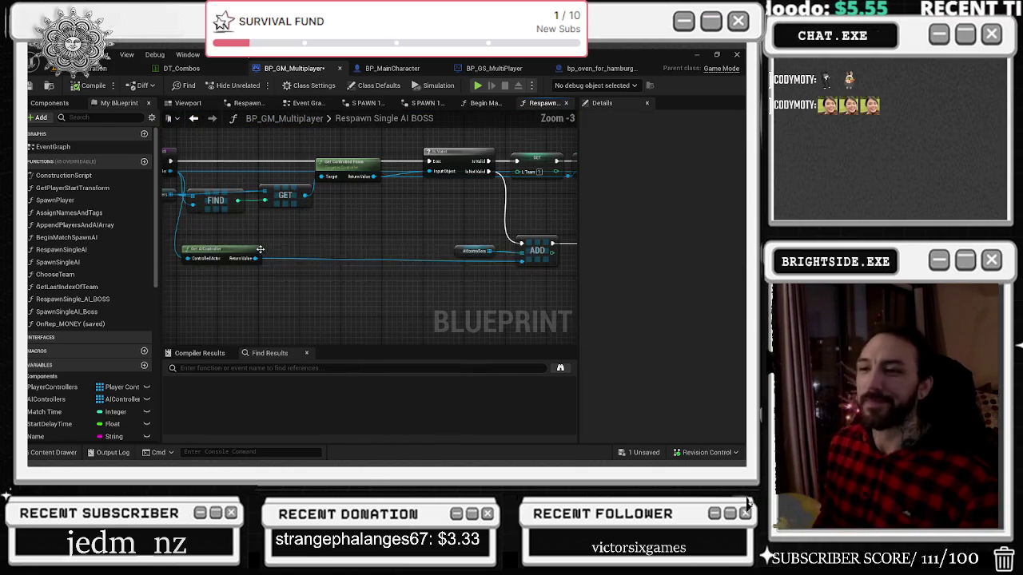
# Step: Review the Destroy Actor and Spawn Single AI Boss nodes, then return to the Event Graph's create widget section
pyautogui.click(248, 248)
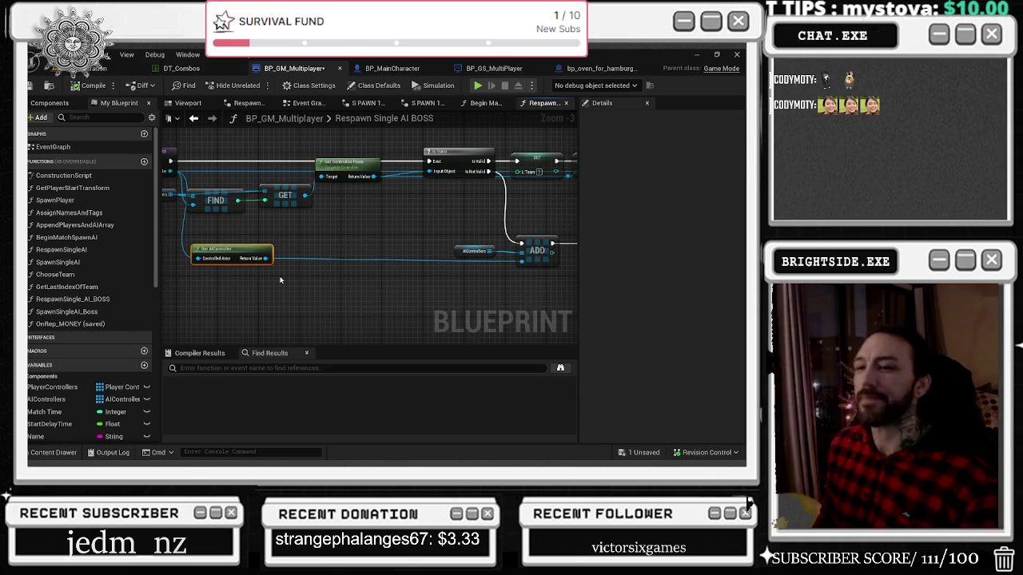
pyautogui.moveTo(336, 231)
pyautogui.mouseDown()
pyautogui.moveTo(373, 226)
pyautogui.moveTo(355, 243)
pyautogui.moveTo(337, 304)
pyautogui.mouseUp()
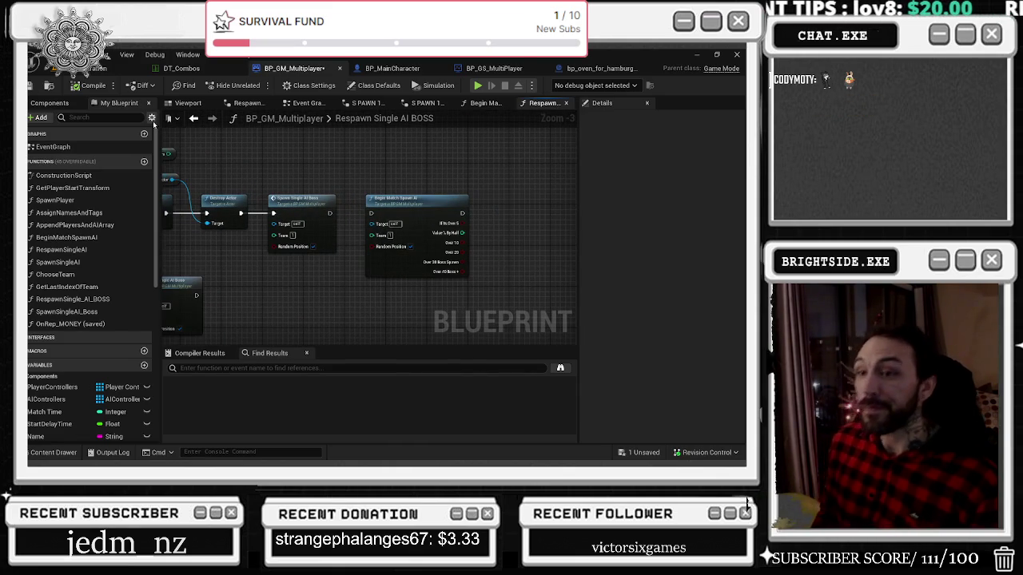
pyautogui.click(193, 118)
pyautogui.moveTo(420, 169); pyautogui.dragTo(390, 216)
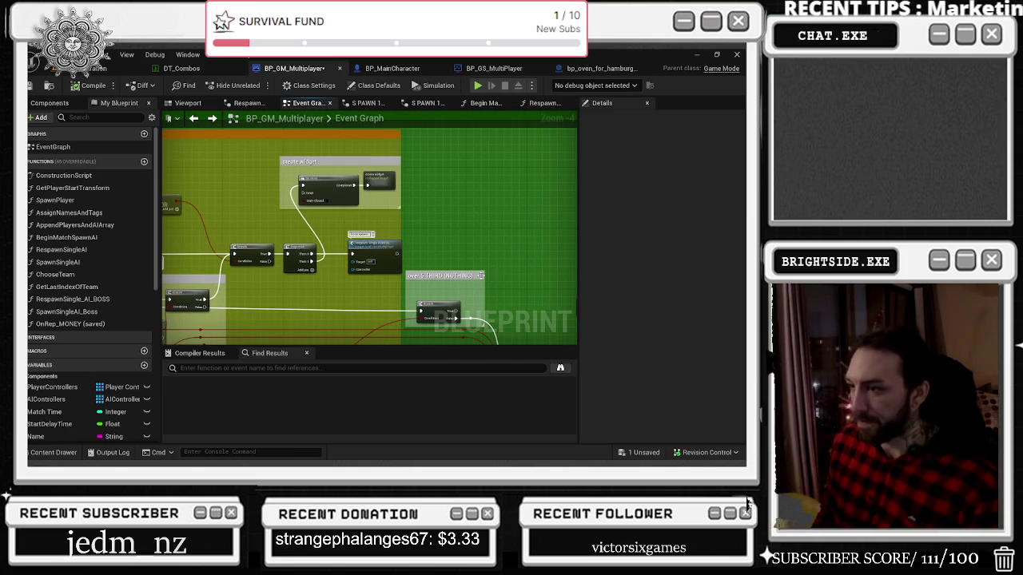
# Step: Move the over 5 THIRD (NOTHING) comment right and widen the create widget comment box
pyautogui.moveTo(480, 275); pyautogui.dragTo(511, 277)
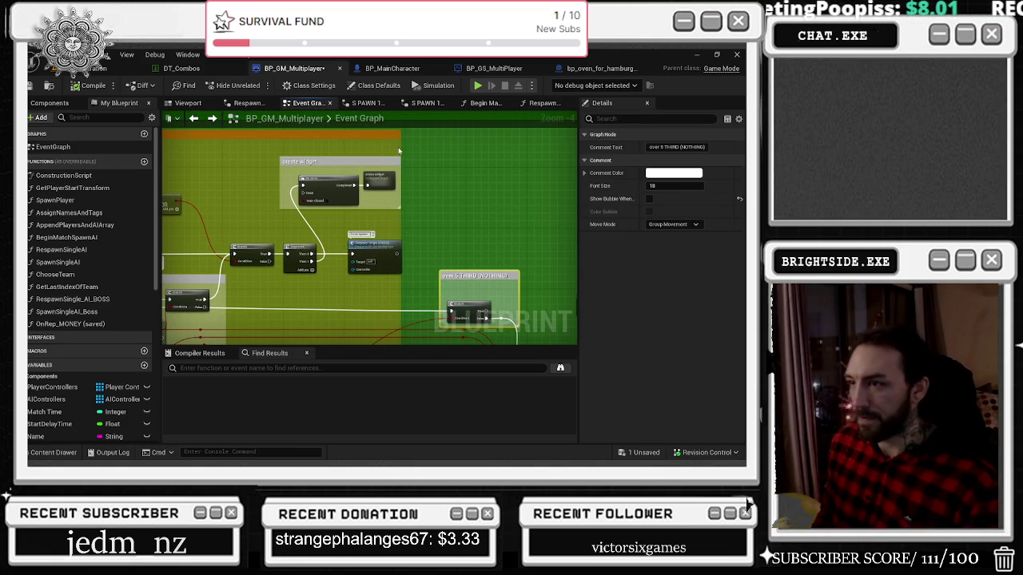
pyautogui.moveTo(399, 150)
pyautogui.mouseDown()
pyautogui.moveTo(433, 162)
pyautogui.moveTo(431, 172)
pyautogui.mouseUp()
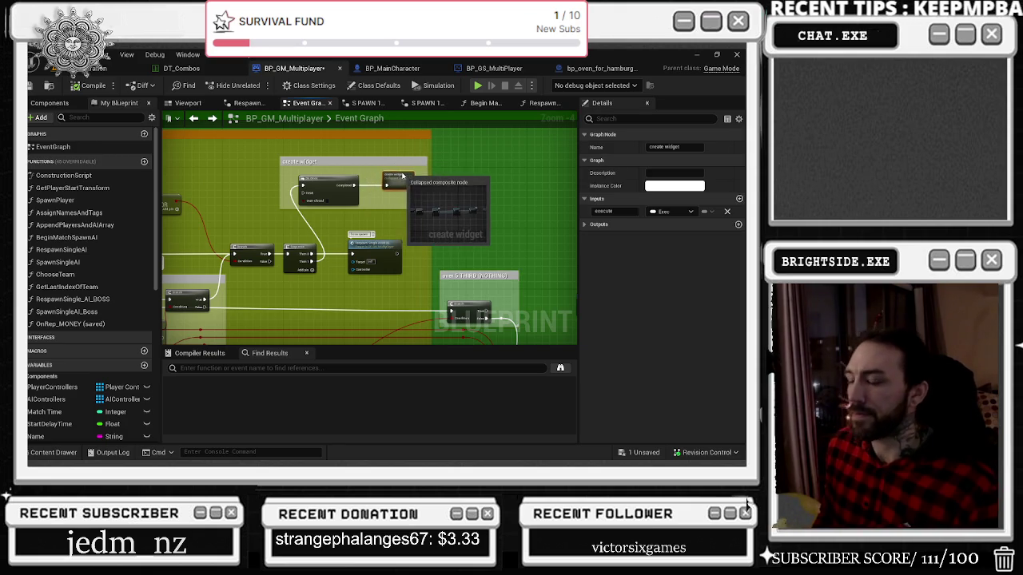
pyautogui.click(448, 234)
# Step: Find the Turn On The Weed Lvl call past the over 10 and over 20 wave sections and open it in BP_GS_MultiPlayer
pyautogui.moveTo(448, 234)
pyautogui.mouseDown()
pyautogui.moveTo(449, 155)
pyautogui.moveTo(442, 166)
pyautogui.mouseUp()
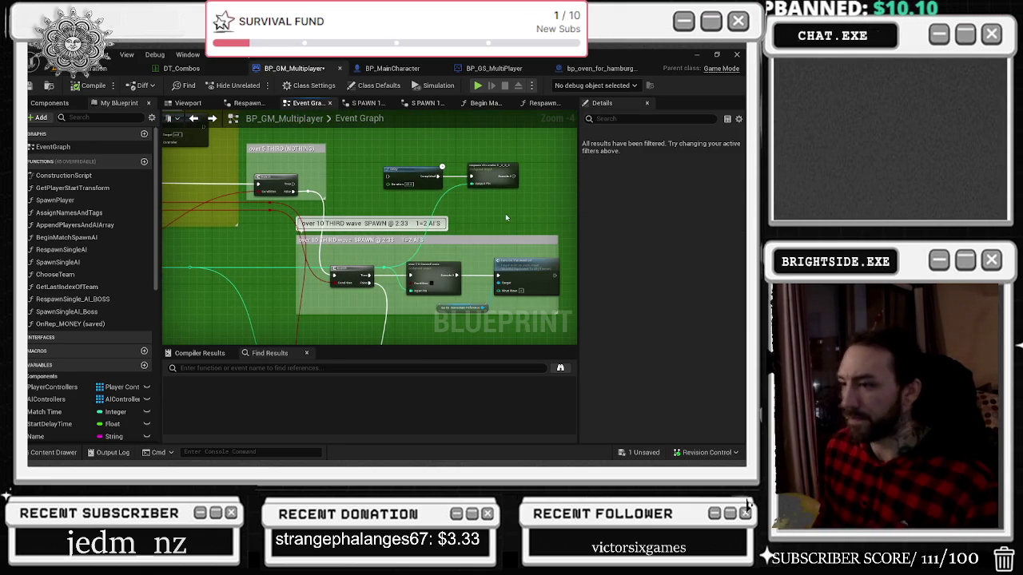
pyautogui.moveTo(516, 217); pyautogui.dragTo(473, 171)
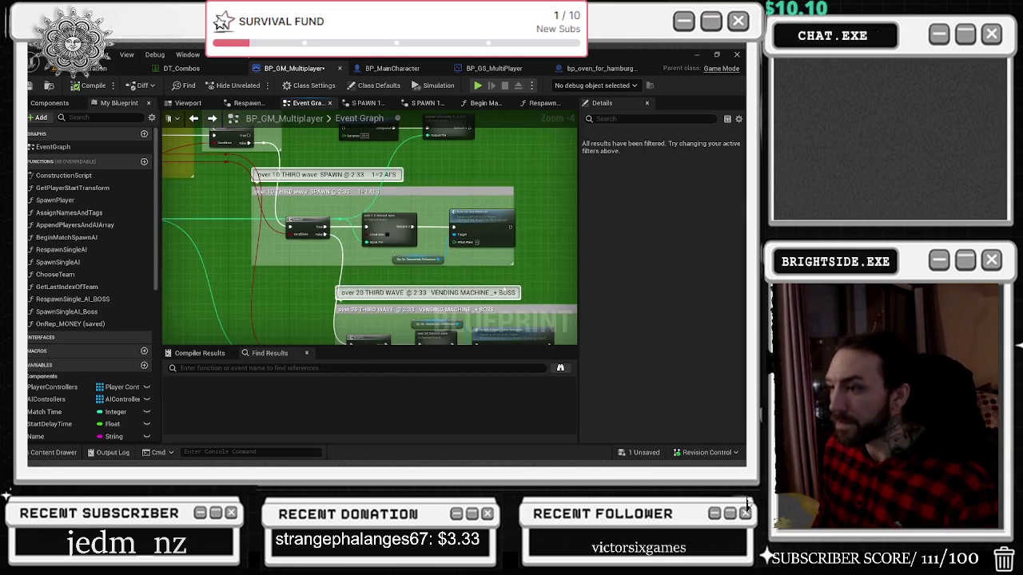
pyautogui.scroll(2, 456, 195)
pyautogui.moveTo(379, 163); pyautogui.dragTo(463, 261)
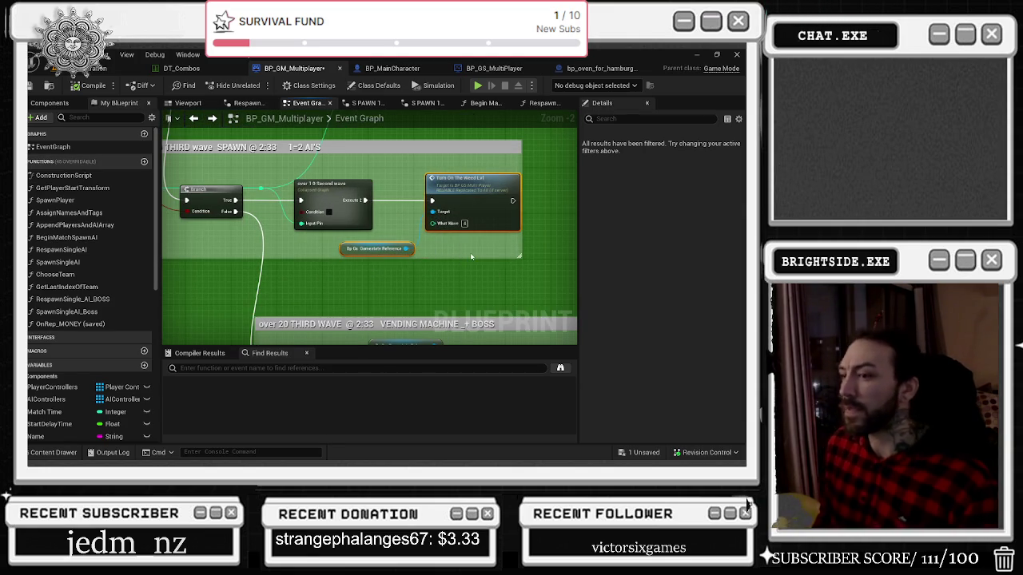
pyautogui.click(471, 257)
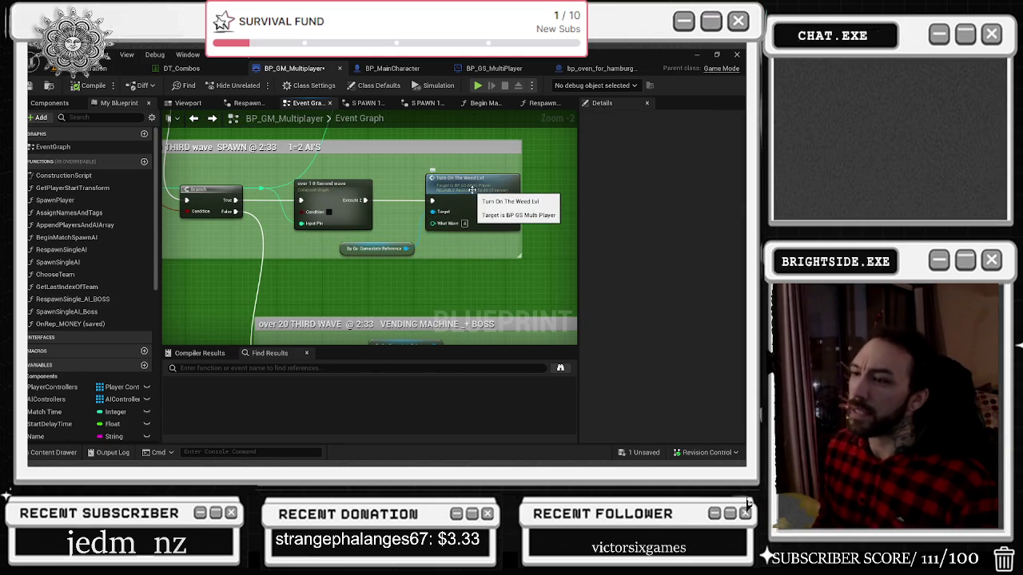
pyautogui.doubleClick(471, 190)
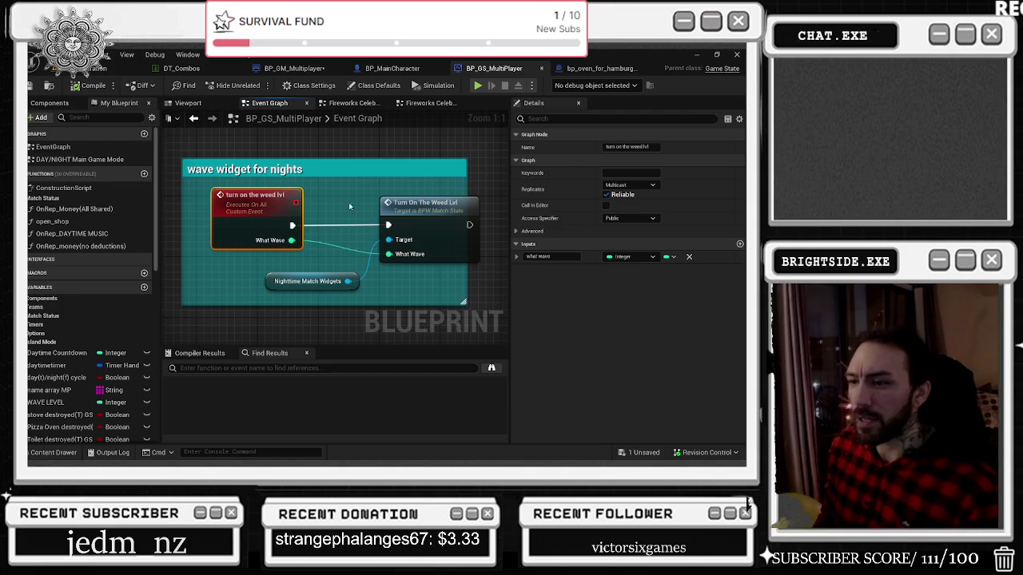
# Step: Follow the Turn On The Weed Lvl event into its BPW_MatchStats implementation
pyautogui.moveTo(463, 180)
pyautogui.mouseDown()
pyautogui.moveTo(437, 176)
pyautogui.moveTo(436, 193)
pyautogui.mouseUp()
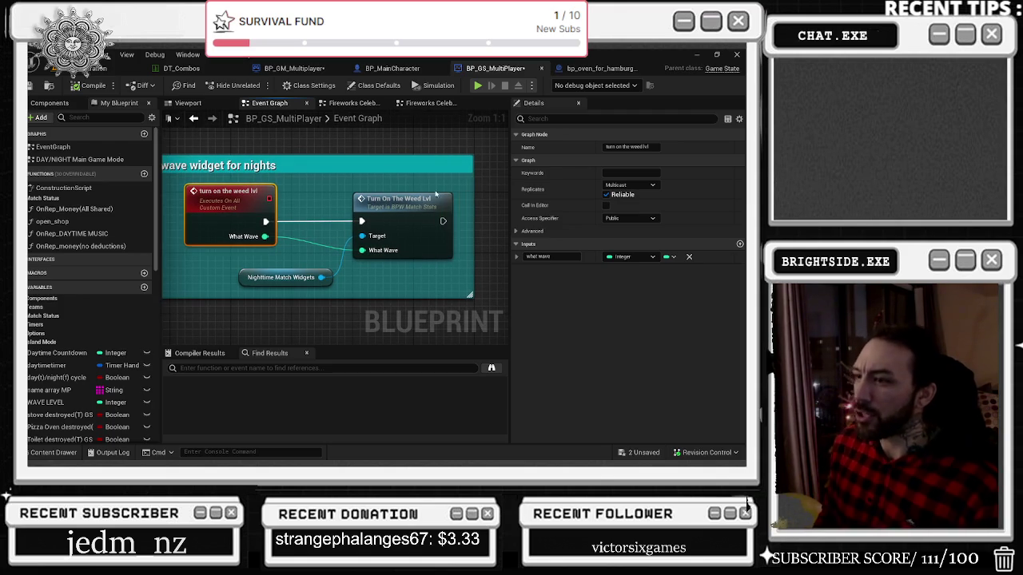
pyautogui.doubleClick(400, 200)
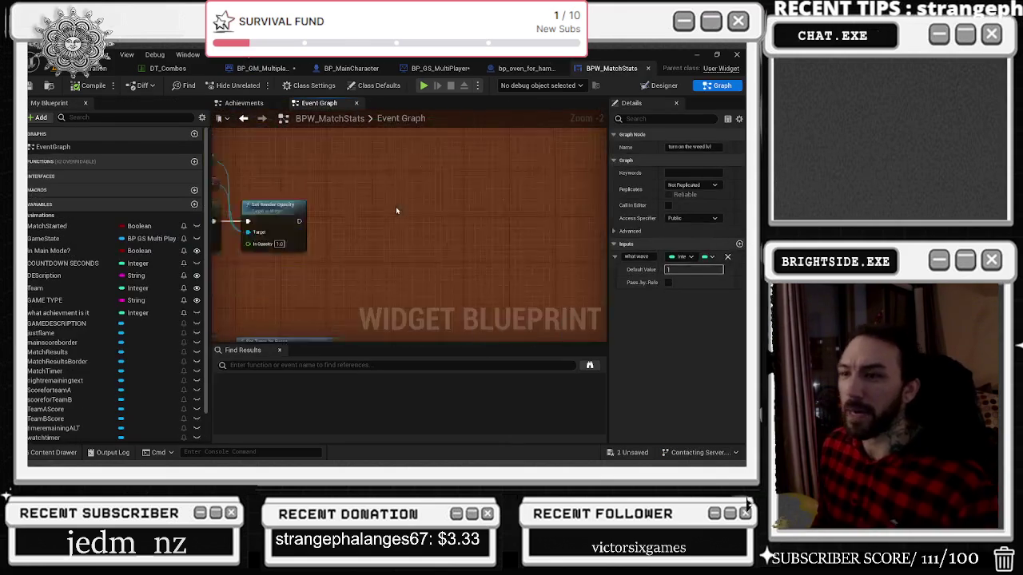
pyautogui.moveTo(315, 152)
pyautogui.mouseDown()
pyautogui.moveTo(334, 190)
pyautogui.moveTo(551, 300)
pyautogui.mouseUp()
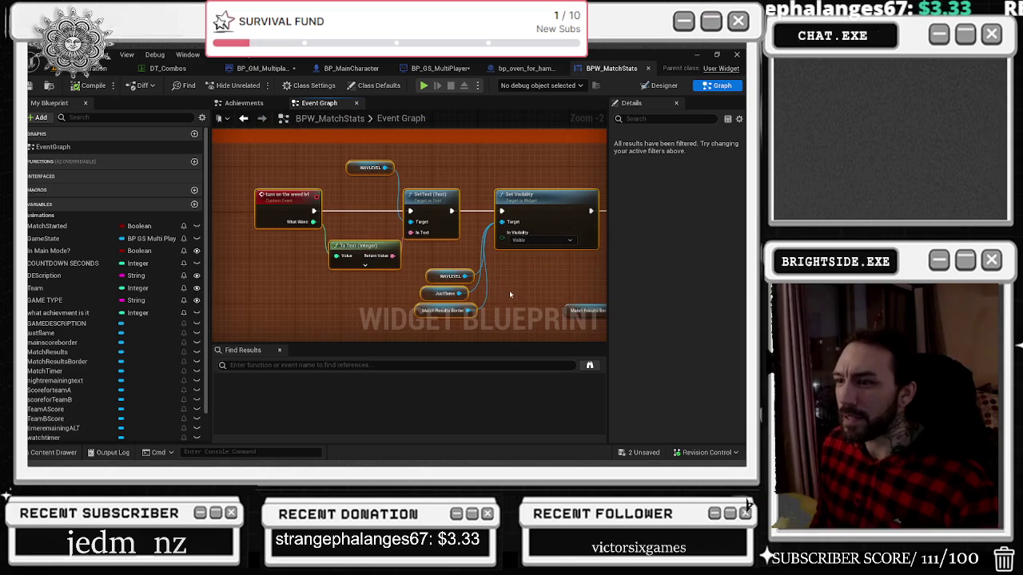
pyautogui.click(270, 192)
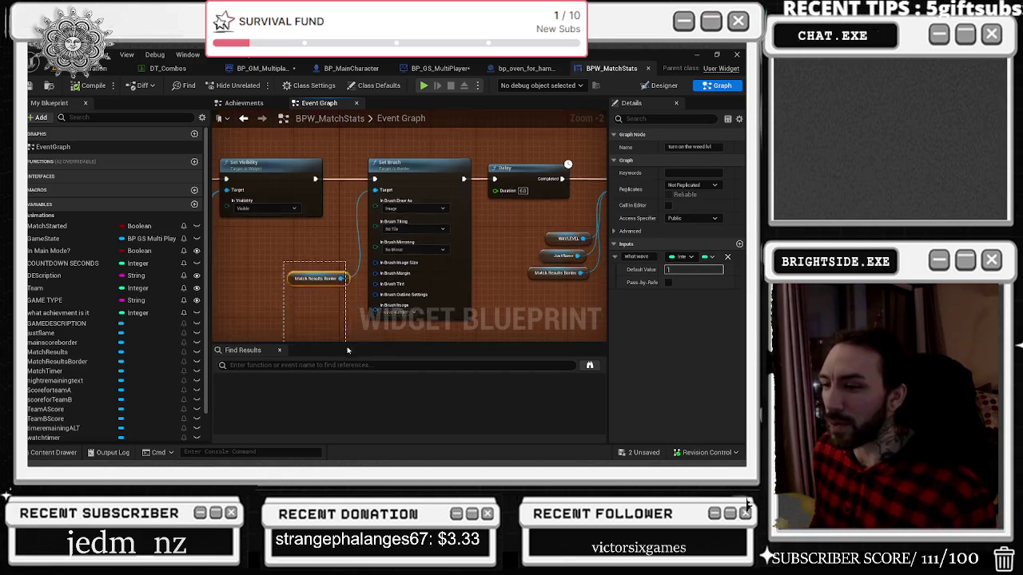
# Step: Inspect the Match Results Border, Delay and Set Visibility nodes, then switch to bp_oven_for_hamburger_pizza
pyautogui.click(316, 269)
pyautogui.moveTo(473, 284)
pyautogui.mouseDown()
pyautogui.moveTo(298, 302)
pyautogui.moveTo(402, 293)
pyautogui.moveTo(506, 303)
pyautogui.mouseUp()
pyautogui.click(429, 186)
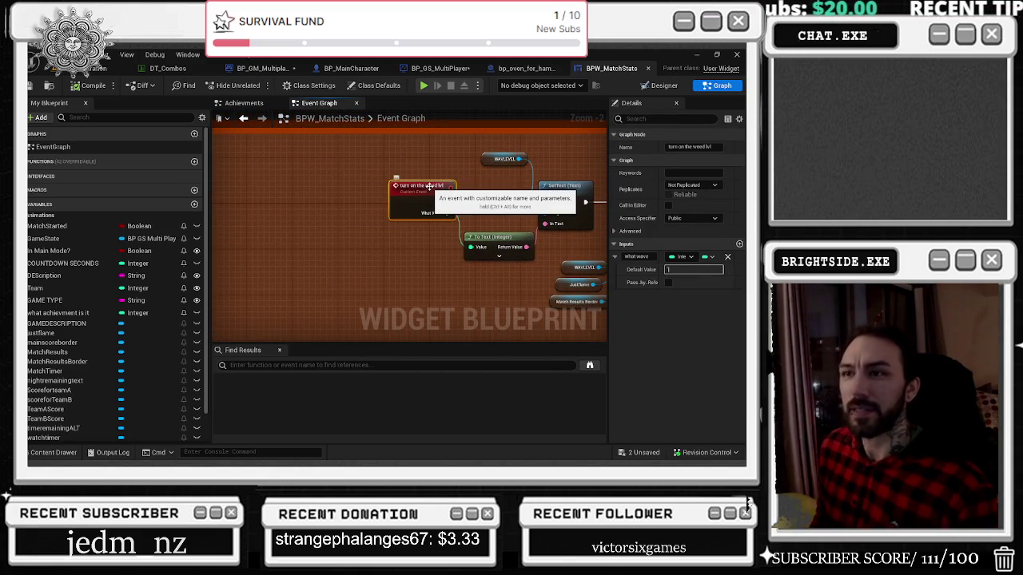
pyautogui.moveTo(429, 186); pyautogui.dragTo(273, 186)
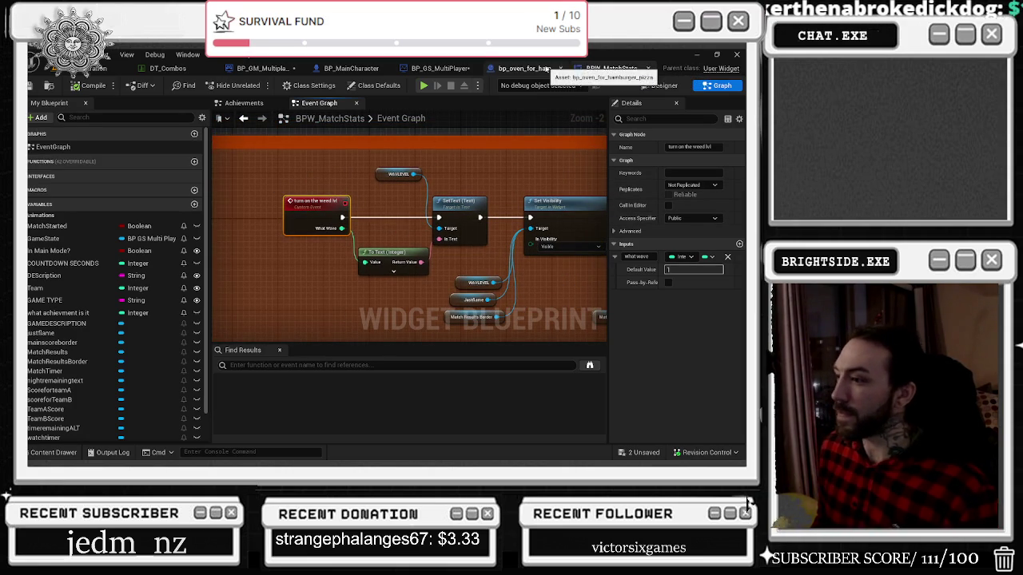
pyautogui.click(244, 121)
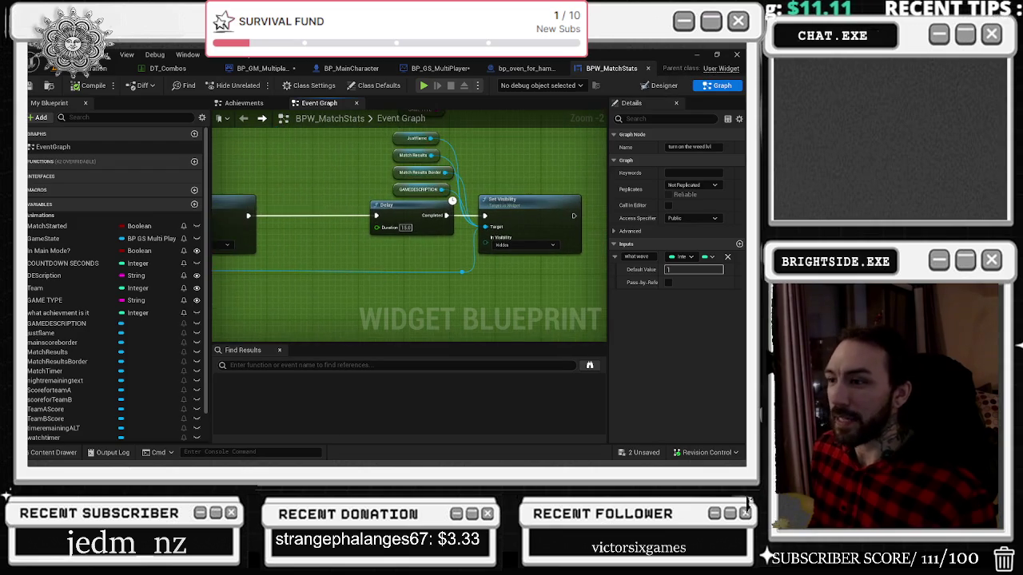
pyautogui.click(527, 69)
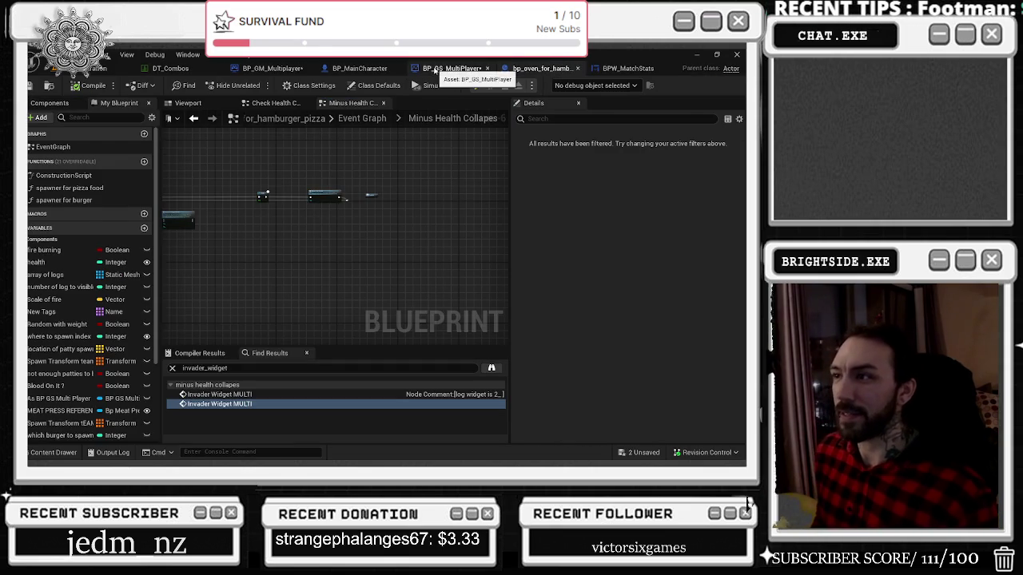
# Step: Go back to BP_GS_MultiPlayer's Fireworks Celebration graph
pyautogui.click(438, 69)
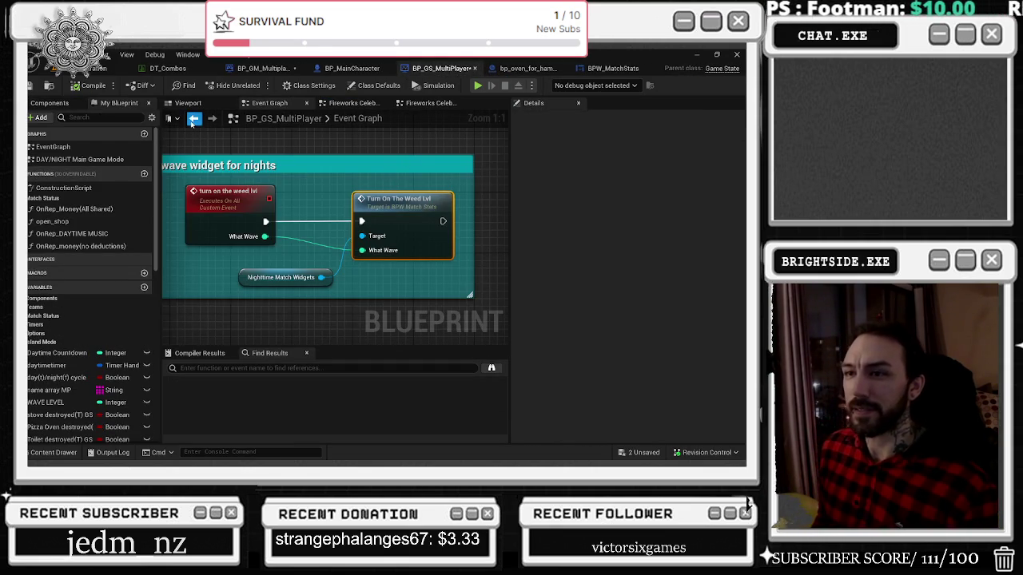
pyautogui.click(194, 120)
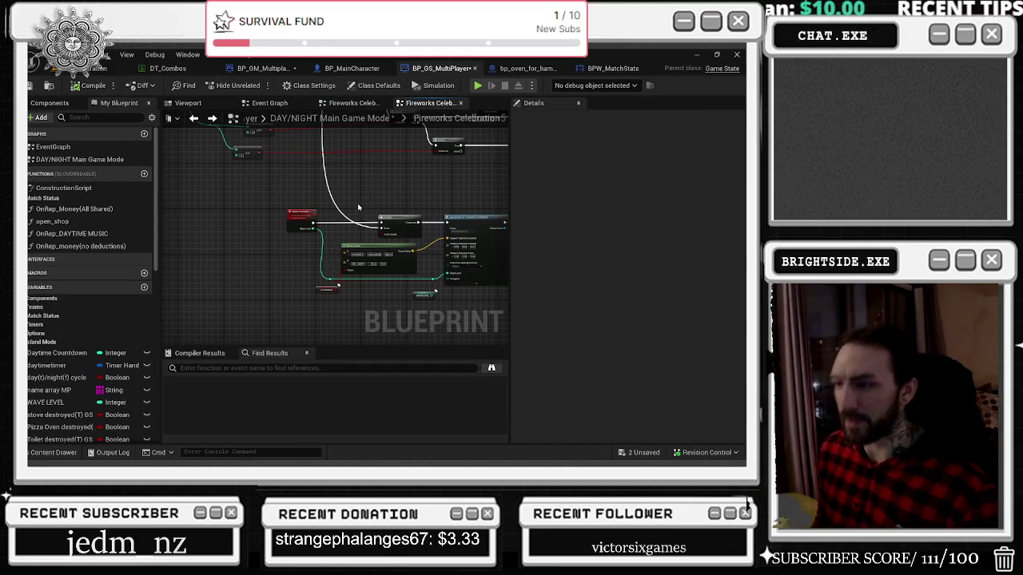
pyautogui.scroll(3, 298, 286)
pyautogui.moveTo(352, 268); pyautogui.dragTo(423, 311)
pyautogui.scroll(-1, 363, 281)
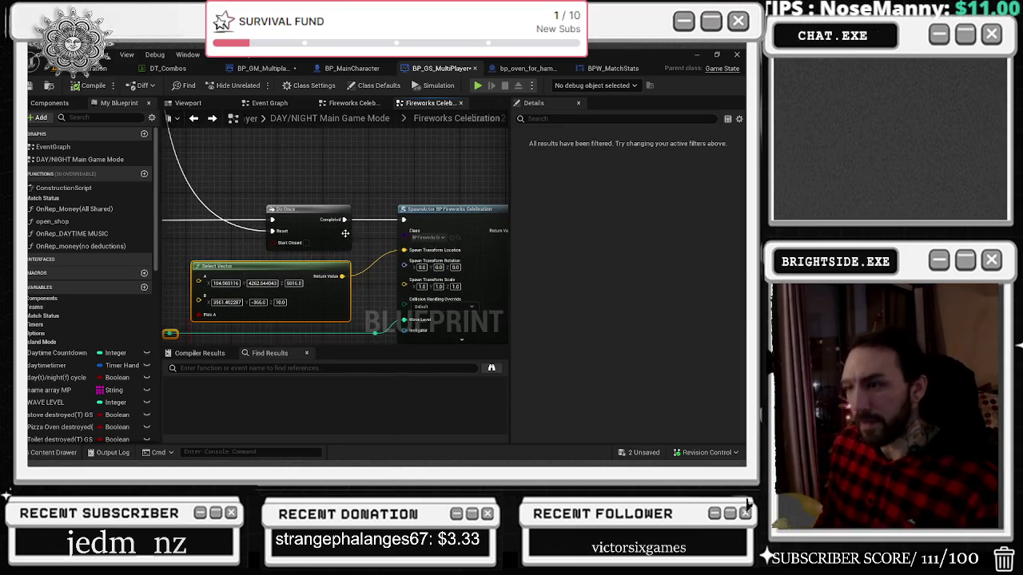
# Step: Align the Do Once node with SpawnActor's exec pin and save the blueprint
pyautogui.click(302, 223)
pyautogui.moveTo(302, 224); pyautogui.dragTo(297, 218)
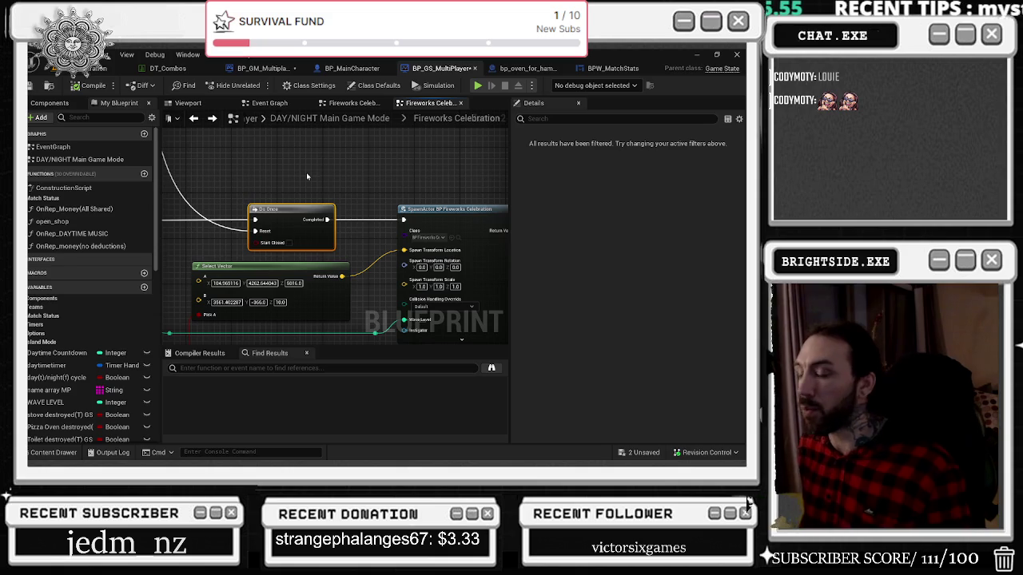
pyautogui.hotkey('ctrl', 's')
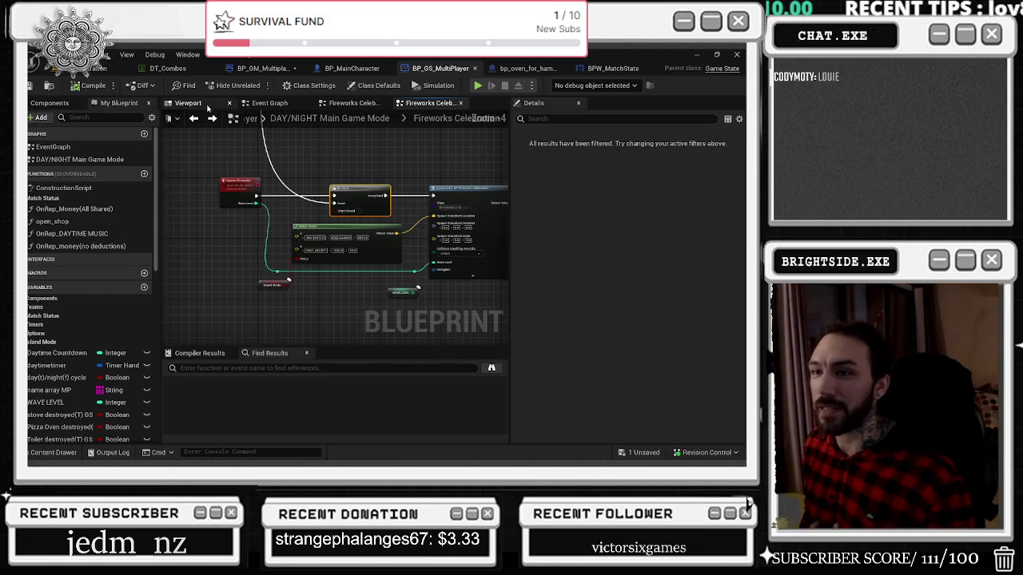
pyautogui.click(262, 69)
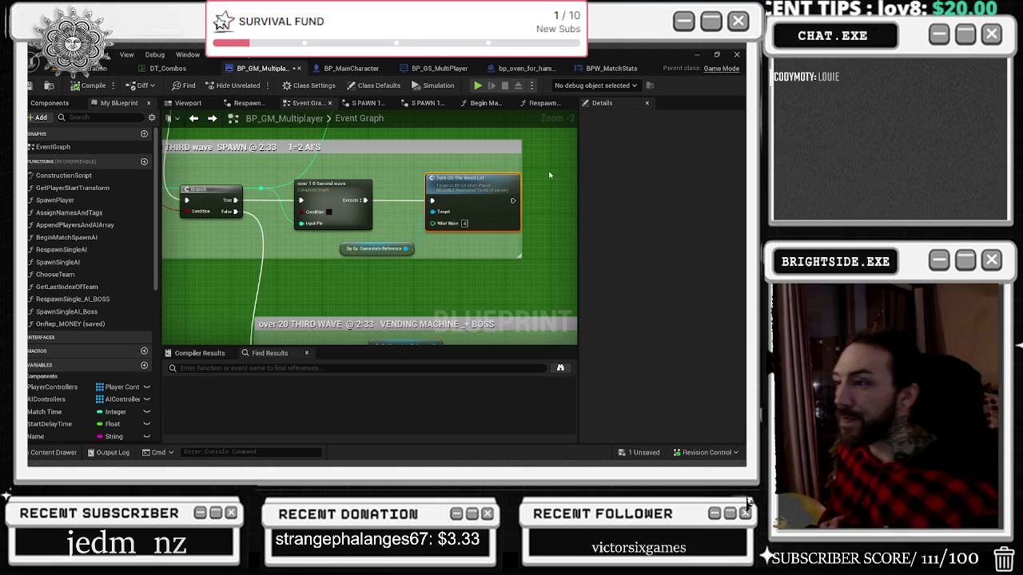
pyautogui.scroll(1, 465, 180)
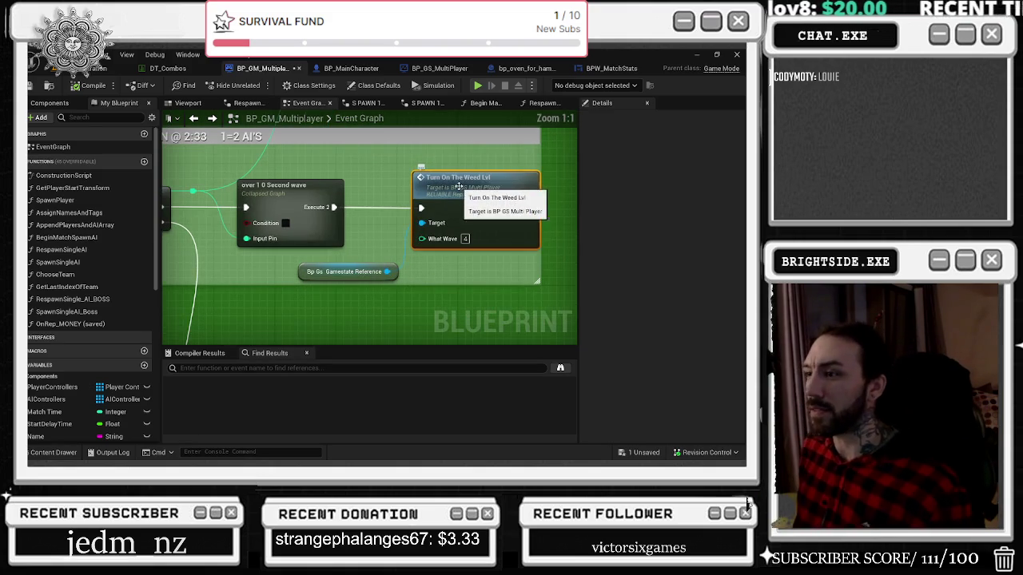
pyautogui.scroll(1, 380, 148)
pyautogui.scroll(1, 382, 158)
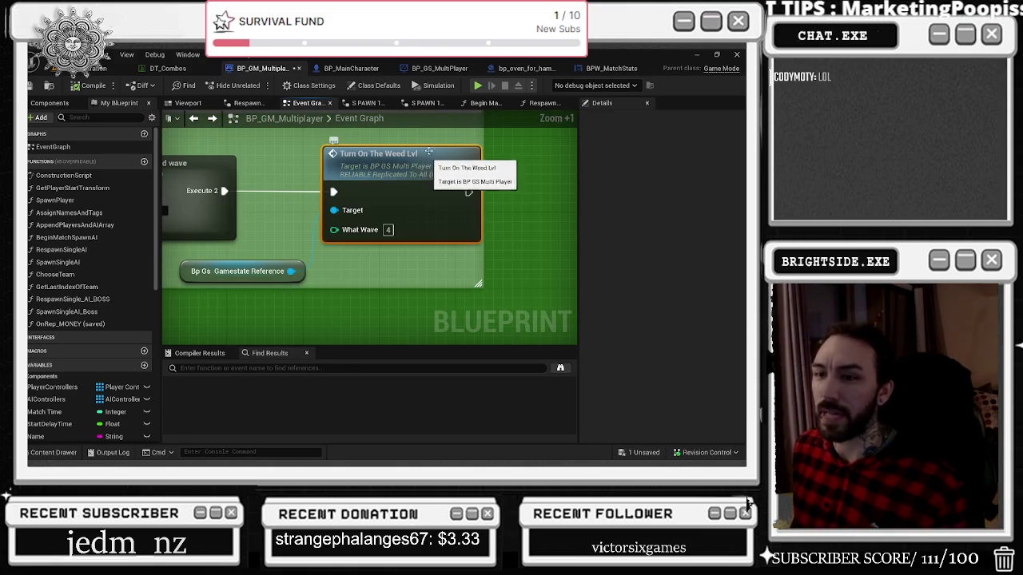
pyautogui.moveTo(324, 180); pyautogui.dragTo(374, 167)
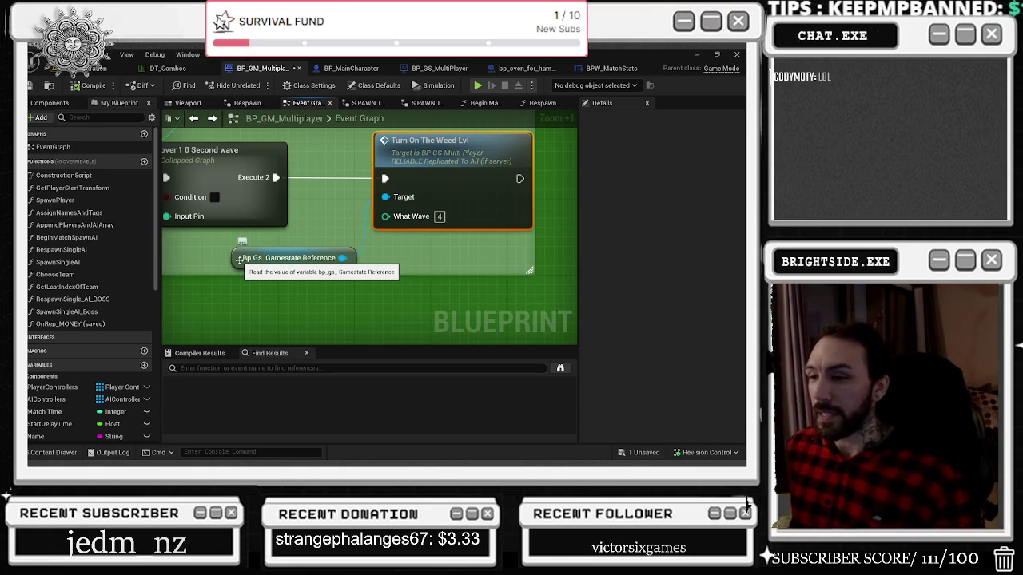
pyautogui.scroll(-5, 238, 259)
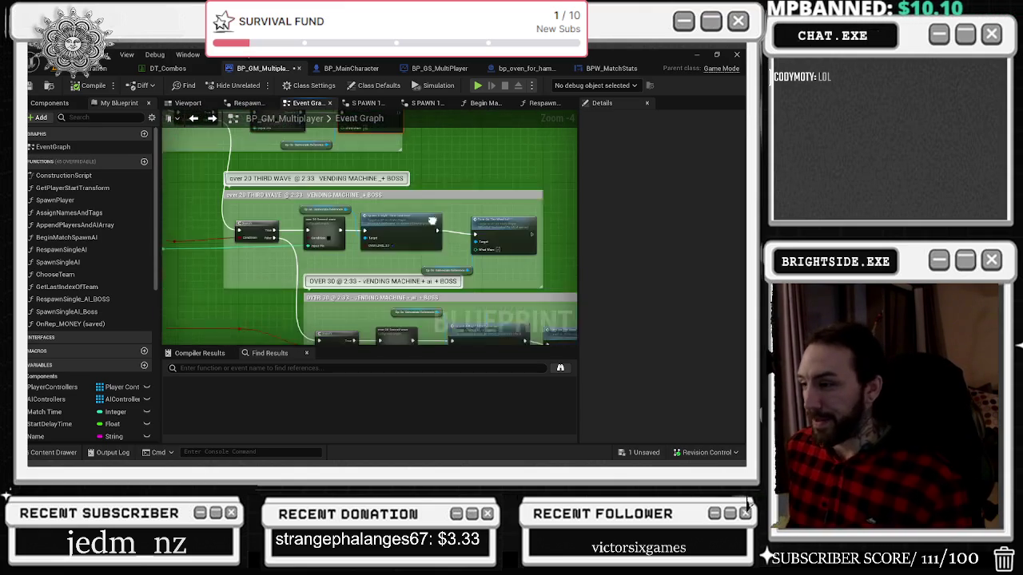
pyautogui.moveTo(433, 221); pyautogui.dragTo(417, 209)
pyautogui.moveTo(483, 210); pyautogui.dragTo(479, 206)
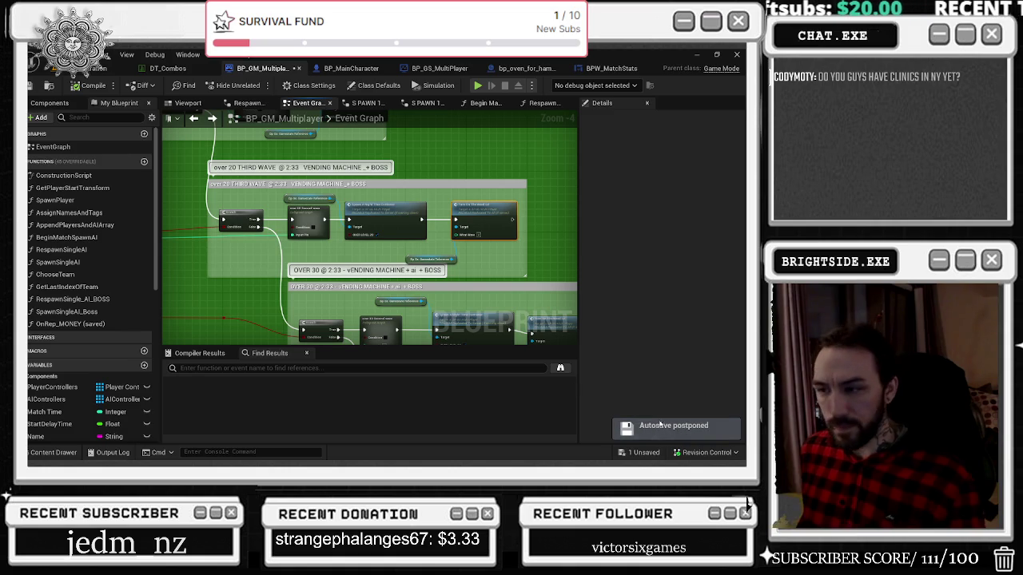
pyautogui.scroll(-2, 209, 210)
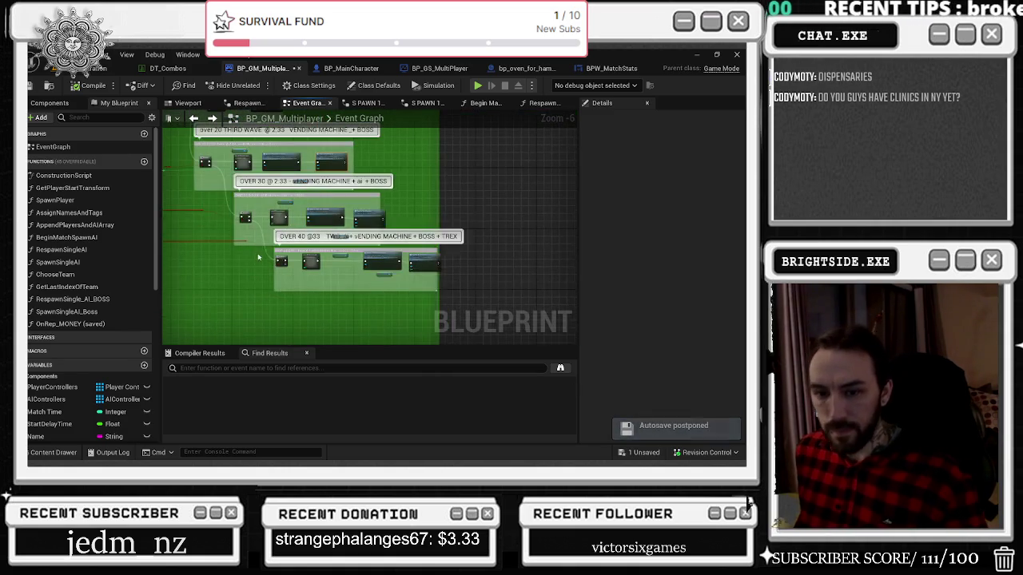
pyautogui.scroll(2, 306, 327)
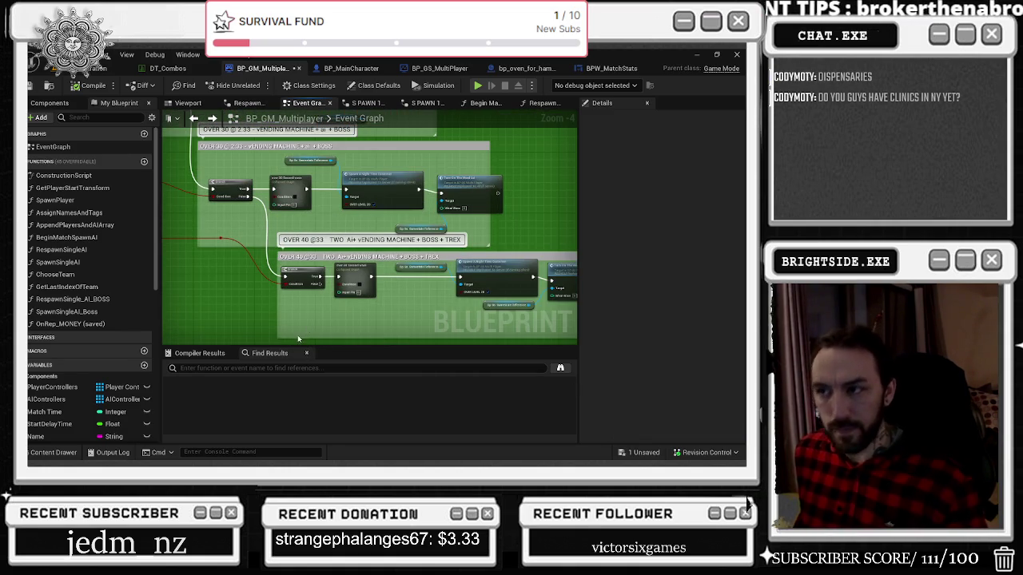
pyautogui.scroll(-5, 259, 308)
pyautogui.moveTo(391, 266); pyautogui.dragTo(300, 276)
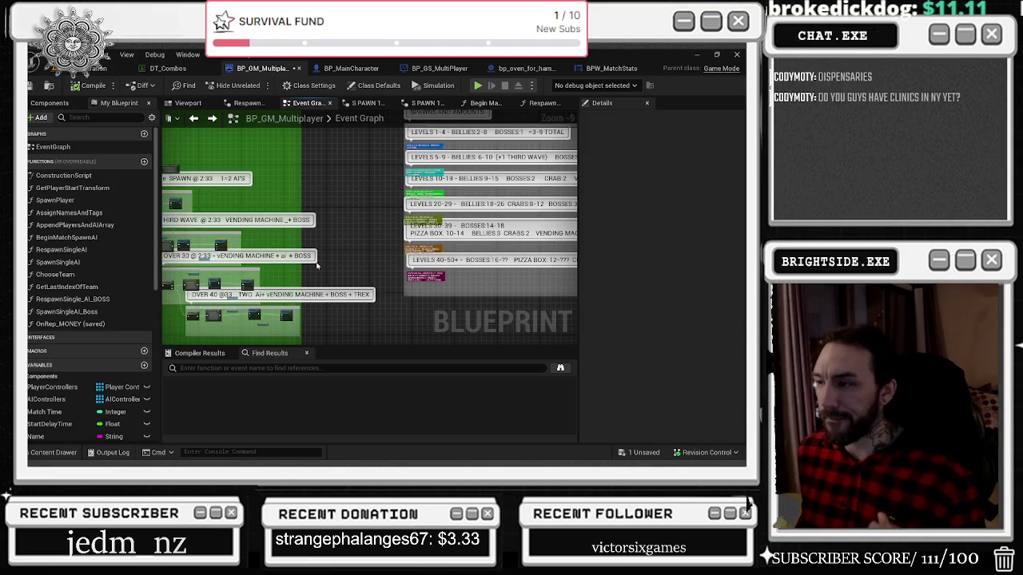
pyautogui.scroll(-3, 317, 266)
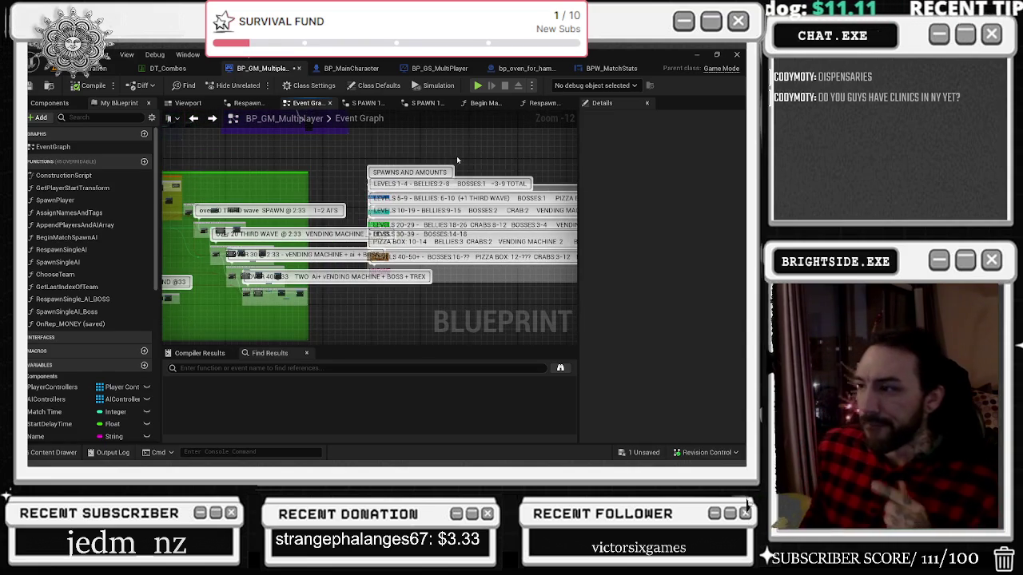
pyautogui.moveTo(456, 156); pyautogui.dragTo(448, 264)
pyautogui.scroll(8, 247, 173)
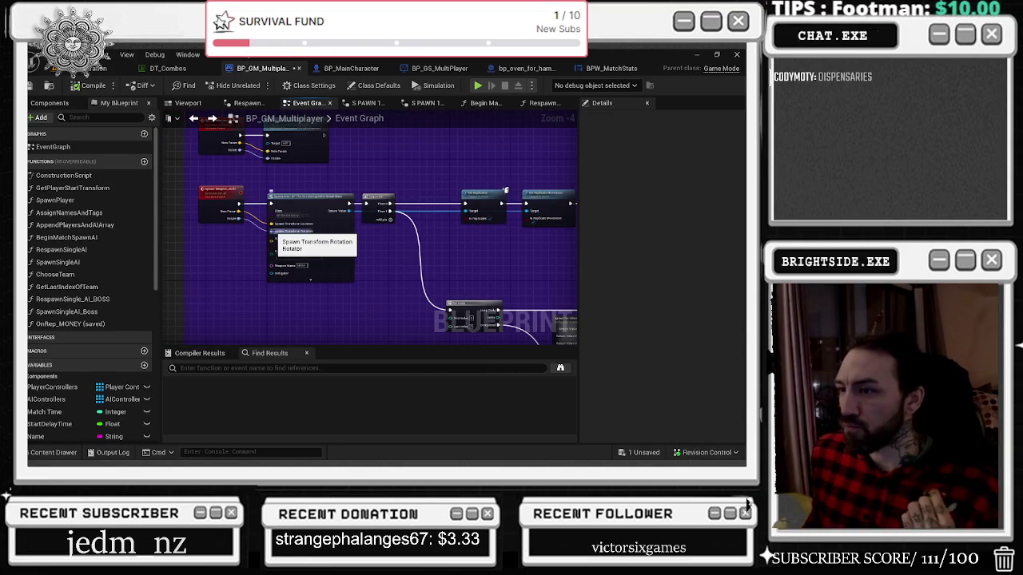
pyautogui.scroll(-1, 370, 256)
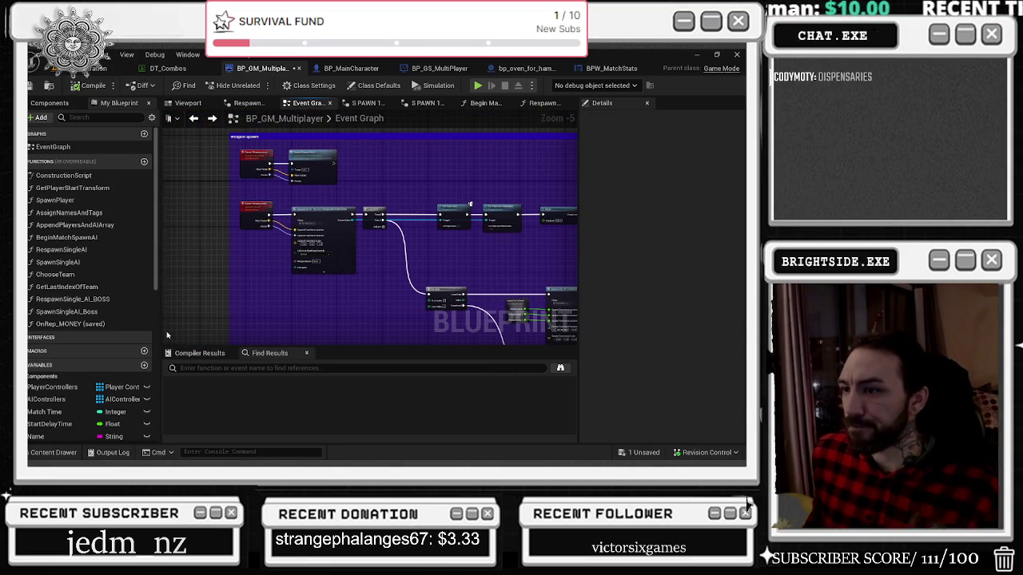
pyautogui.scroll(-5, 408, 283)
pyautogui.moveTo(409, 283)
pyautogui.mouseDown()
pyautogui.moveTo(349, 283)
pyautogui.moveTo(415, 300)
pyautogui.mouseUp()
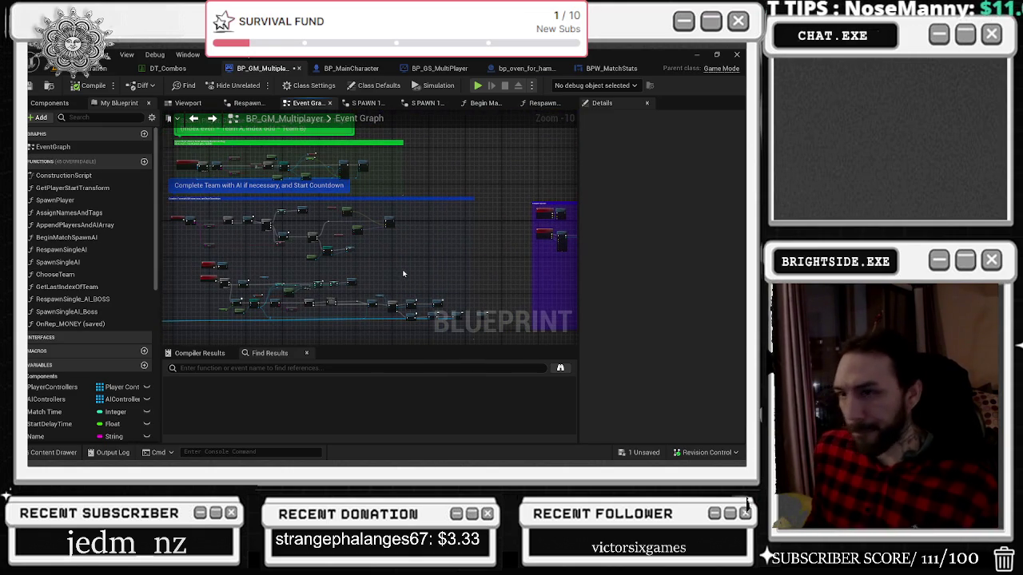
pyautogui.moveTo(228, 217); pyautogui.dragTo(302, 253)
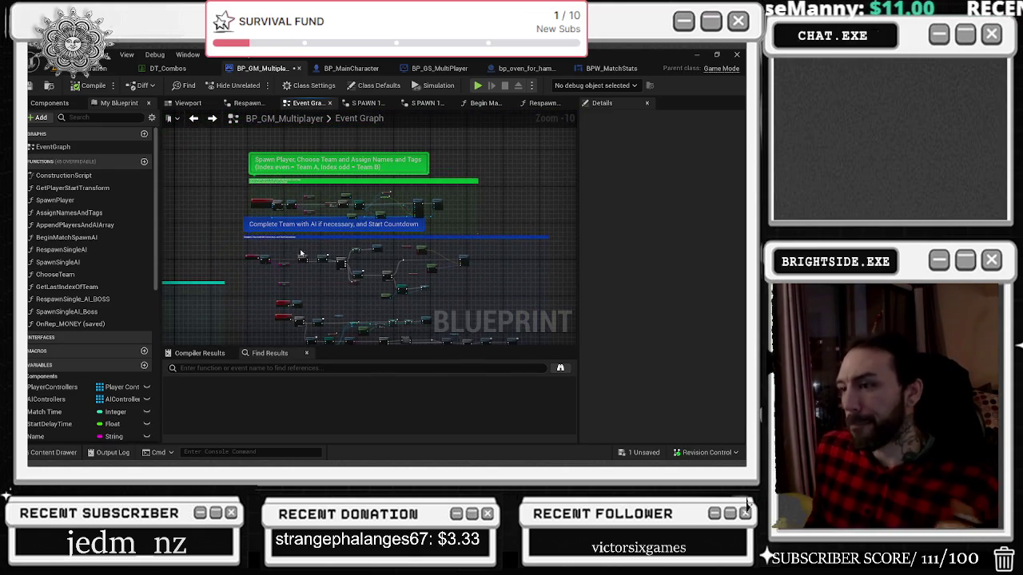
pyautogui.scroll(4, 269, 288)
pyautogui.moveTo(442, 265); pyautogui.dragTo(439, 216)
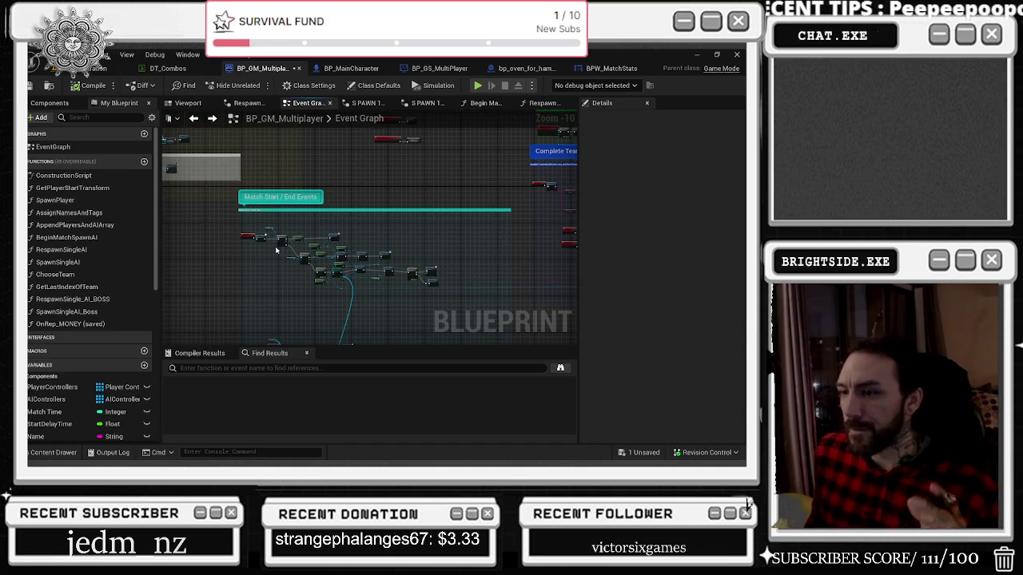
pyautogui.scroll(3, 276, 250)
pyautogui.scroll(3, 290, 250)
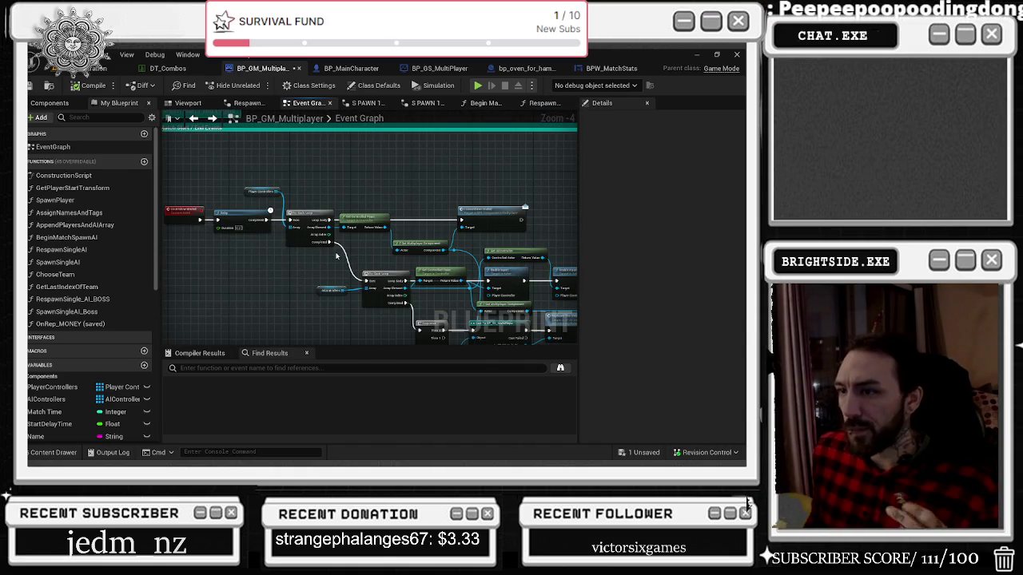
pyautogui.moveTo(336, 267); pyautogui.dragTo(268, 245)
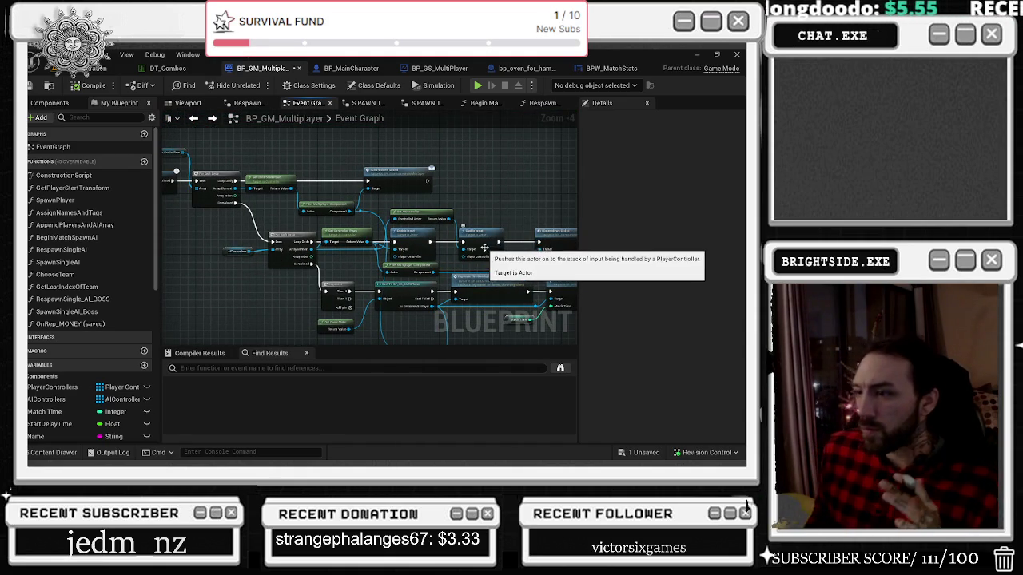
pyautogui.moveTo(376, 270)
pyautogui.mouseDown()
pyautogui.moveTo(398, 272)
pyautogui.moveTo(364, 255)
pyautogui.moveTo(264, 261)
pyautogui.mouseUp()
pyautogui.scroll(1, 366, 259)
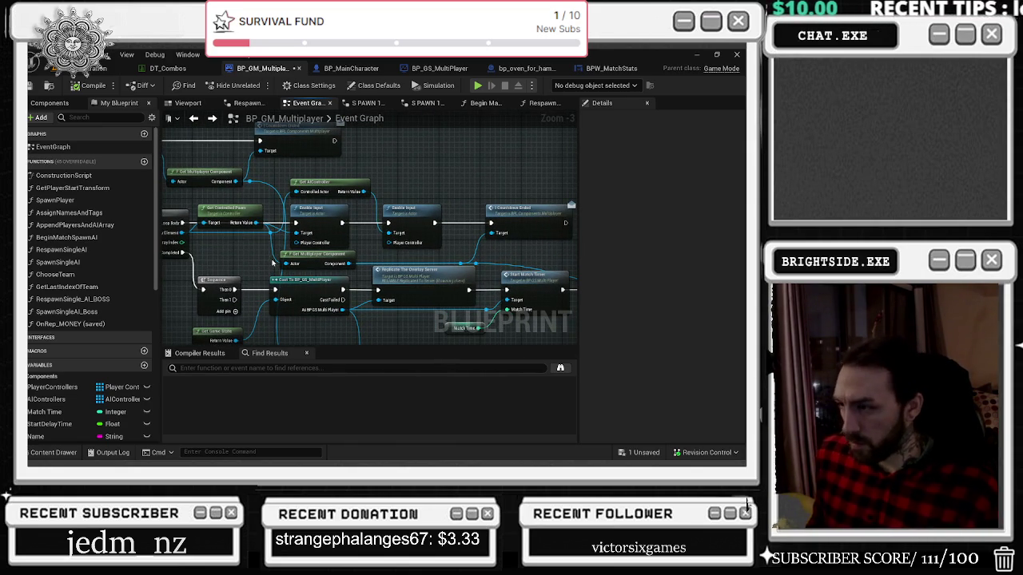
pyautogui.moveTo(500, 261)
pyautogui.mouseDown()
pyautogui.moveTo(344, 221)
pyautogui.moveTo(466, 188)
pyautogui.mouseUp()
pyautogui.moveTo(346, 226)
pyautogui.mouseDown()
pyautogui.moveTo(412, 248)
pyautogui.moveTo(526, 254)
pyautogui.mouseUp()
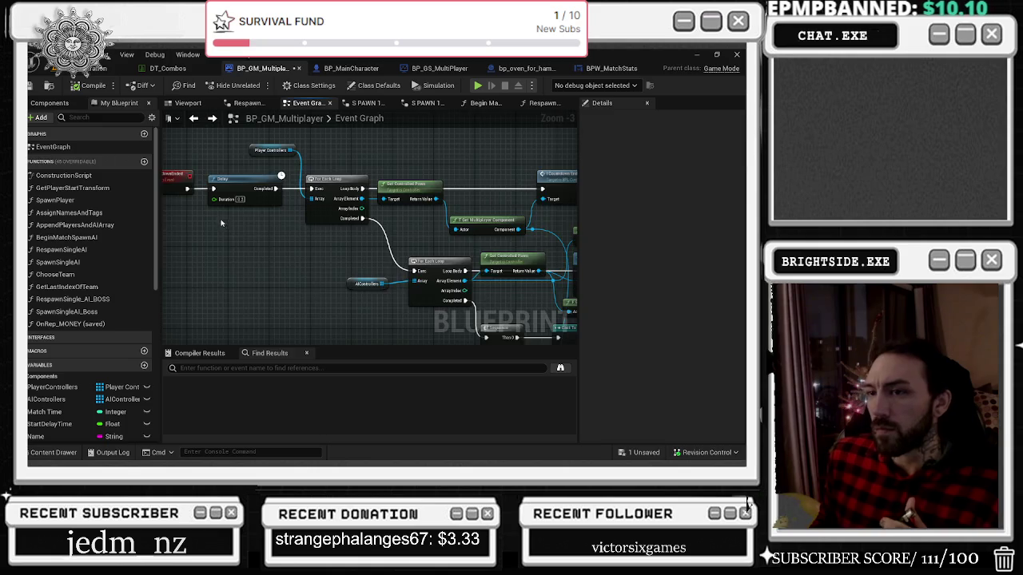
pyautogui.scroll(-3, 263, 236)
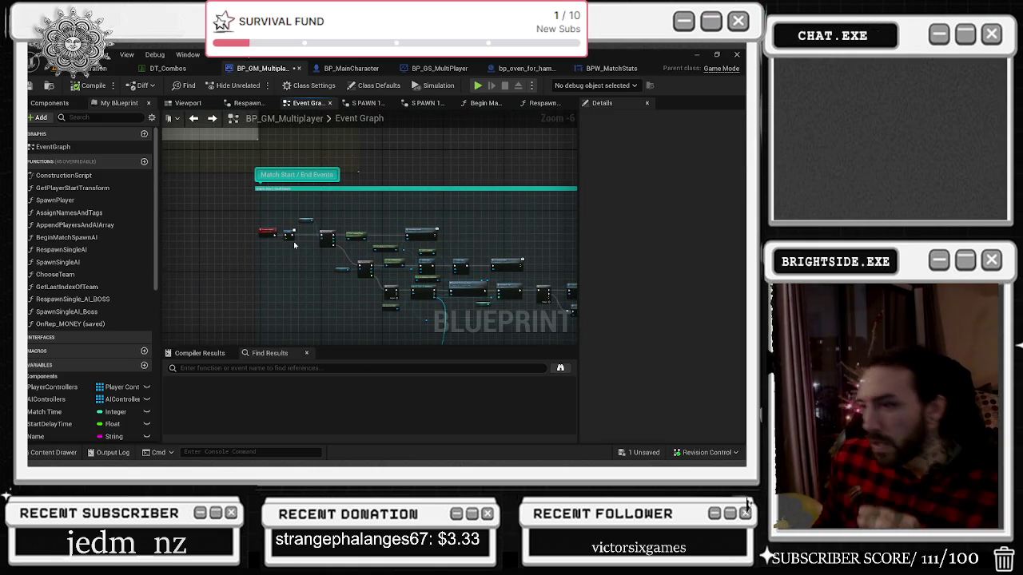
pyautogui.scroll(2, 296, 233)
pyautogui.moveTo(538, 233); pyautogui.dragTo(499, 230)
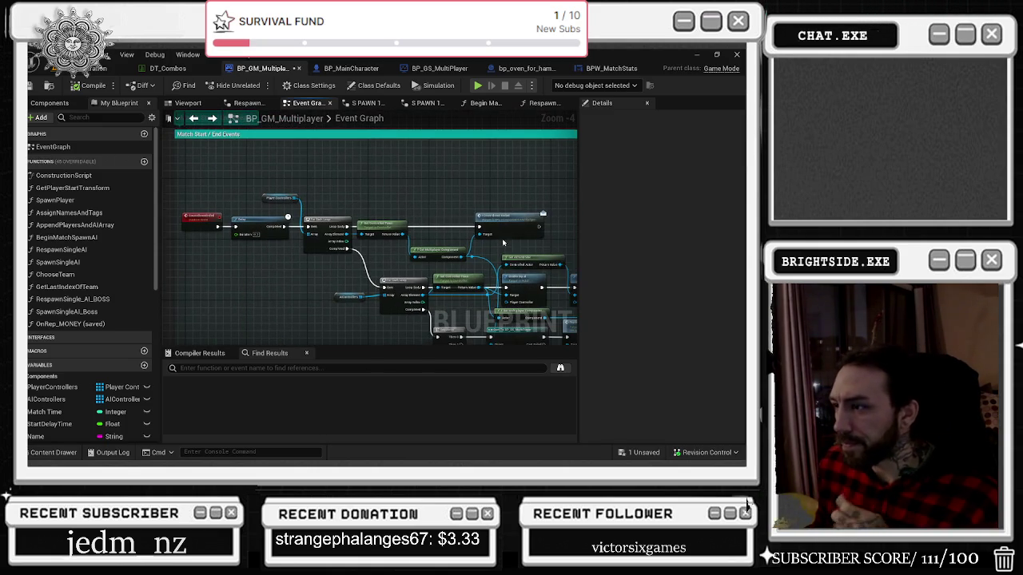
pyautogui.click(278, 197)
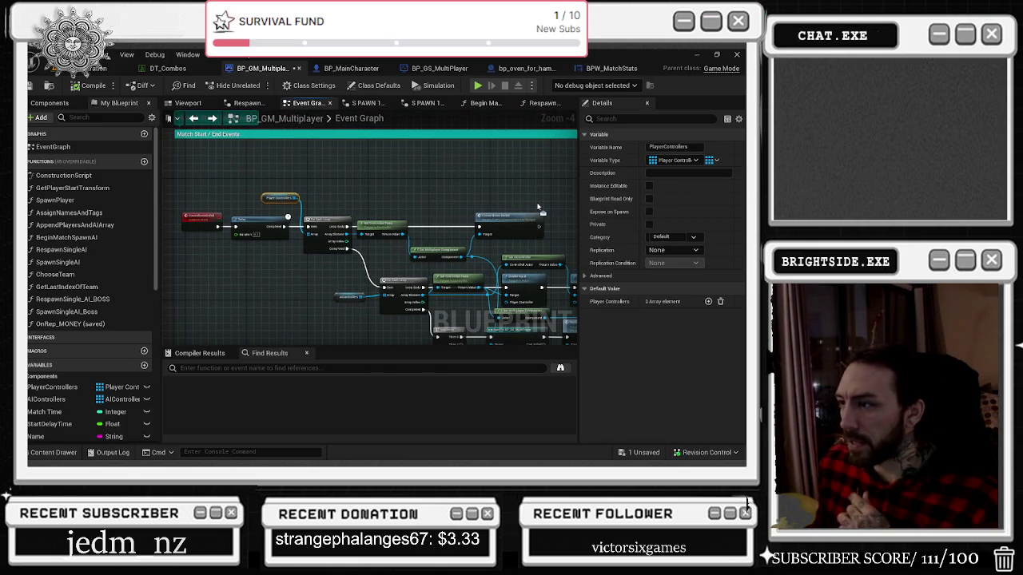
pyautogui.scroll(1, 524, 207)
pyautogui.click(495, 219)
pyautogui.moveTo(453, 255); pyautogui.dragTo(410, 223)
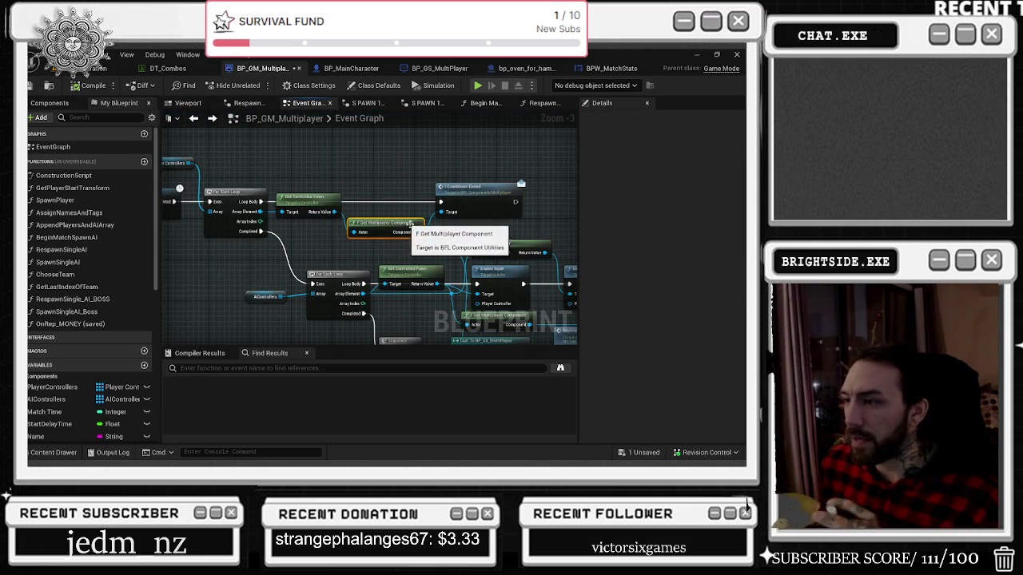
pyautogui.moveTo(246, 276)
pyautogui.mouseDown()
pyautogui.moveTo(384, 296)
pyautogui.moveTo(254, 234)
pyautogui.mouseUp()
pyautogui.moveTo(462, 178); pyautogui.dragTo(365, 183)
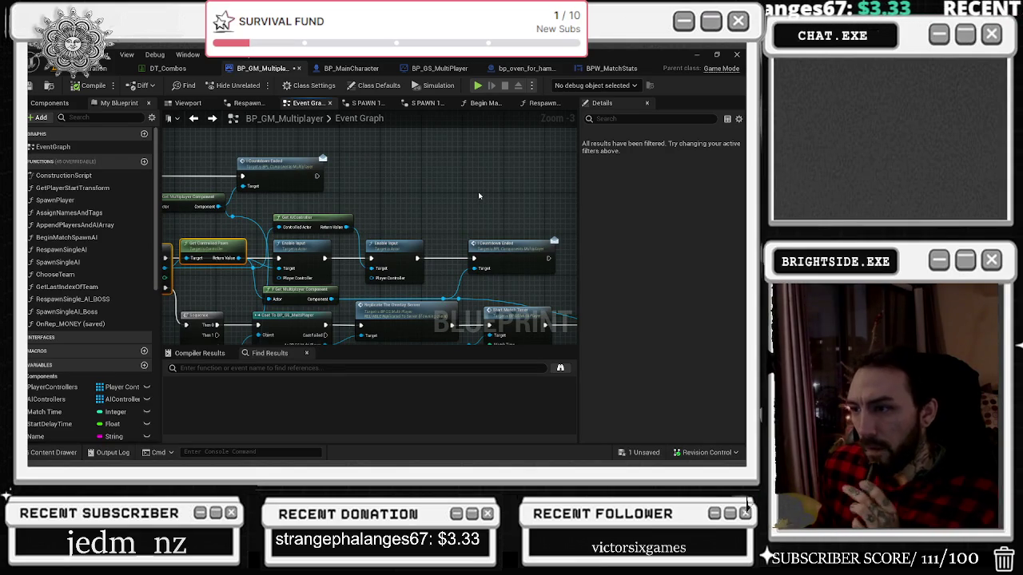
pyautogui.moveTo(466, 199)
pyautogui.mouseDown()
pyautogui.moveTo(455, 165)
pyautogui.moveTo(506, 164)
pyautogui.moveTo(428, 176)
pyautogui.mouseUp()
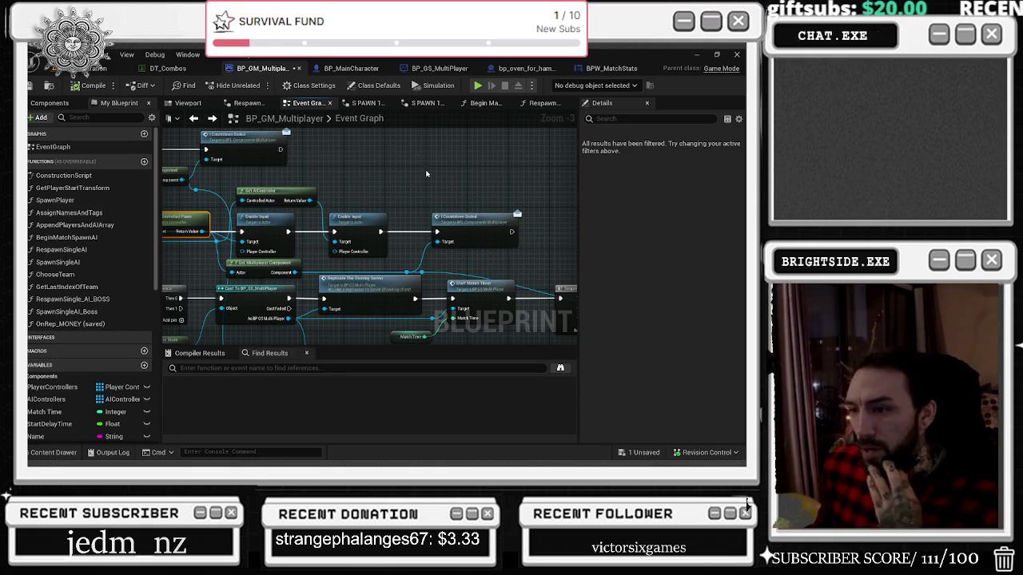
pyautogui.moveTo(425, 173)
pyautogui.mouseDown()
pyautogui.moveTo(479, 227)
pyautogui.moveTo(410, 196)
pyautogui.moveTo(286, 208)
pyautogui.mouseUp()
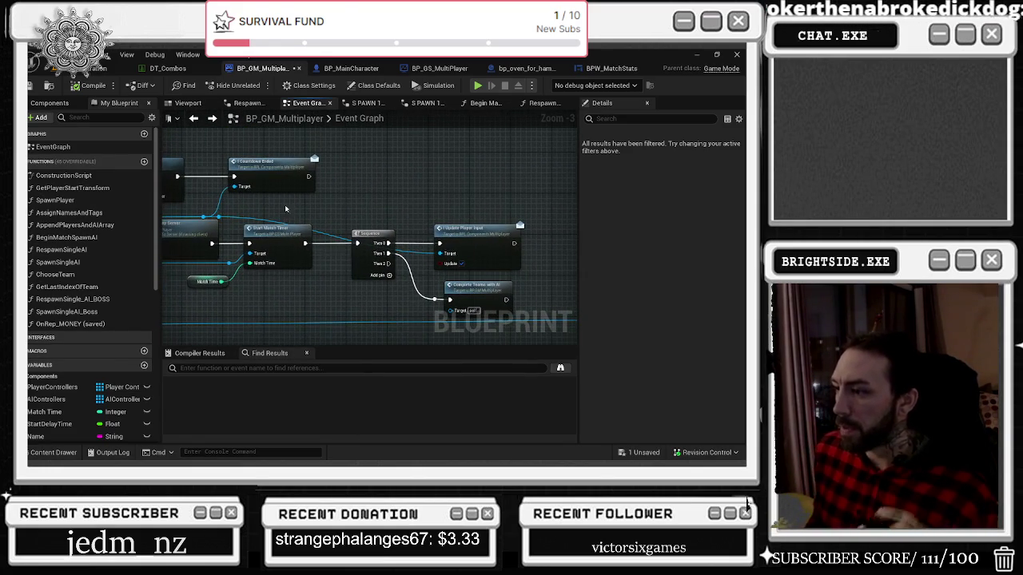
pyautogui.doubleClick(489, 289)
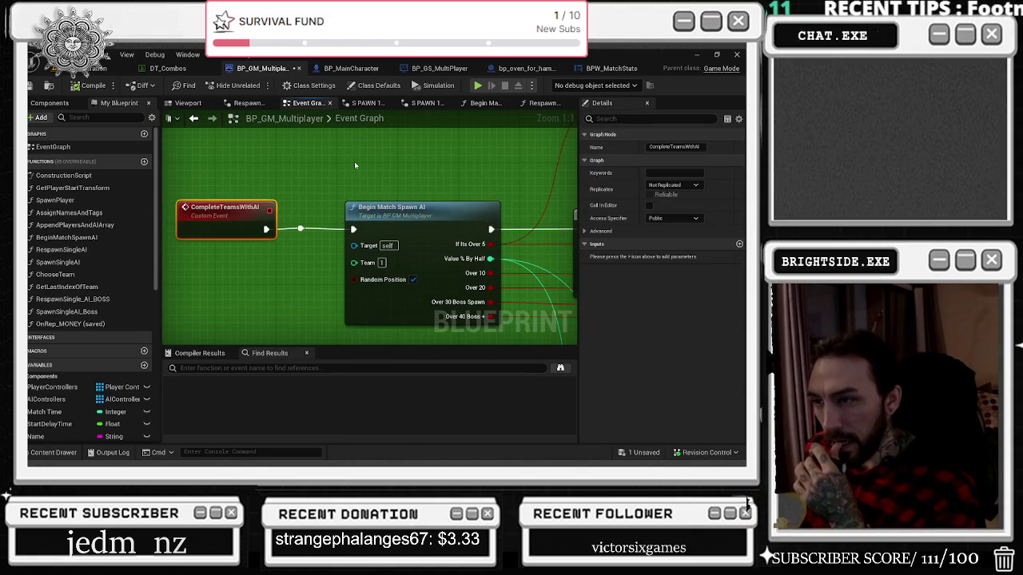
pyautogui.scroll(-1, 356, 165)
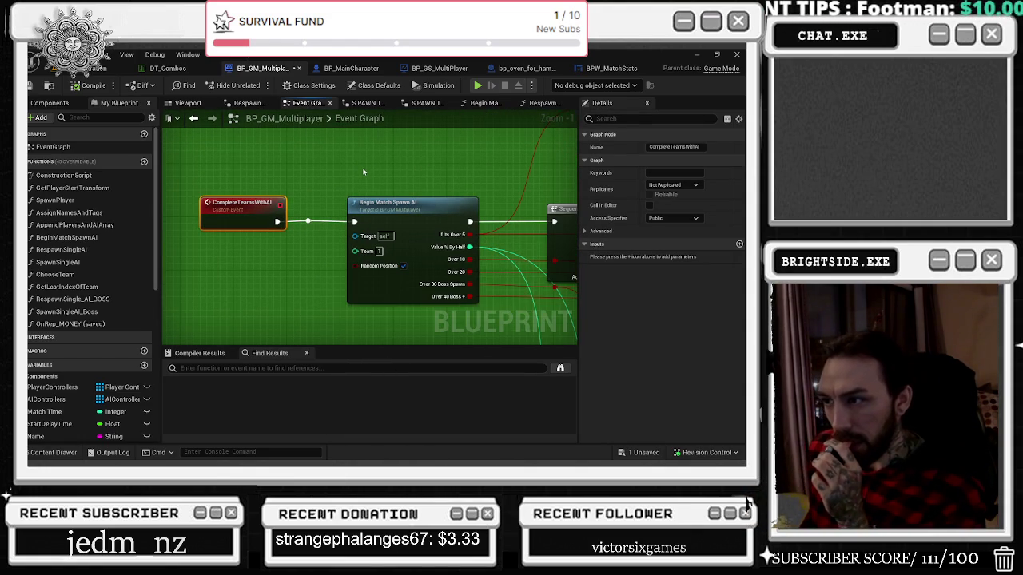
pyautogui.scroll(-1, 363, 173)
pyautogui.click(194, 118)
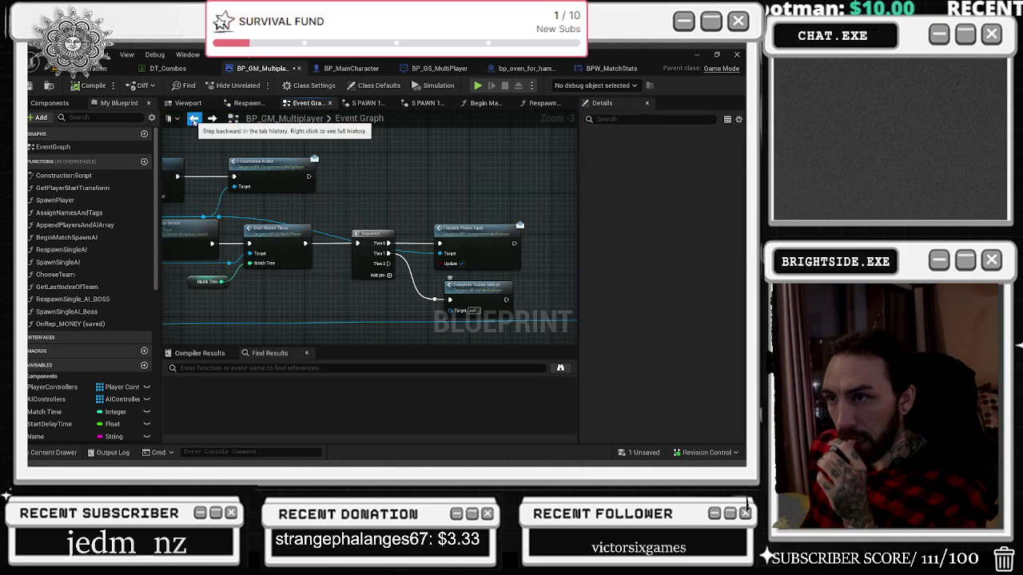
pyautogui.moveTo(357, 188); pyautogui.dragTo(407, 193)
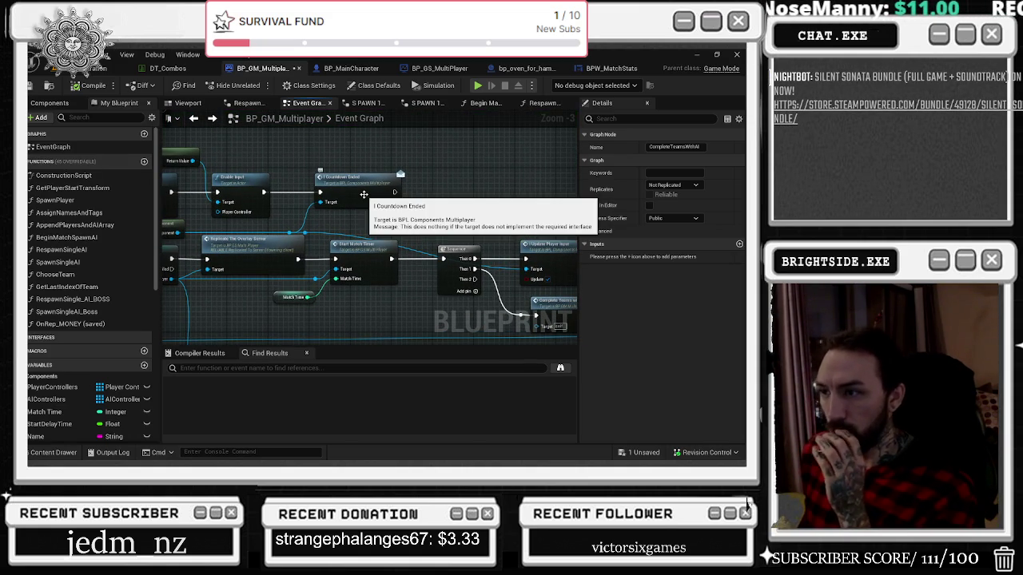
pyautogui.moveTo(192, 160)
pyautogui.mouseDown()
pyautogui.moveTo(338, 181)
pyautogui.moveTo(410, 219)
pyautogui.mouseUp()
pyautogui.moveTo(207, 213)
pyautogui.mouseDown()
pyautogui.moveTo(400, 268)
pyautogui.moveTo(548, 271)
pyautogui.mouseUp()
pyautogui.scroll(-2, 548, 272)
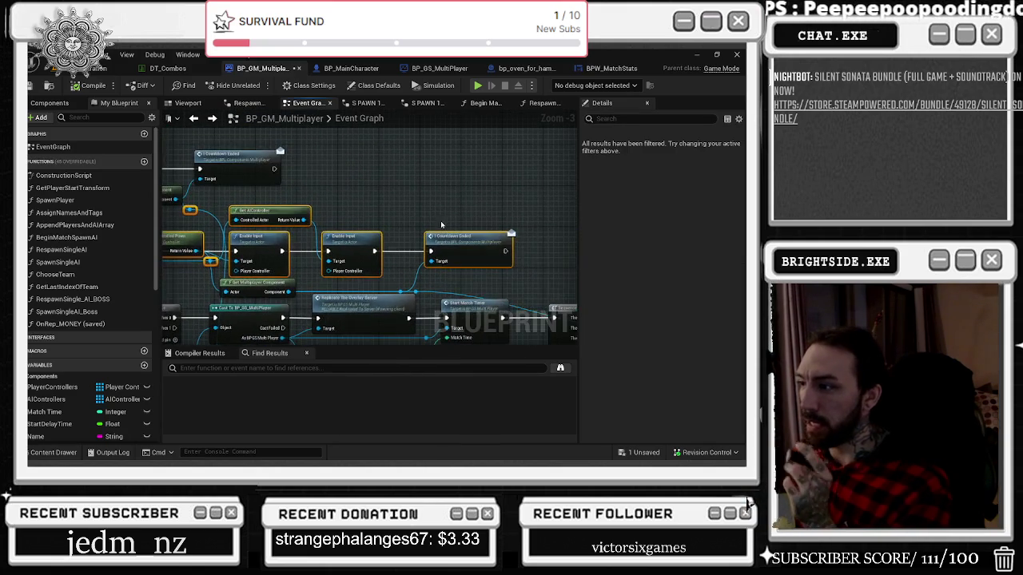
pyautogui.click(457, 226)
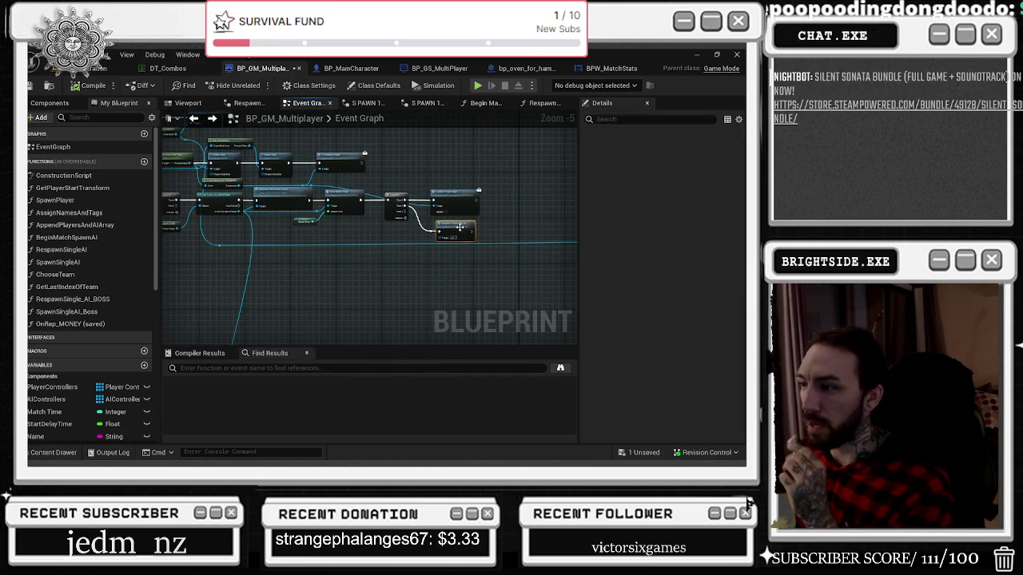
pyautogui.scroll(3, 457, 227)
pyautogui.moveTo(358, 239); pyautogui.dragTo(424, 289)
pyautogui.scroll(-2, 459, 292)
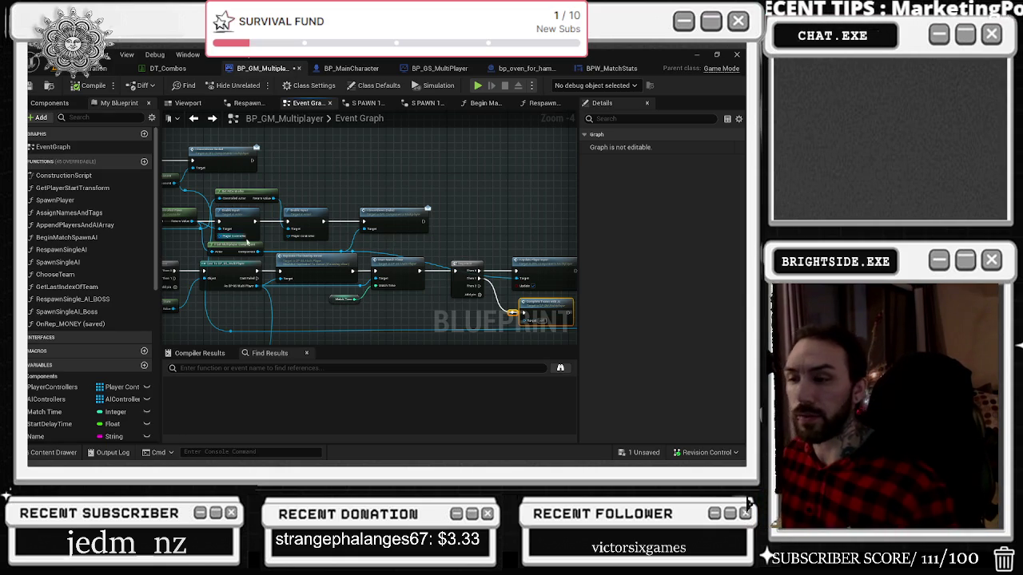
# Step: Lower the small getter node beneath the Sequence slightly
pyautogui.moveTo(294, 153); pyautogui.dragTo(235, 228)
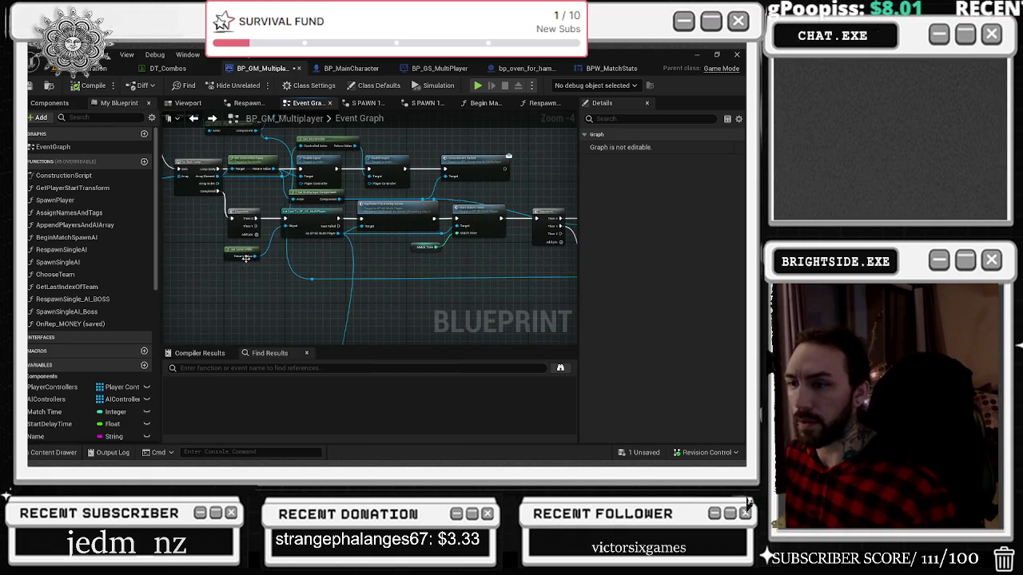
pyautogui.click(245, 258)
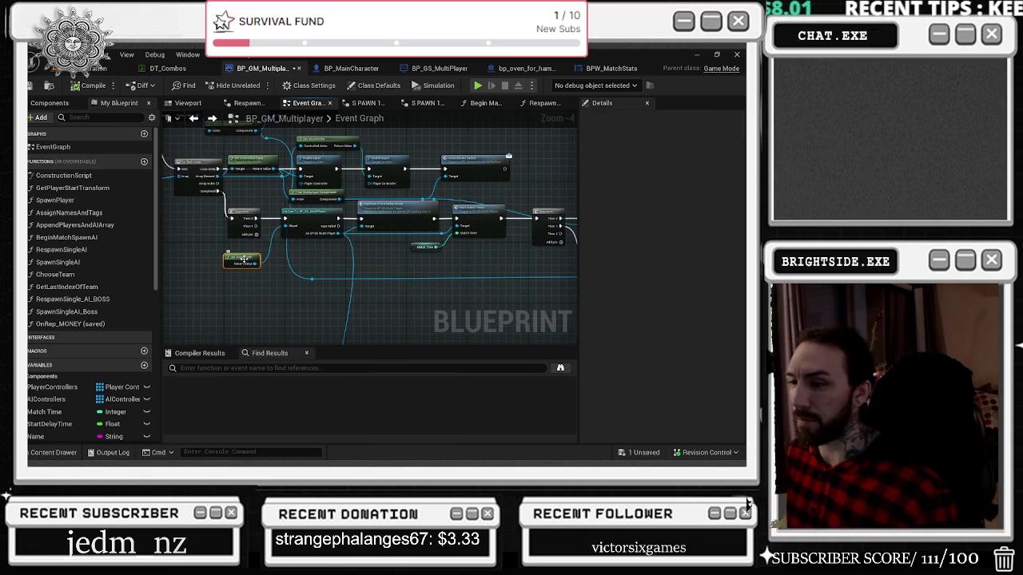
pyautogui.moveTo(229, 258); pyautogui.dragTo(230, 270)
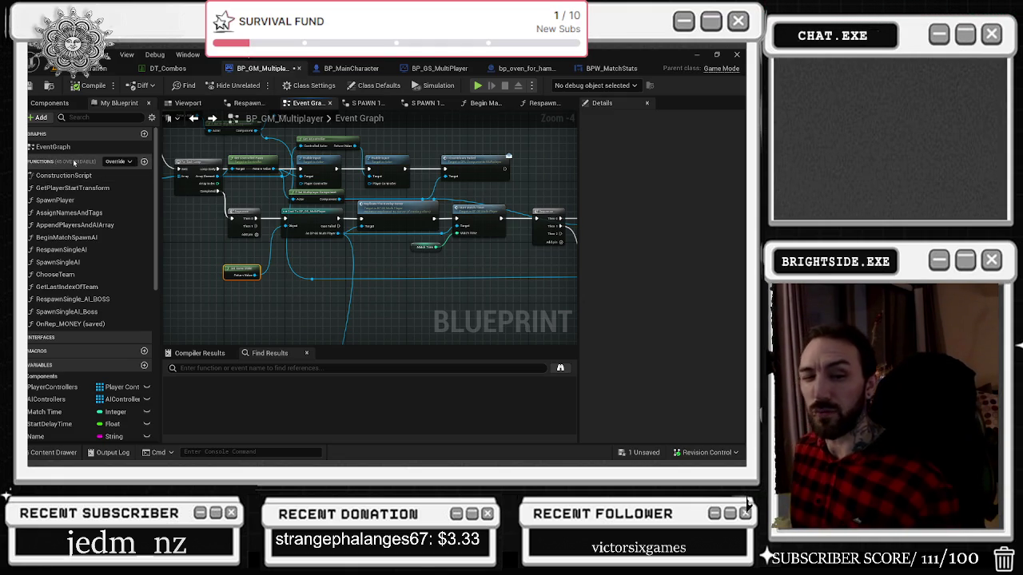
pyautogui.moveTo(344, 241); pyautogui.dragTo(405, 287)
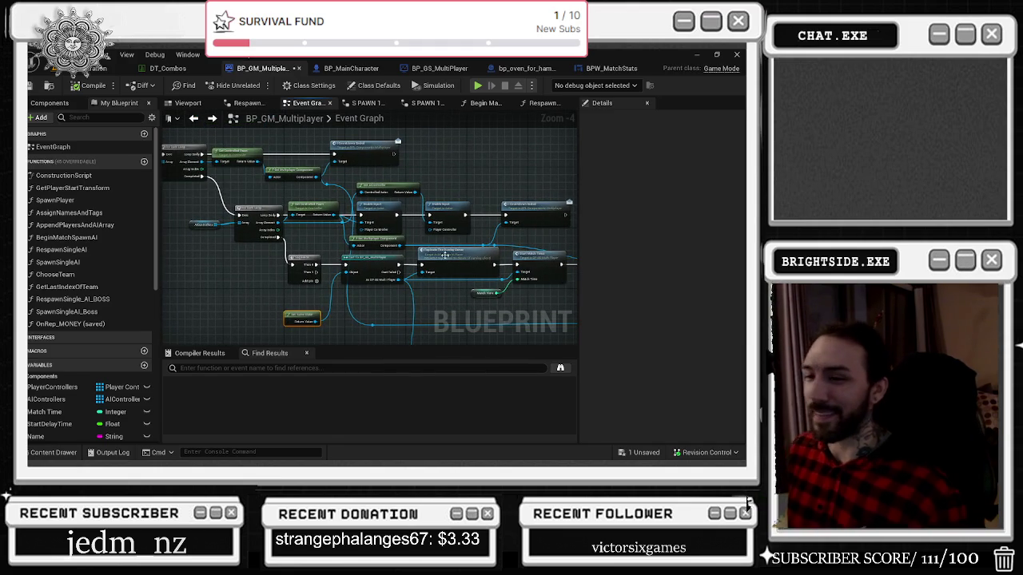
# Step: Locate the Complete Teams with AI node under the Match Start / End Events comment
pyautogui.moveTo(194, 236); pyautogui.dragTo(369, 302)
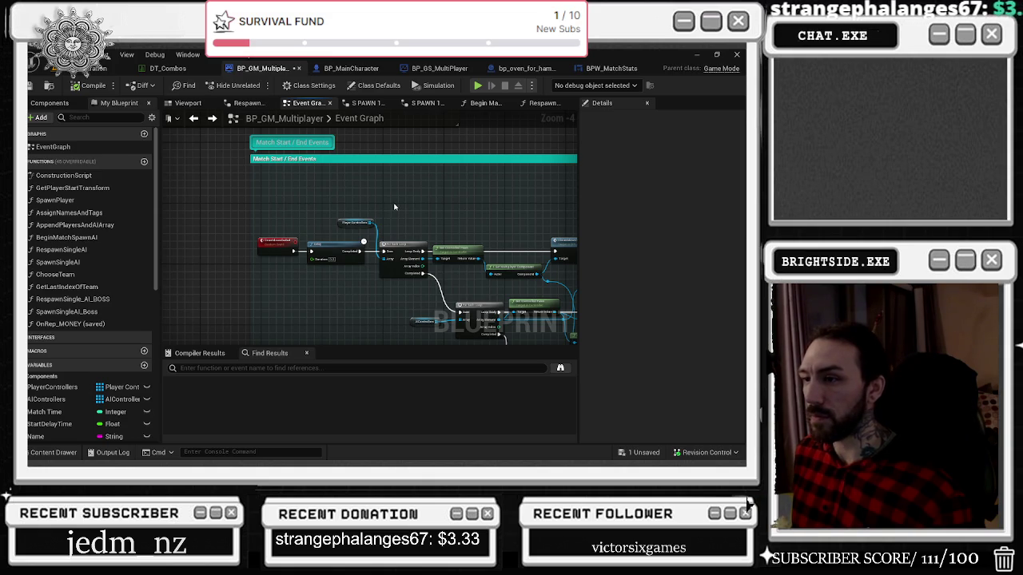
pyautogui.scroll(2, 394, 207)
pyautogui.moveTo(260, 171)
pyautogui.mouseDown()
pyautogui.moveTo(495, 254)
pyautogui.moveTo(511, 250)
pyautogui.moveTo(519, 219)
pyautogui.moveTo(535, 219)
pyautogui.moveTo(370, 224)
pyautogui.moveTo(338, 273)
pyautogui.mouseUp()
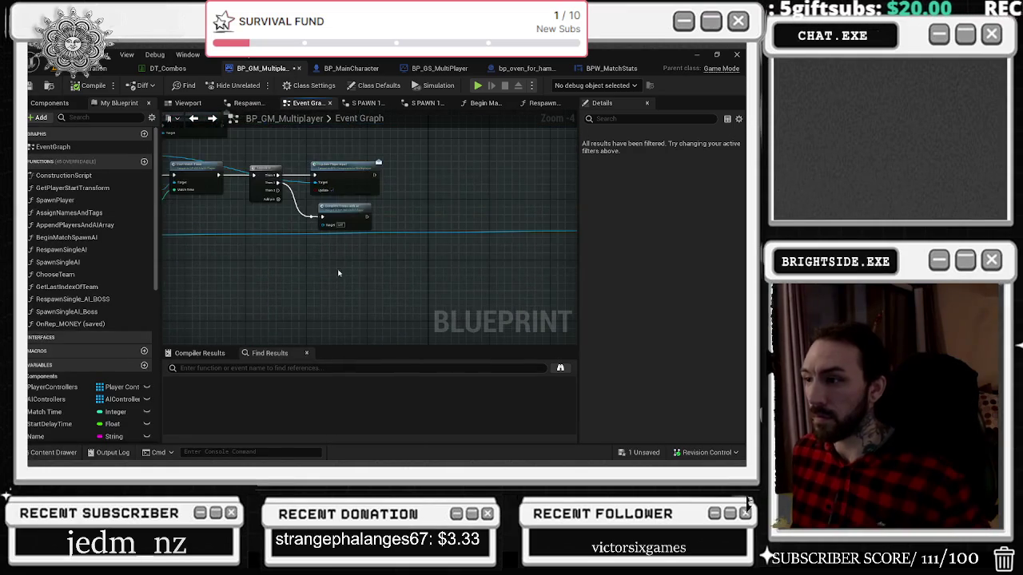
pyautogui.scroll(2, 344, 232)
pyautogui.click(369, 228)
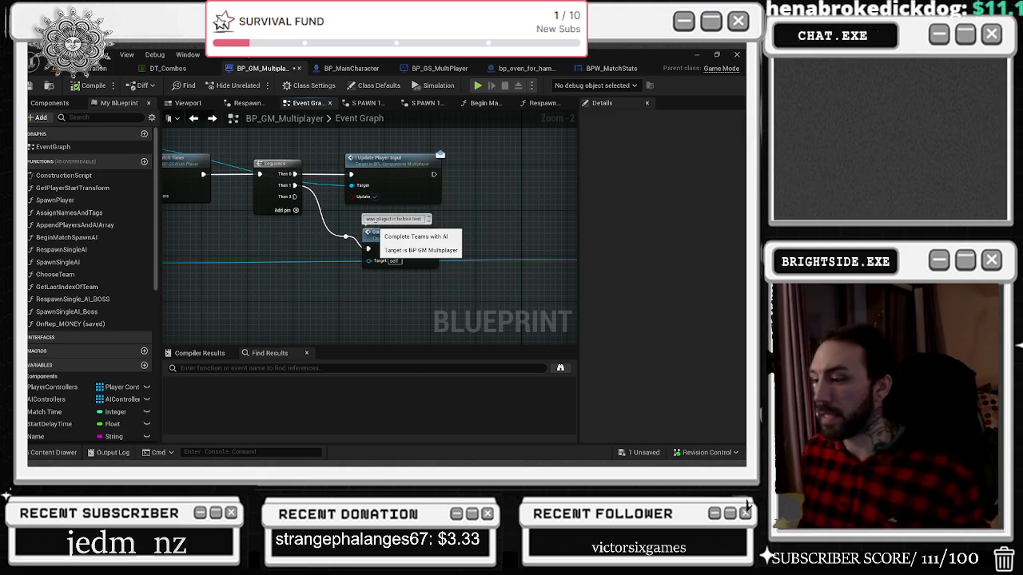
pyautogui.click(397, 233)
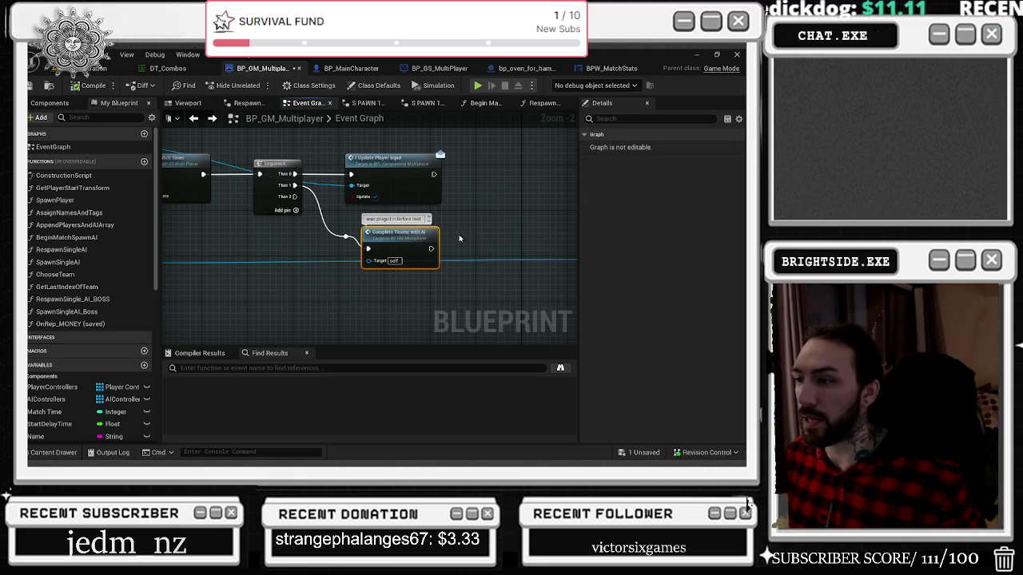
pyautogui.click(346, 236)
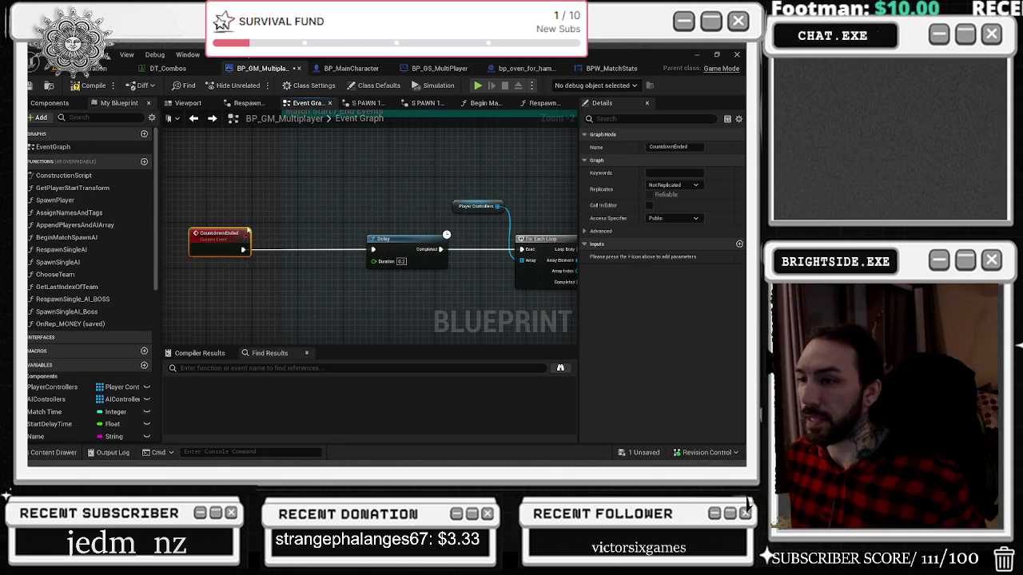
# Step: Put Complete Teams with AI right after CountdownEnded and wire it into the Delay node
pyautogui.click(275, 236)
pyautogui.hotkey('ctrl', 'z')
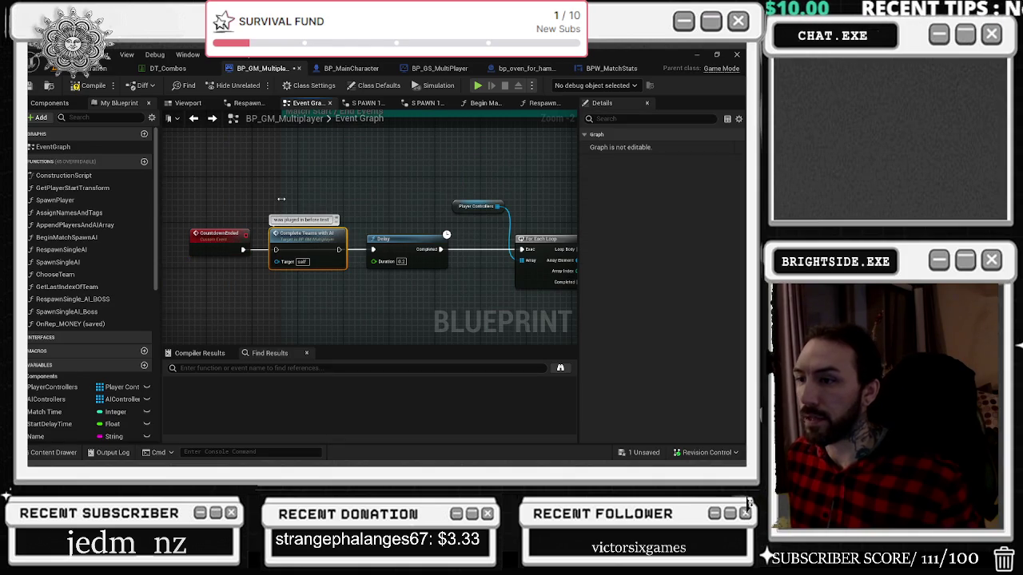
pyautogui.click(200, 202)
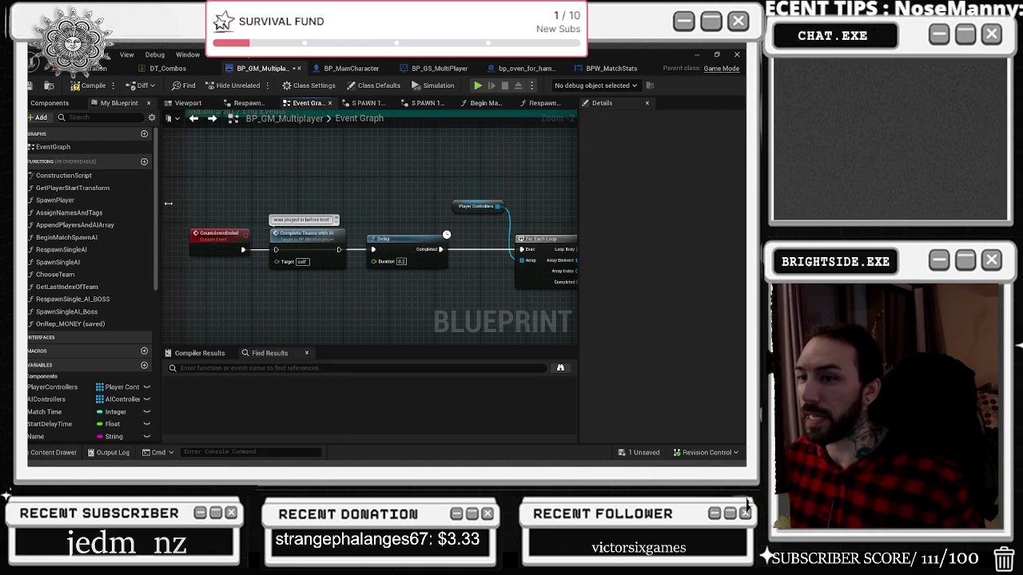
pyautogui.scroll(2, 207, 192)
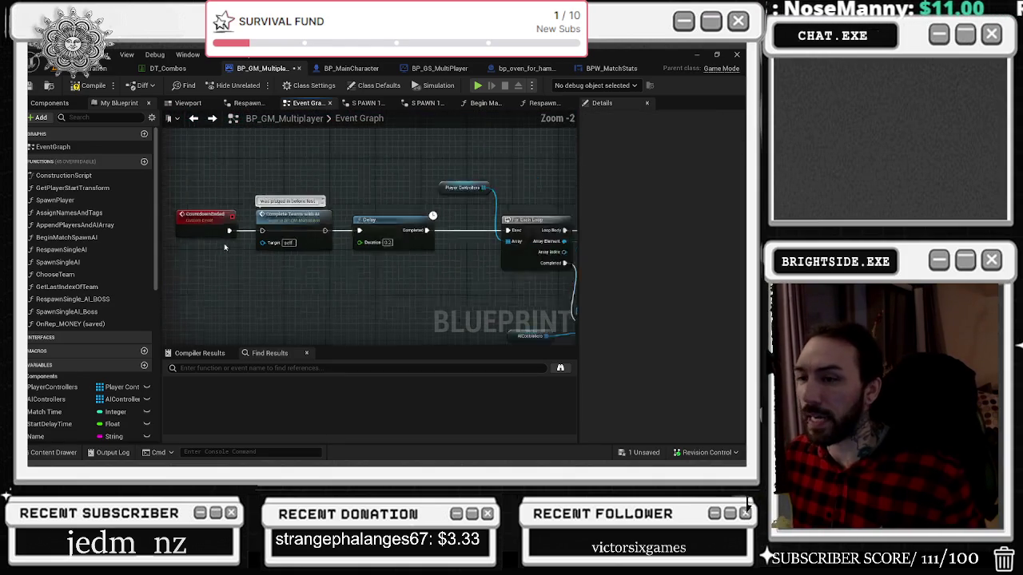
pyautogui.moveTo(228, 229)
pyautogui.mouseDown()
pyautogui.moveTo(260, 237)
pyautogui.moveTo(268, 229)
pyautogui.mouseUp()
pyautogui.press('Escape')
pyautogui.moveTo(342, 229)
pyautogui.mouseDown()
pyautogui.moveTo(404, 232)
pyautogui.moveTo(382, 228)
pyautogui.mouseUp()
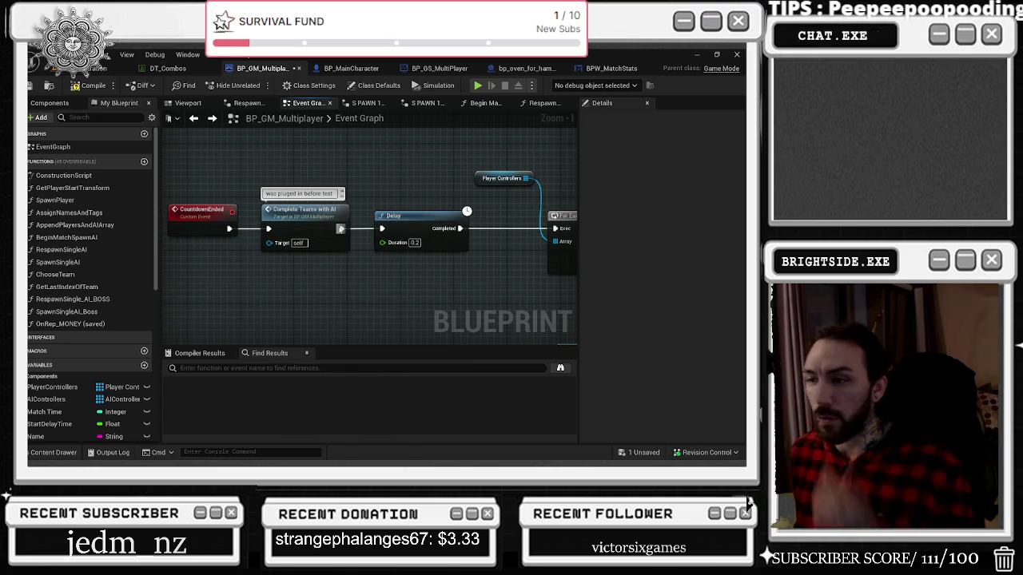
# Step: Review the MatchHasEnded event and its loop over AIControllers
pyautogui.scroll(-4, 334, 232)
pyautogui.moveTo(285, 234)
pyautogui.mouseDown()
pyautogui.moveTo(431, 229)
pyautogui.moveTo(290, 221)
pyautogui.moveTo(319, 206)
pyautogui.moveTo(294, 226)
pyautogui.mouseUp()
pyautogui.scroll(2, 290, 221)
pyautogui.scroll(1, 290, 222)
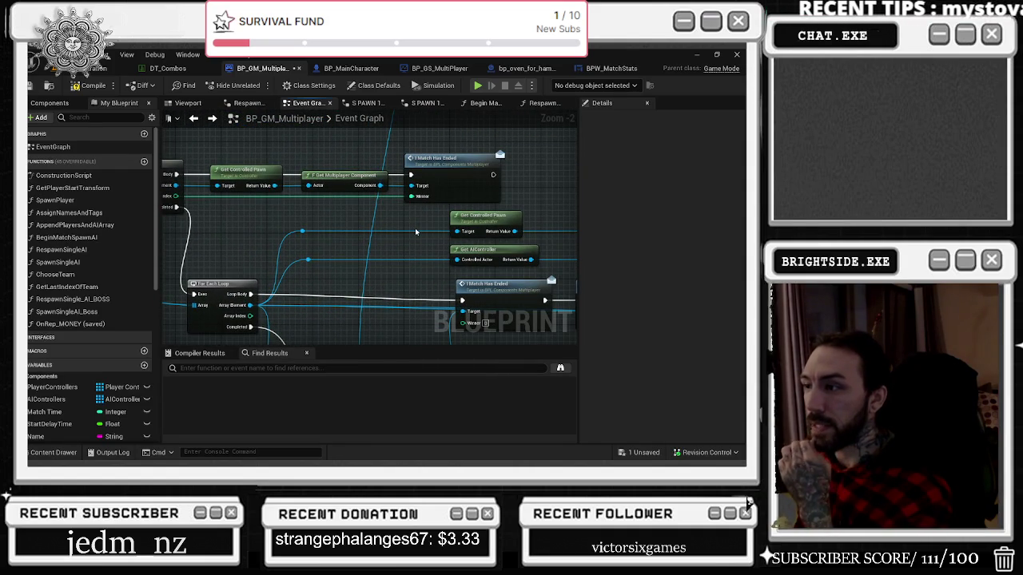
pyautogui.moveTo(405, 237)
pyautogui.mouseDown()
pyautogui.moveTo(585, 281)
pyautogui.moveTo(332, 188)
pyautogui.mouseUp()
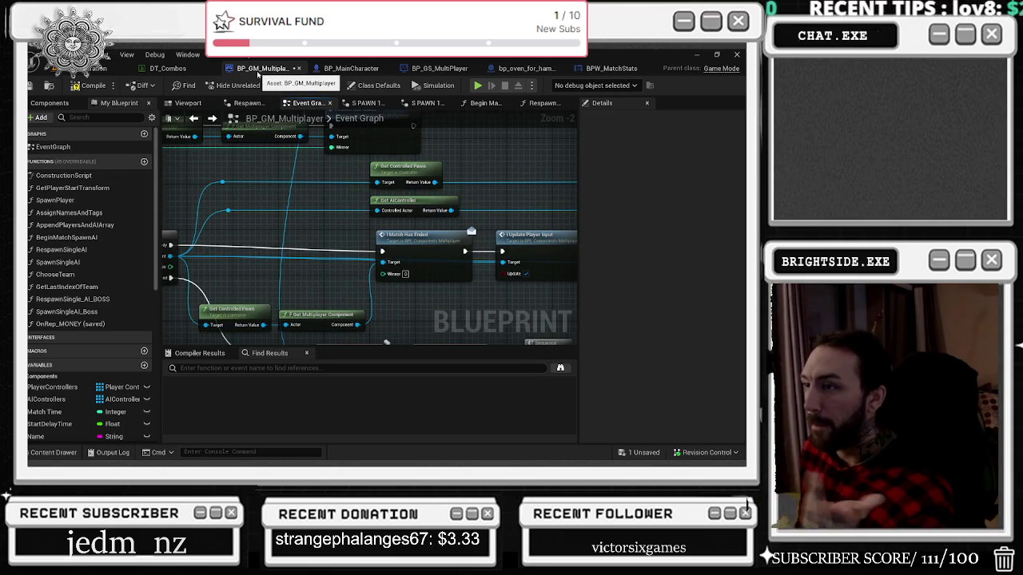
pyautogui.moveTo(321, 190); pyautogui.dragTo(497, 176)
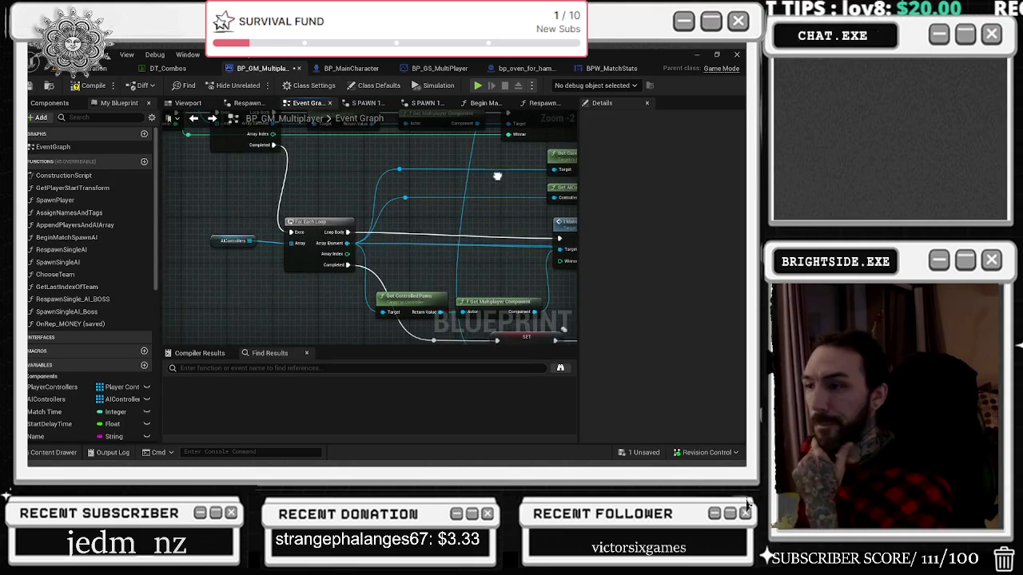
pyautogui.moveTo(403, 188); pyautogui.dragTo(249, 203)
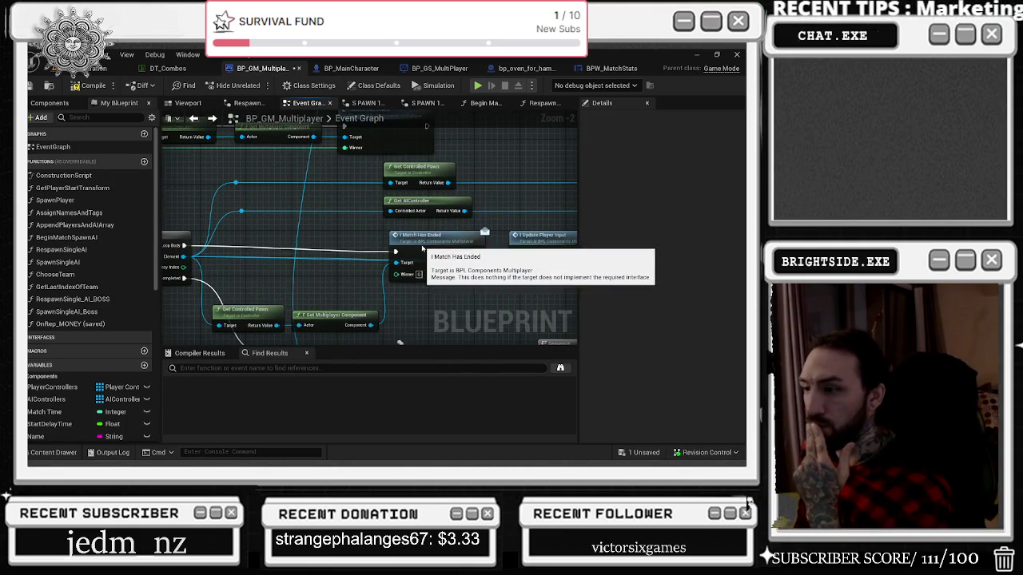
pyautogui.click(416, 240)
# Step: Inspect the Update Player Input node and the three Enable Input nodes
pyautogui.moveTo(550, 195); pyautogui.dragTo(322, 202)
pyautogui.click(408, 228)
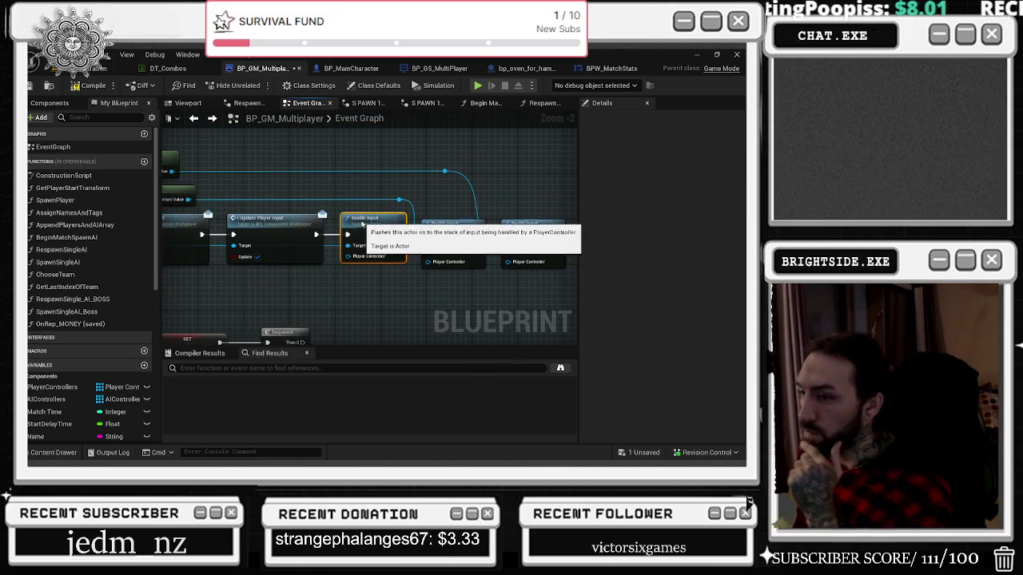
pyautogui.click(362, 229)
pyautogui.moveTo(473, 220); pyautogui.dragTo(442, 214)
pyautogui.click(411, 217)
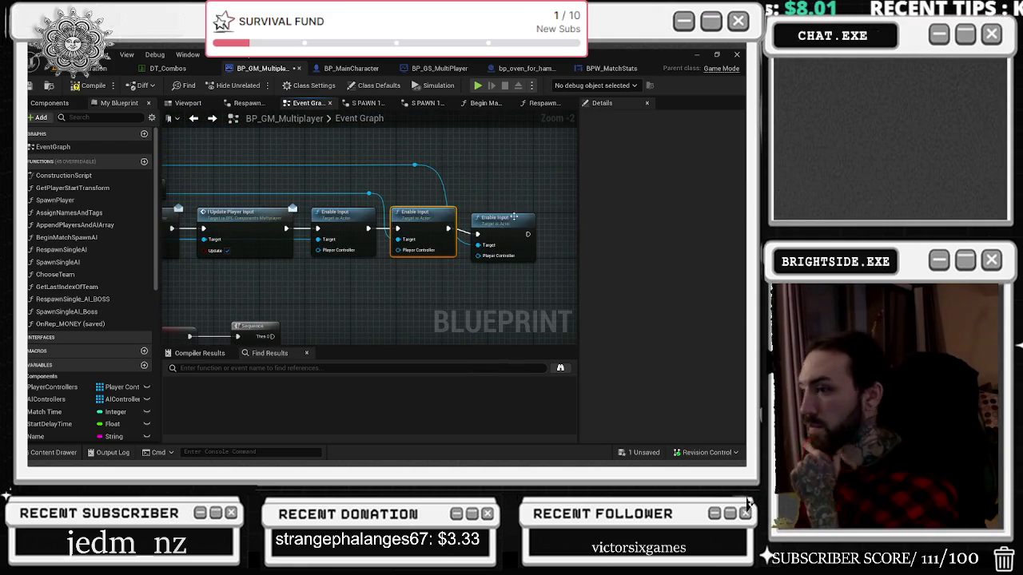
pyautogui.click(492, 214)
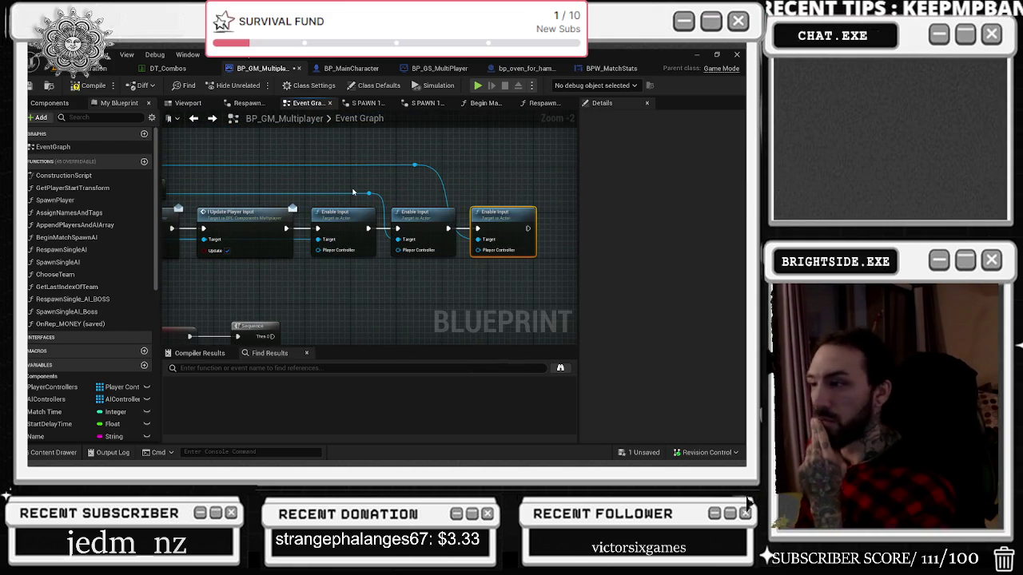
# Step: Move the Get Controlled Pawn and Get Multiplayer Component nodes slightly higher
pyautogui.moveTo(270, 158); pyautogui.dragTo(325, 156)
pyautogui.moveTo(383, 172); pyautogui.dragTo(384, 254)
pyautogui.scroll(-3, 349, 277)
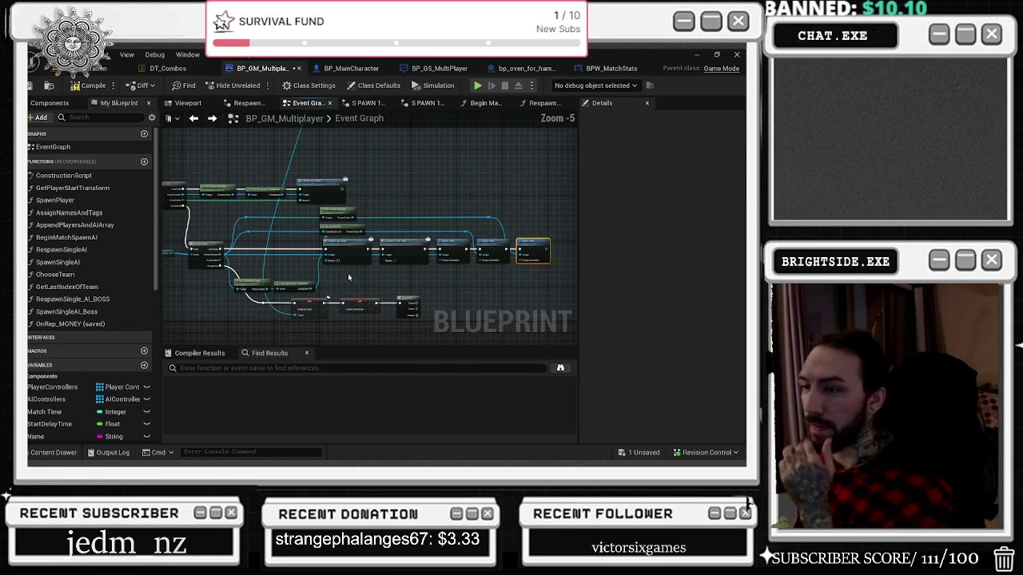
pyautogui.moveTo(309, 313); pyautogui.dragTo(308, 249)
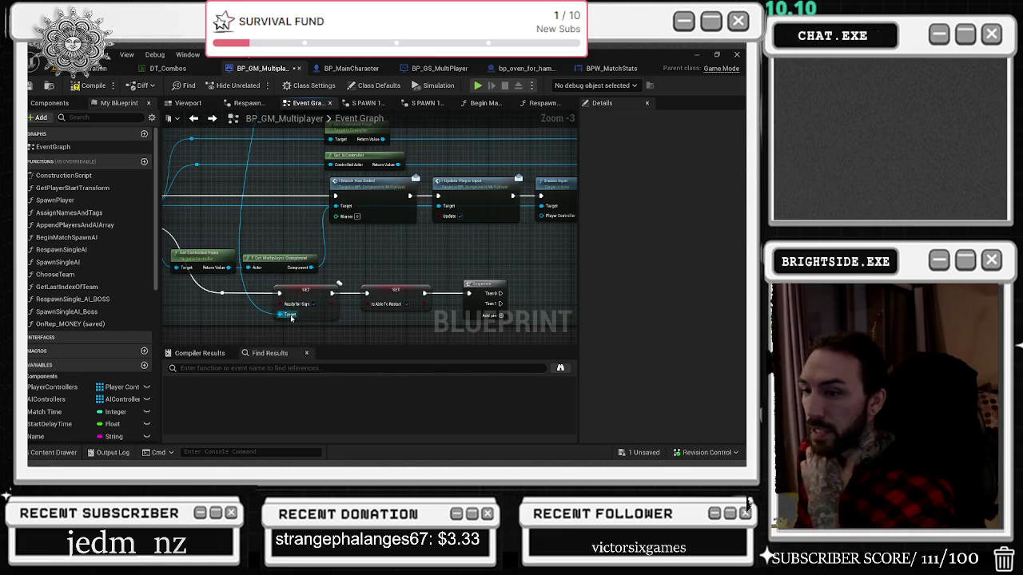
pyautogui.scroll(1, 212, 221)
pyautogui.moveTo(212, 222)
pyautogui.mouseDown()
pyautogui.moveTo(318, 262)
pyautogui.moveTo(297, 223)
pyautogui.moveTo(326, 232)
pyautogui.moveTo(350, 262)
pyautogui.mouseUp()
pyautogui.moveTo(318, 219); pyautogui.dragTo(374, 243)
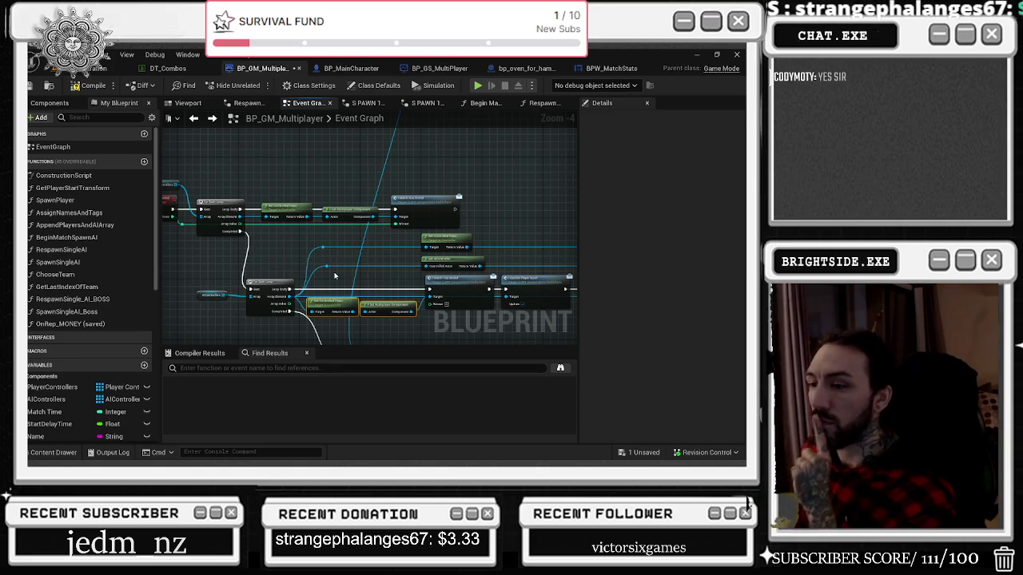
# Step: Shift the lower node cluster up and to the right
pyautogui.scroll(-4, 335, 276)
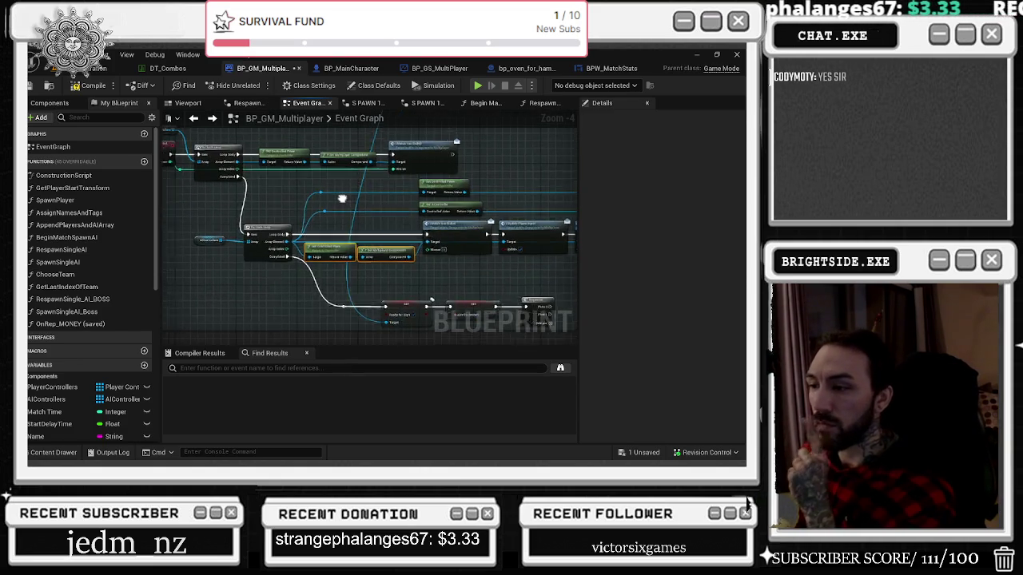
pyautogui.moveTo(268, 227)
pyautogui.mouseDown()
pyautogui.moveTo(501, 282)
pyautogui.moveTo(511, 314)
pyautogui.mouseUp()
pyautogui.moveTo(476, 278); pyautogui.dragTo(499, 249)
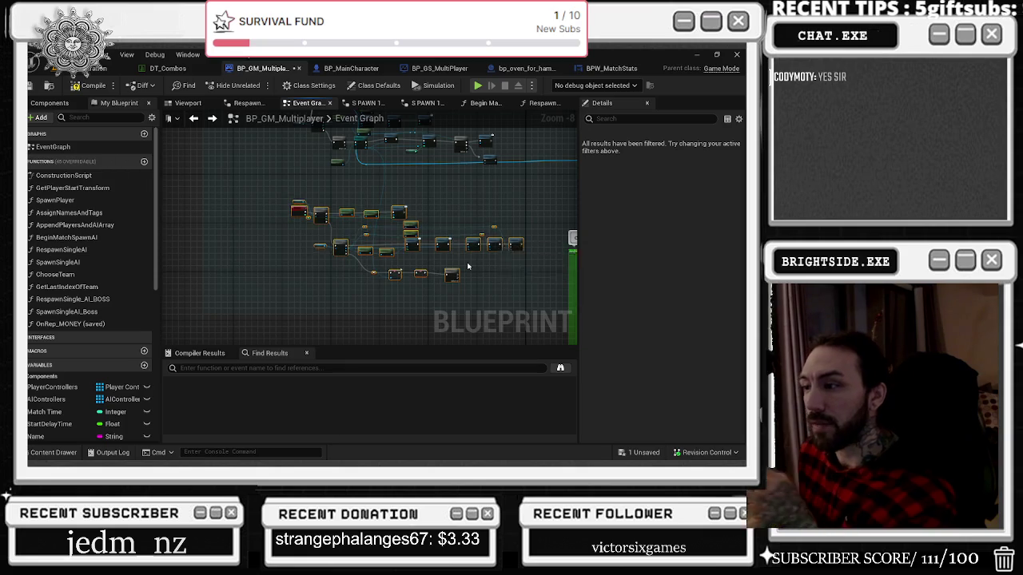
pyautogui.scroll(4, 416, 252)
pyautogui.click(212, 311)
# Step: Review the PlayerControllers and AIControllers loops and the row of Enable Input nodes
pyautogui.moveTo(214, 227)
pyautogui.mouseDown()
pyautogui.moveTo(304, 286)
pyautogui.moveTo(489, 296)
pyautogui.moveTo(505, 278)
pyautogui.mouseUp()
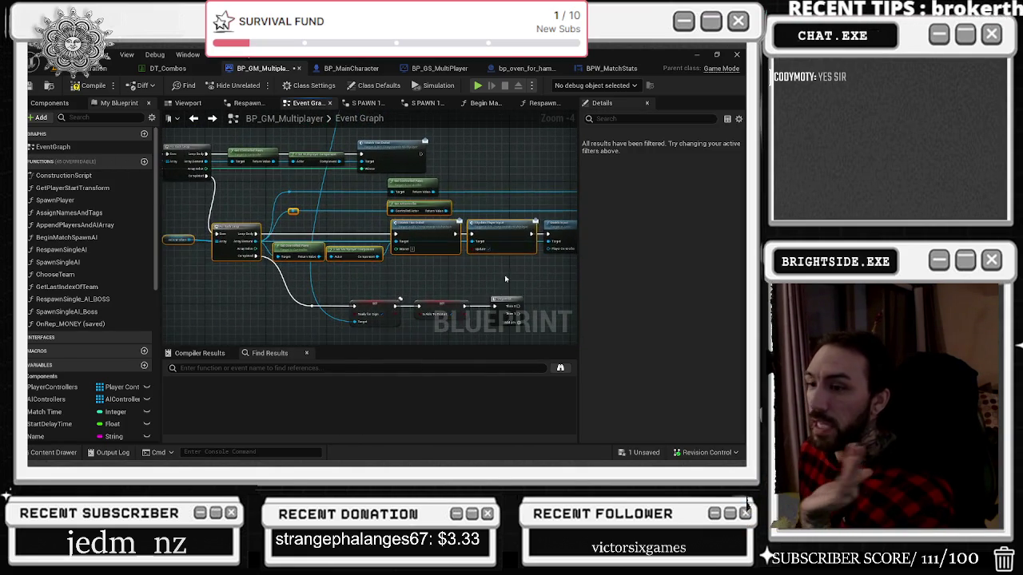
pyautogui.moveTo(451, 251)
pyautogui.mouseDown()
pyautogui.moveTo(497, 261)
pyautogui.moveTo(450, 235)
pyautogui.mouseUp()
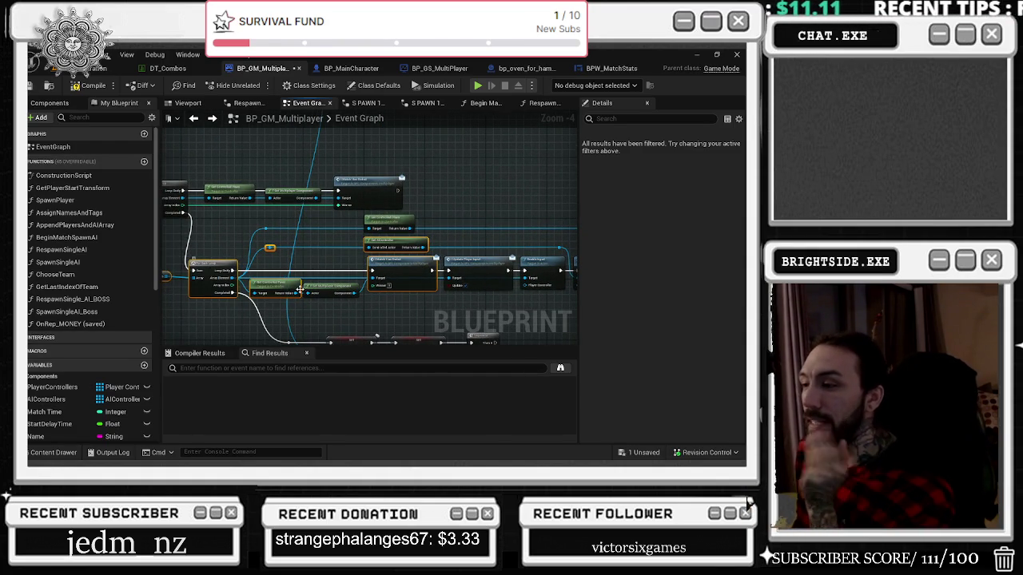
pyautogui.moveTo(349, 300); pyautogui.dragTo(264, 296)
pyautogui.moveTo(436, 271)
pyautogui.mouseDown()
pyautogui.moveTo(316, 262)
pyautogui.moveTo(471, 326)
pyautogui.mouseUp()
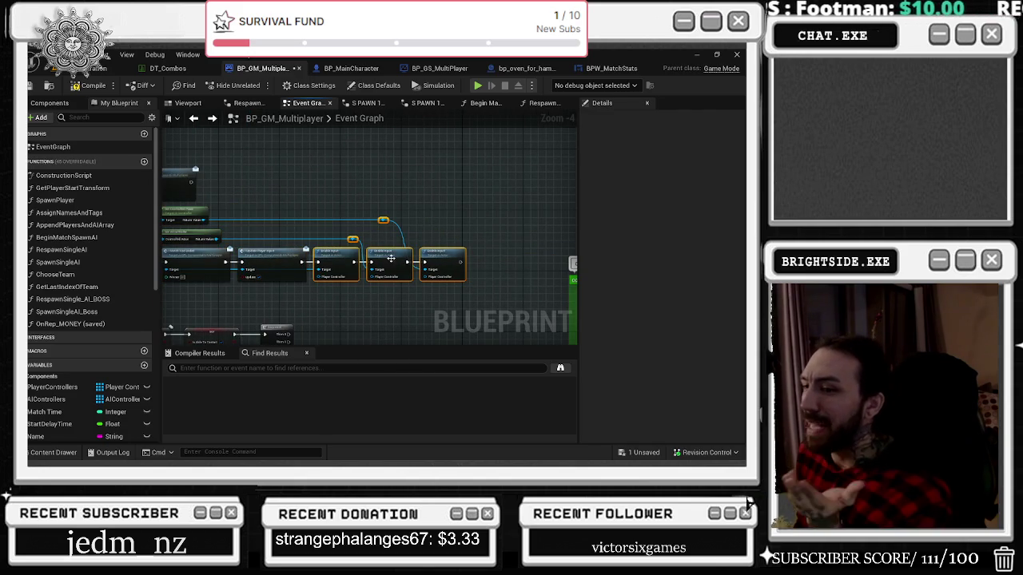
pyautogui.scroll(1, 277, 302)
pyautogui.moveTo(273, 253); pyautogui.dragTo(334, 264)
pyautogui.moveTo(244, 209); pyautogui.dragTo(548, 194)
pyautogui.moveTo(186, 224); pyautogui.dragTo(273, 297)
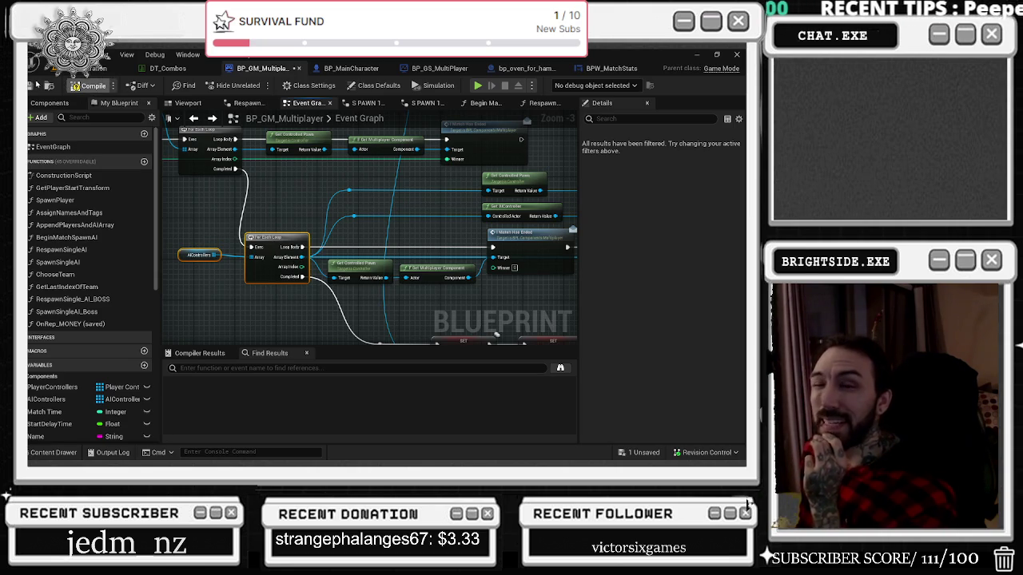
pyautogui.moveTo(519, 271)
pyautogui.mouseDown()
pyautogui.moveTo(409, 240)
pyautogui.moveTo(525, 231)
pyautogui.moveTo(357, 214)
pyautogui.mouseUp()
# Step: Save the modified BP_GM_Multiplayer blueprint and the current map
pyautogui.hotkey('ctrl', 'shift', 's')
pyautogui.click(454, 366)
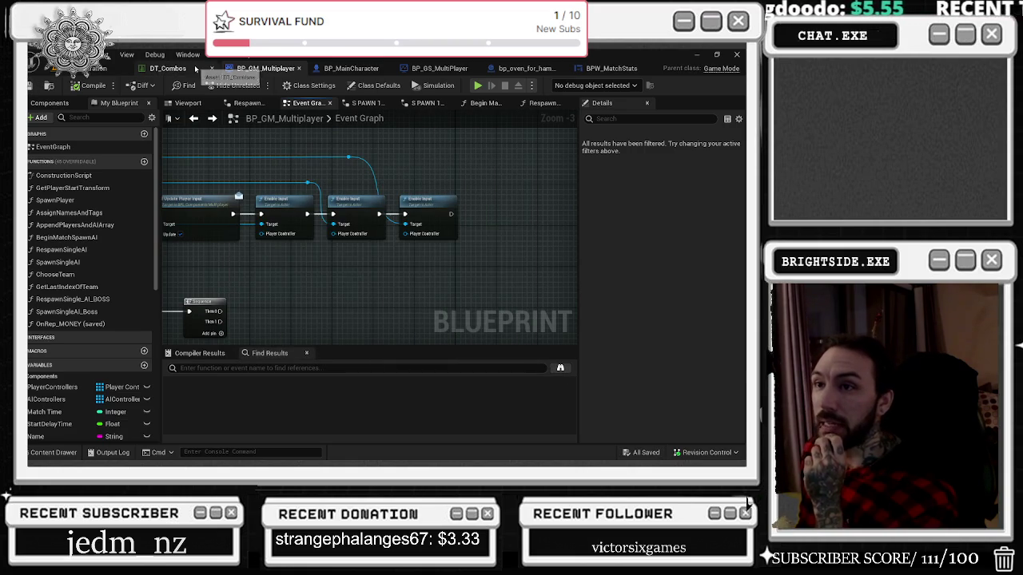
pyautogui.click(164, 68)
pyautogui.click(97, 68)
pyautogui.hotkey('ctrl', 's')
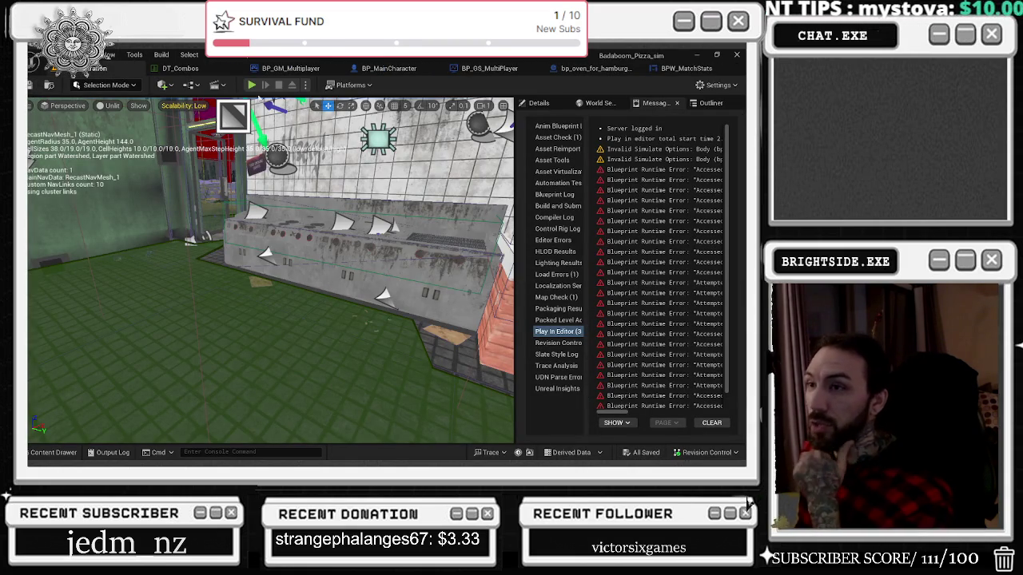
# Step: Play-test the game in the editor, then stop and return to BP_GS_MultiPlayer's graph
pyautogui.click(251, 85)
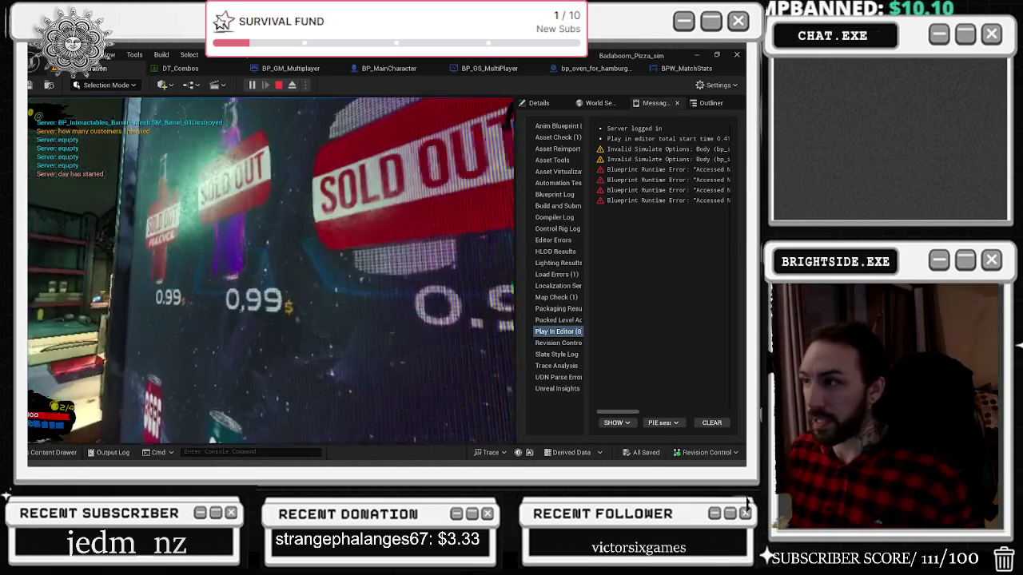
pyautogui.hotkey('alt', 'Tab')
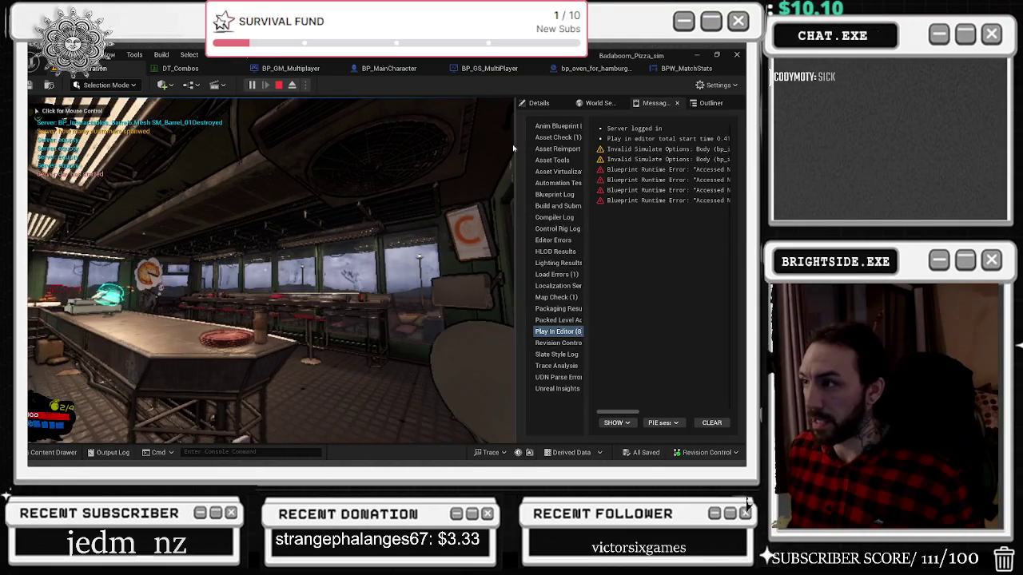
pyautogui.moveTo(517, 145); pyautogui.dragTo(625, 145)
pyautogui.click(560, 240)
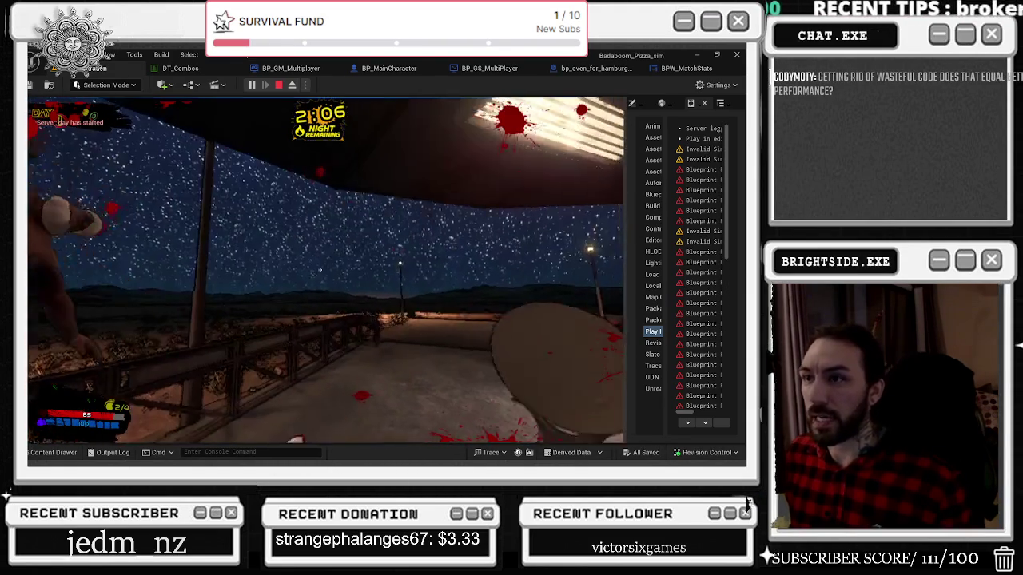
pyautogui.press('Escape')
pyautogui.click(489, 68)
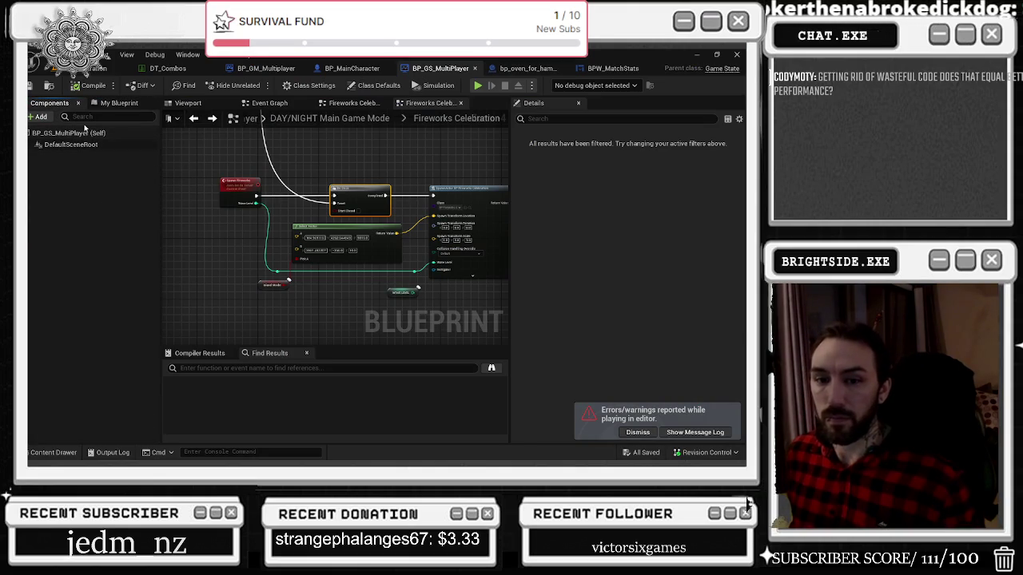
# Step: Find the WAVE LEVEL variable by searching 'wav' in My Blueprint
pyautogui.click(112, 103)
pyautogui.click(79, 117)
pyautogui.write('wav')
pyautogui.click(116, 193)
pyautogui.press('F2')
pyautogui.press('Return')
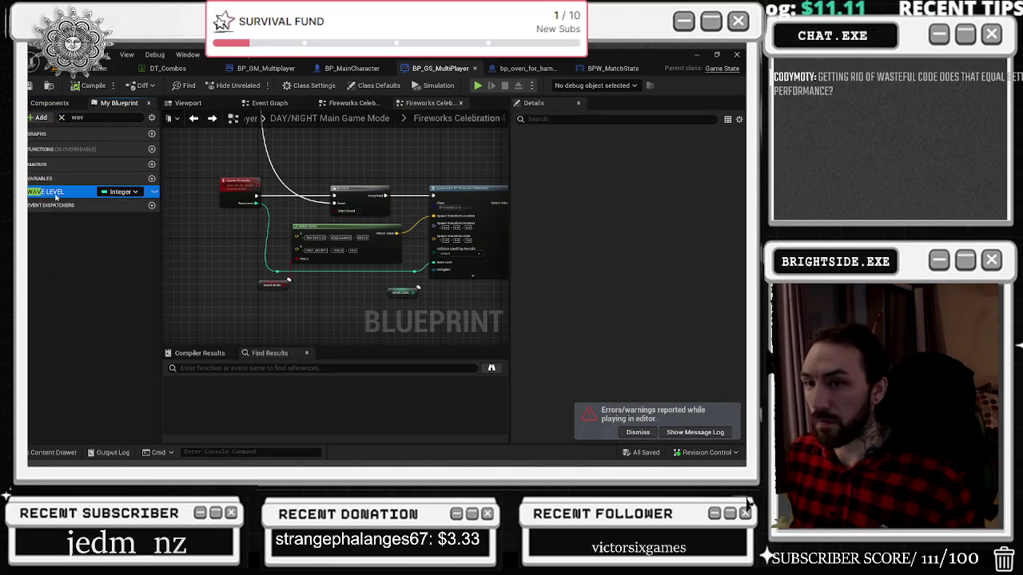
# Step: Set WAVE LEVEL's default value to 30 and compile the blueprint
pyautogui.click(637, 378)
pyautogui.write('35')
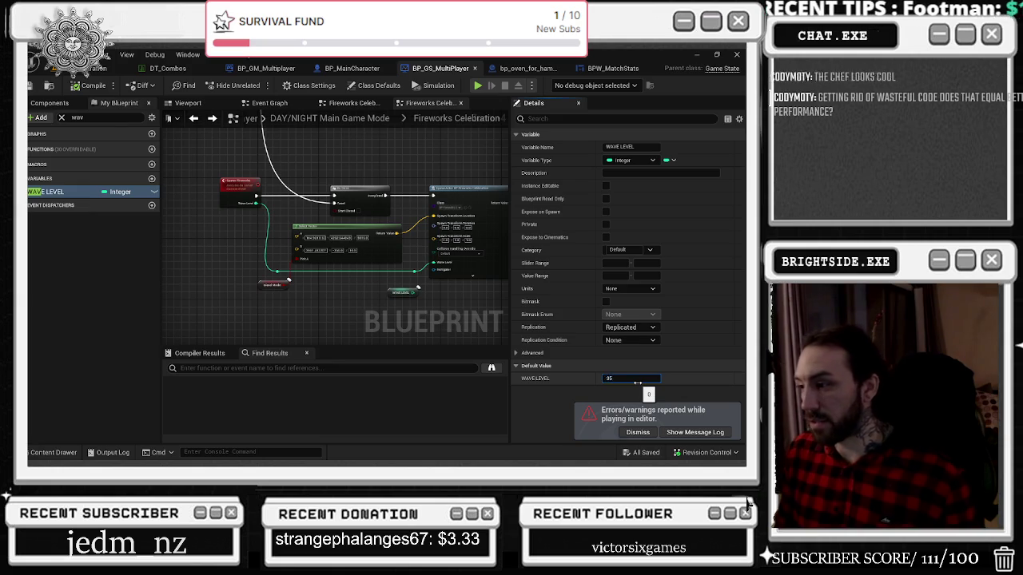
pyautogui.write('30')
pyautogui.press('Return')
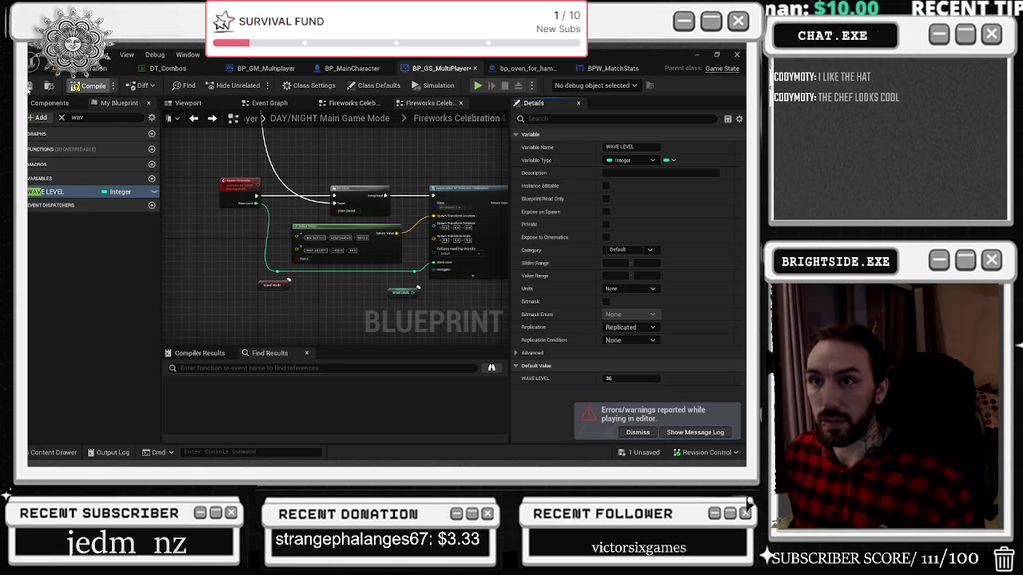
pyautogui.click(88, 85)
pyautogui.hotkey('alt', 'Tab')
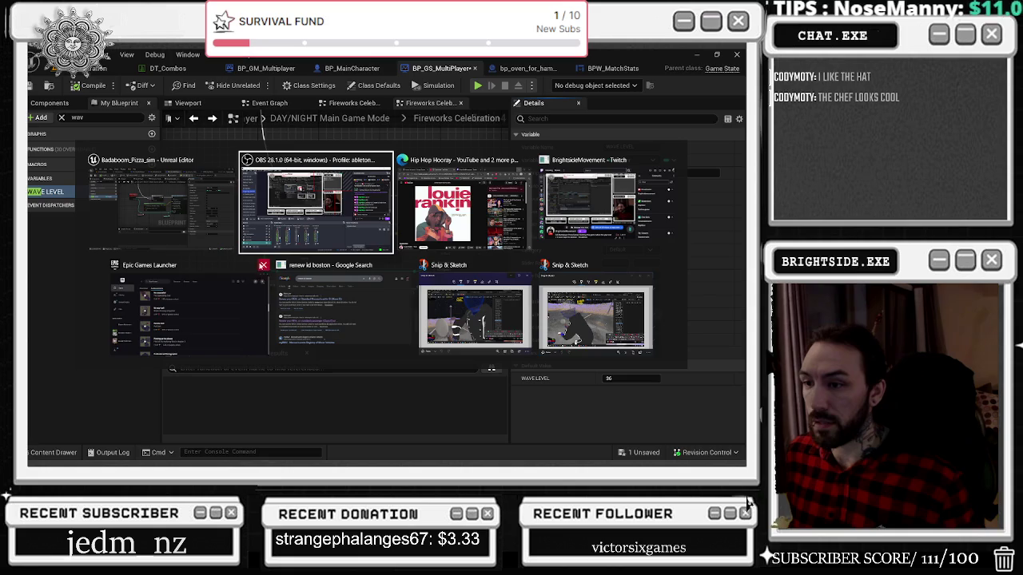
# Step: Close the Epic Games Launcher and expand the Mix - Typewriter playlist in the YouTube browser
pyautogui.click(264, 264)
pyautogui.click(521, 219)
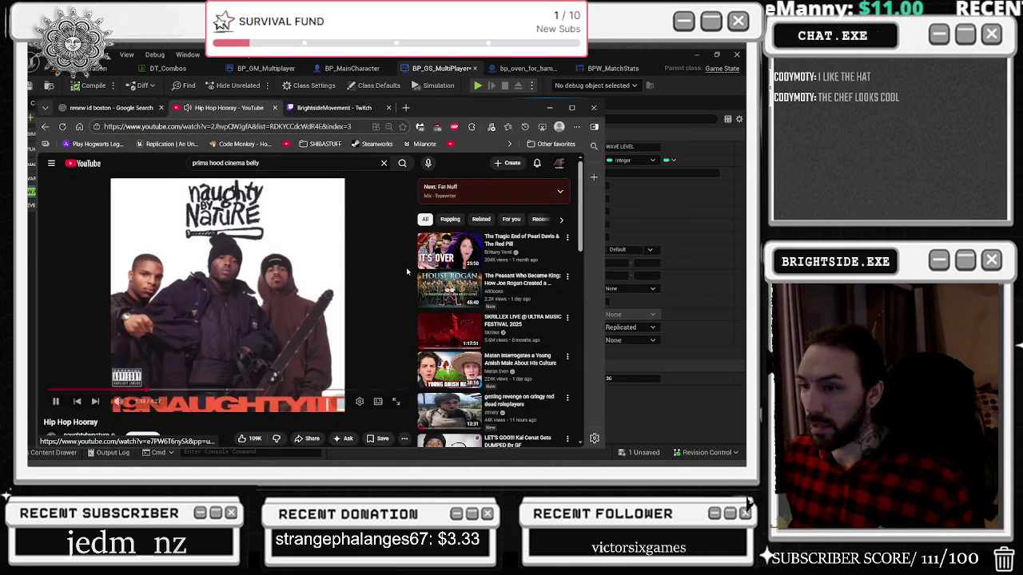
pyautogui.scroll(-1, 508, 306)
pyautogui.scroll(1, 519, 264)
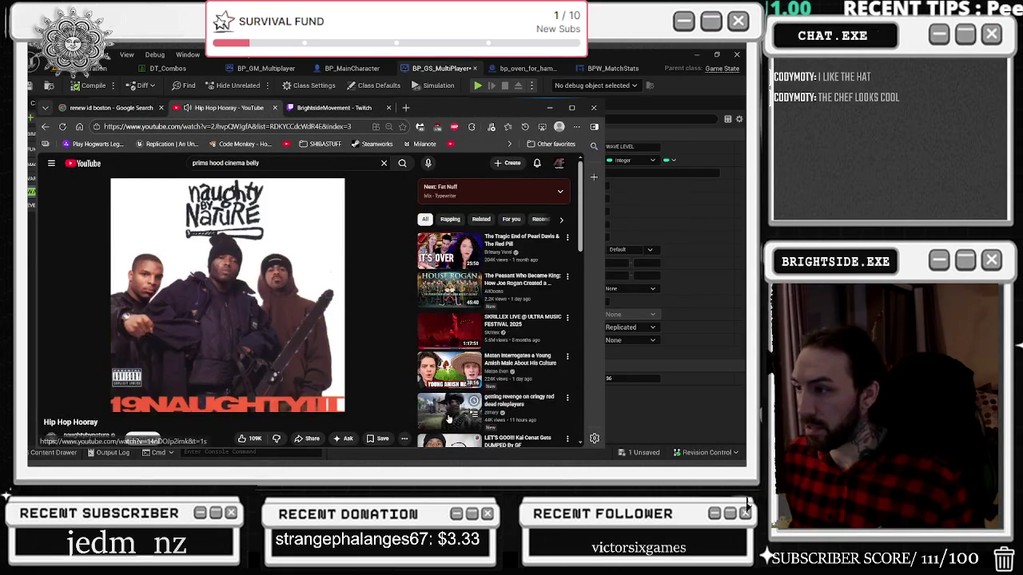
pyautogui.click(560, 192)
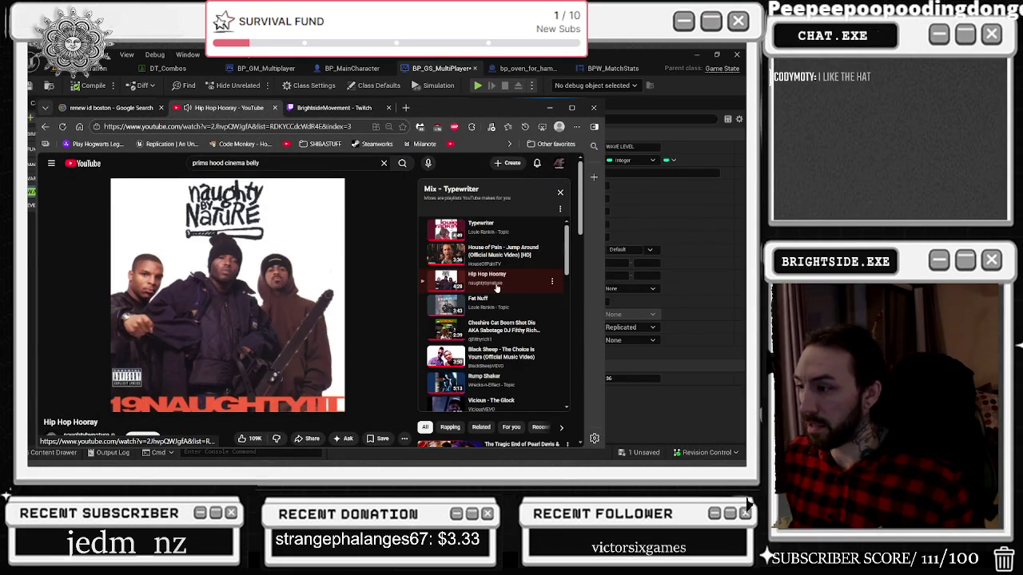
# Step: Return to the Unreal Editor's level viewport and start a play-test of the game
pyautogui.click(524, 69)
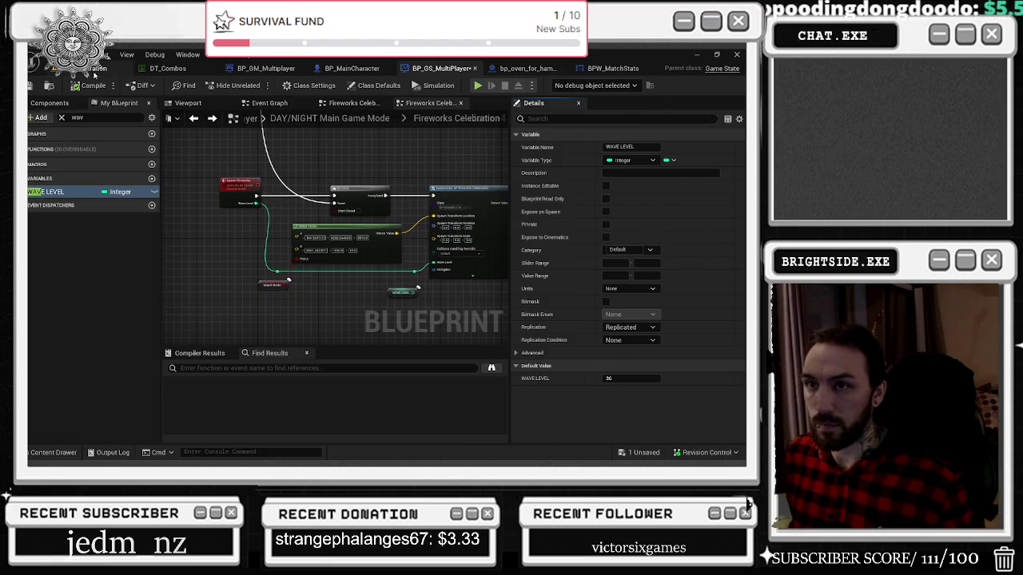
pyautogui.click(102, 68)
pyautogui.click(250, 85)
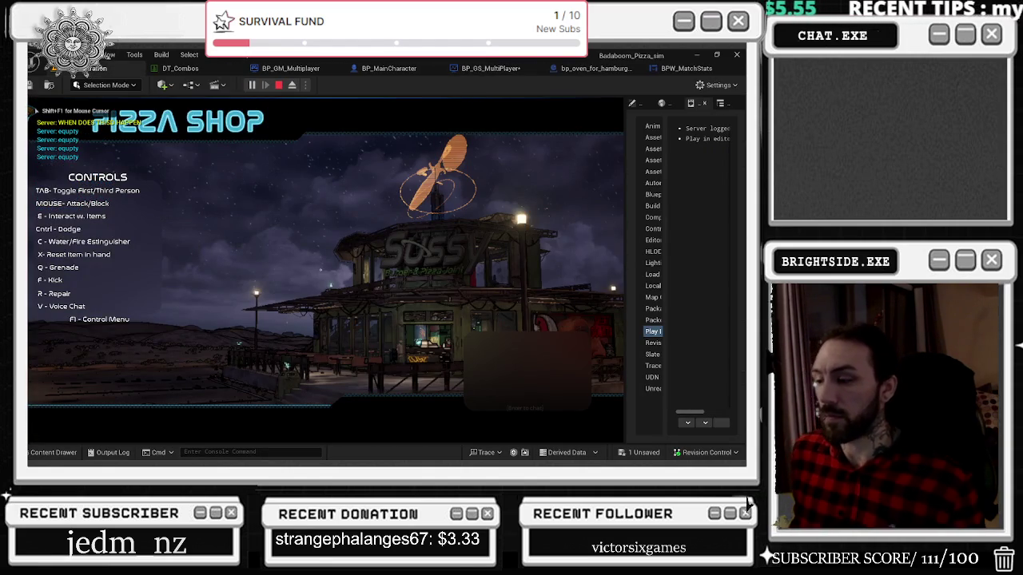
# Step: In third-person view, walk the chef through the doorway and jump onto the bar counter
pyautogui.press('Tab')
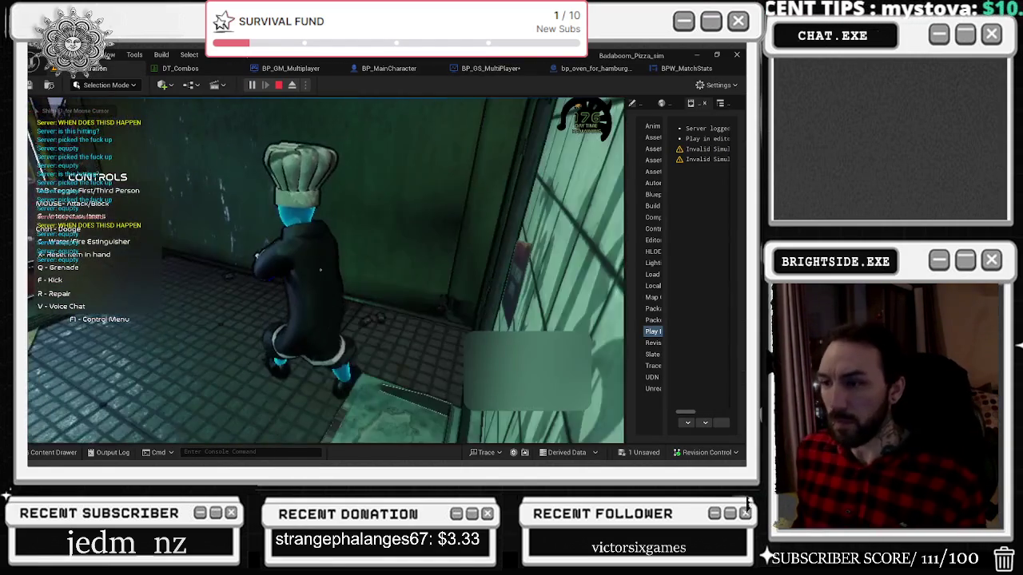
pyautogui.press('w')
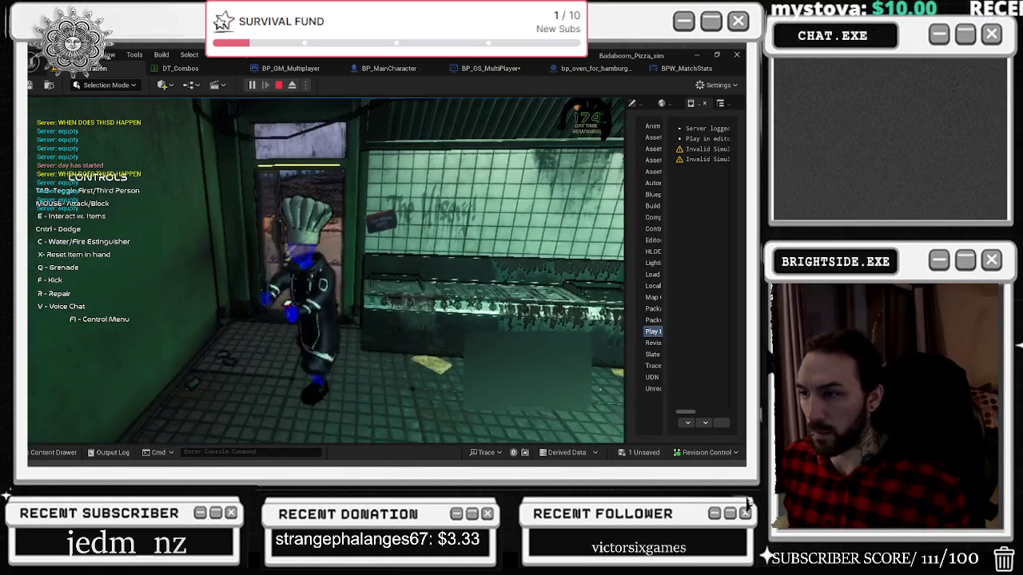
pyautogui.press('a')
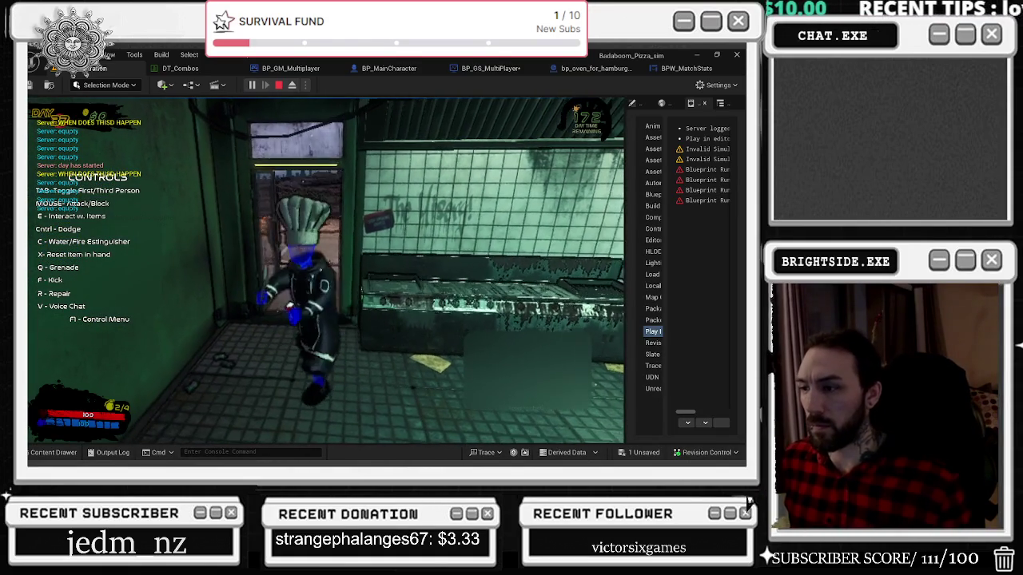
pyautogui.press('w')
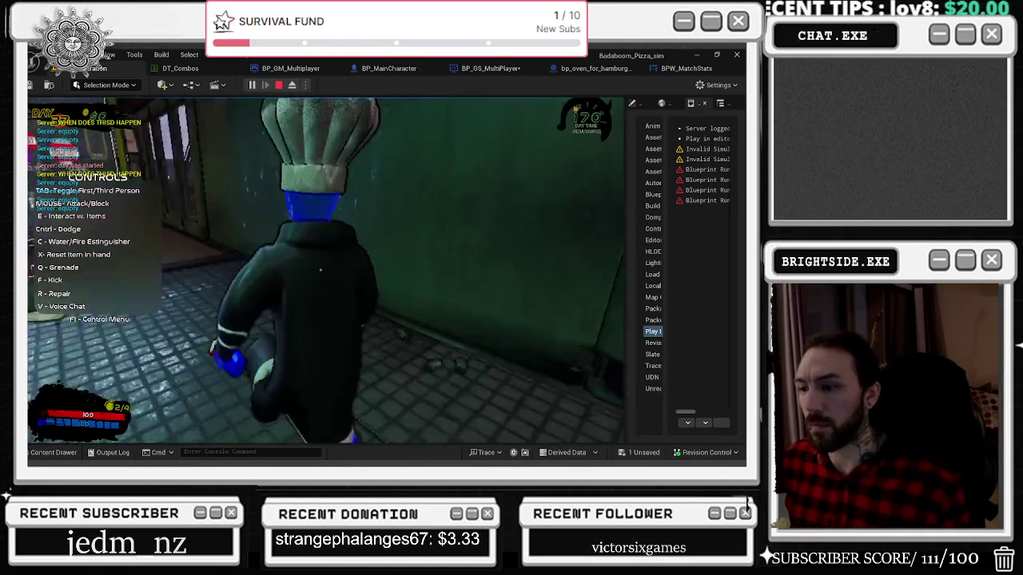
pyautogui.press('w')
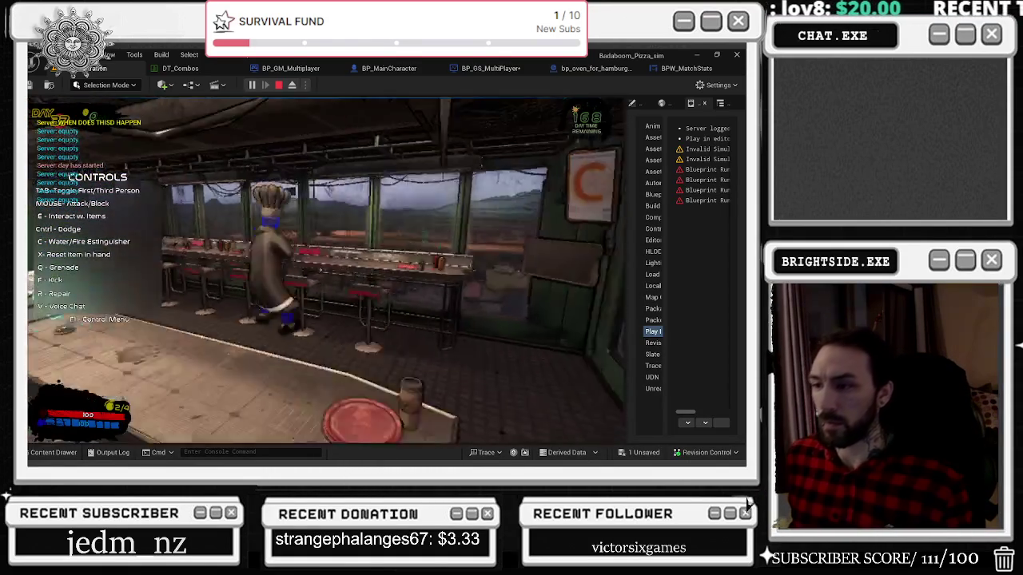
pyautogui.press('space')
# Step: Walk the chef out of the building and down the outside steps, then stop the play-test
pyautogui.press('w')
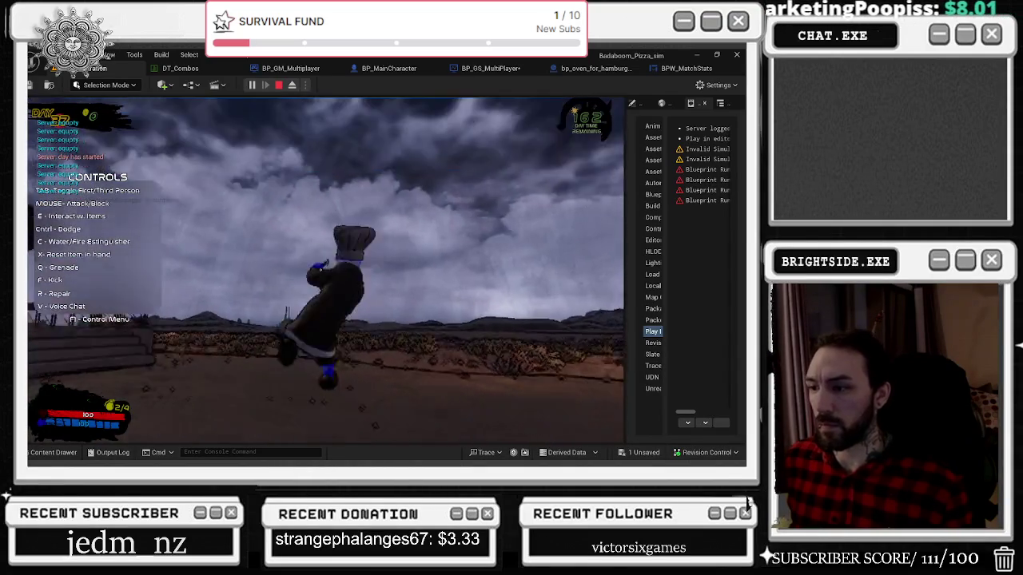
pyautogui.press('w')
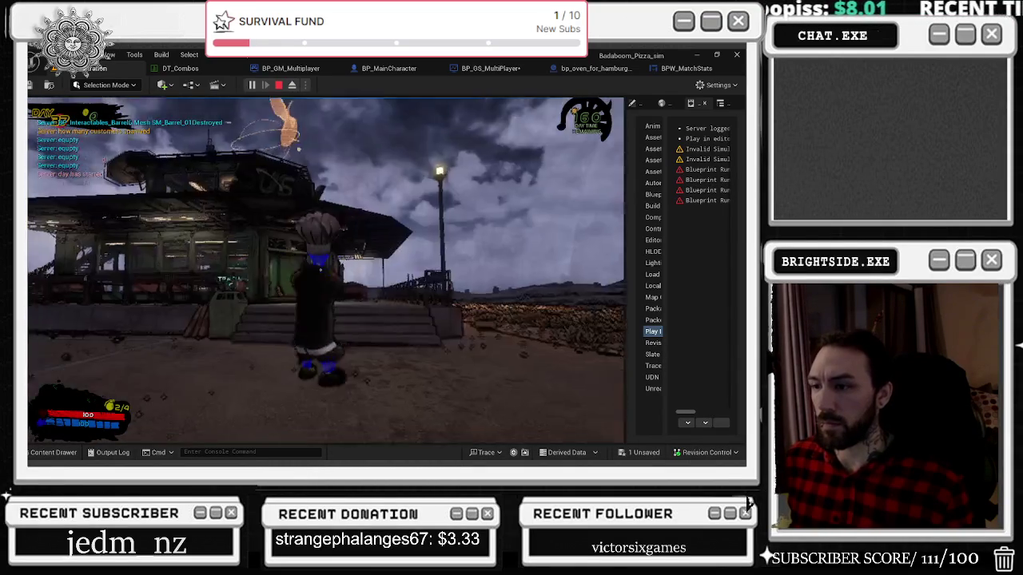
pyautogui.press('w')
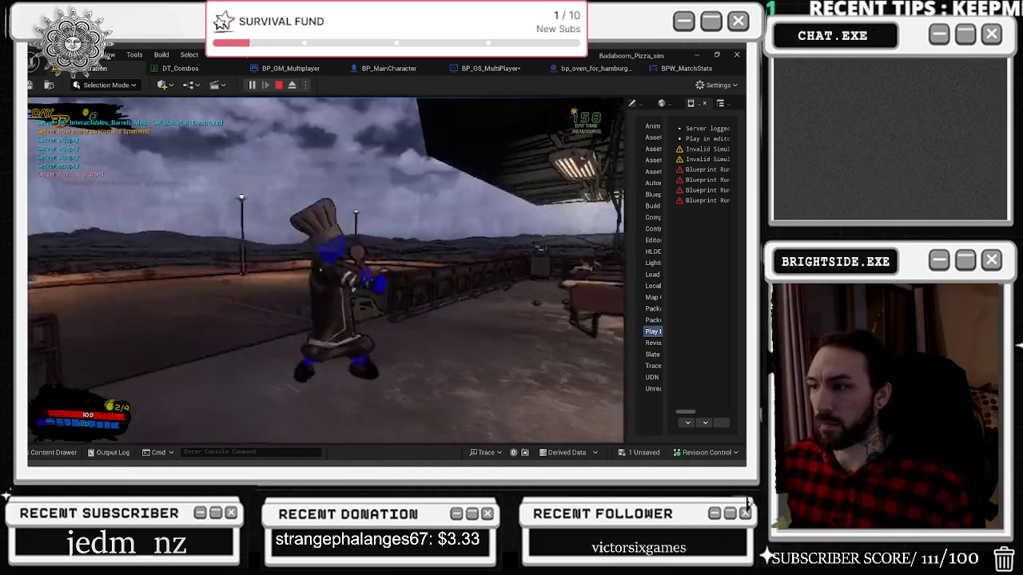
pyautogui.press('space')
pyautogui.press('w')
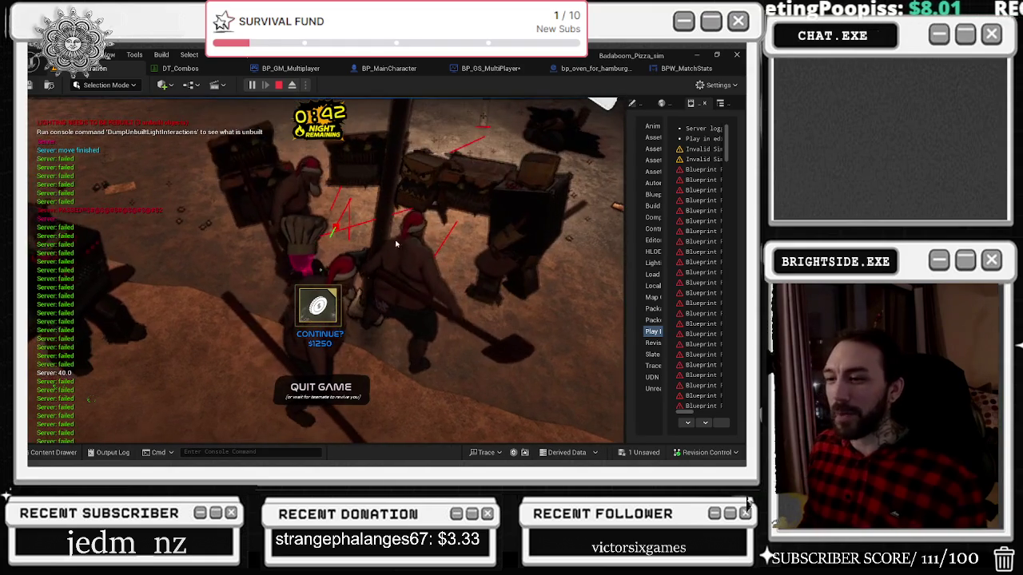
pyautogui.press('Escape')
pyautogui.click(303, 68)
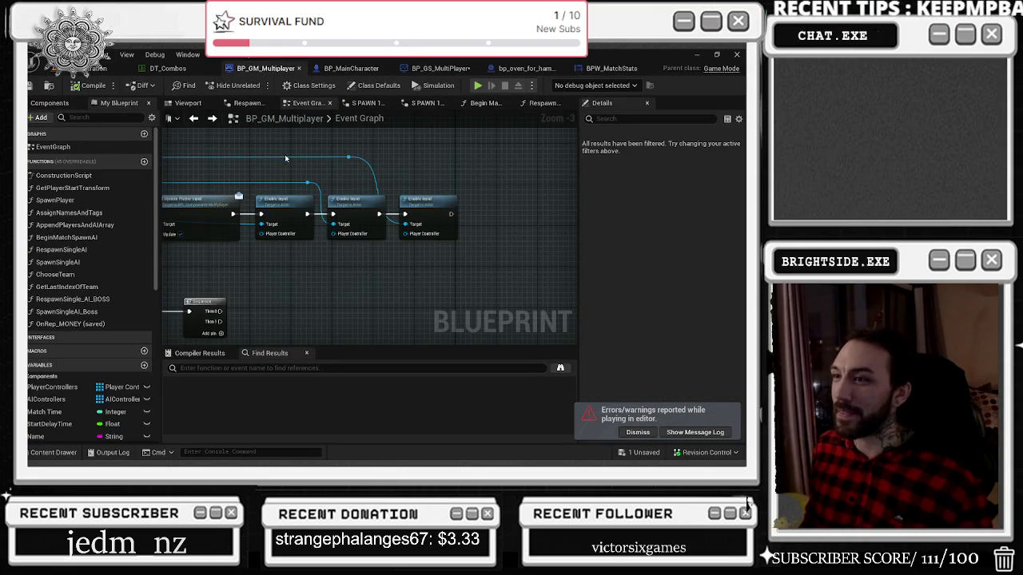
pyautogui.moveTo(284, 154); pyautogui.dragTo(369, 171)
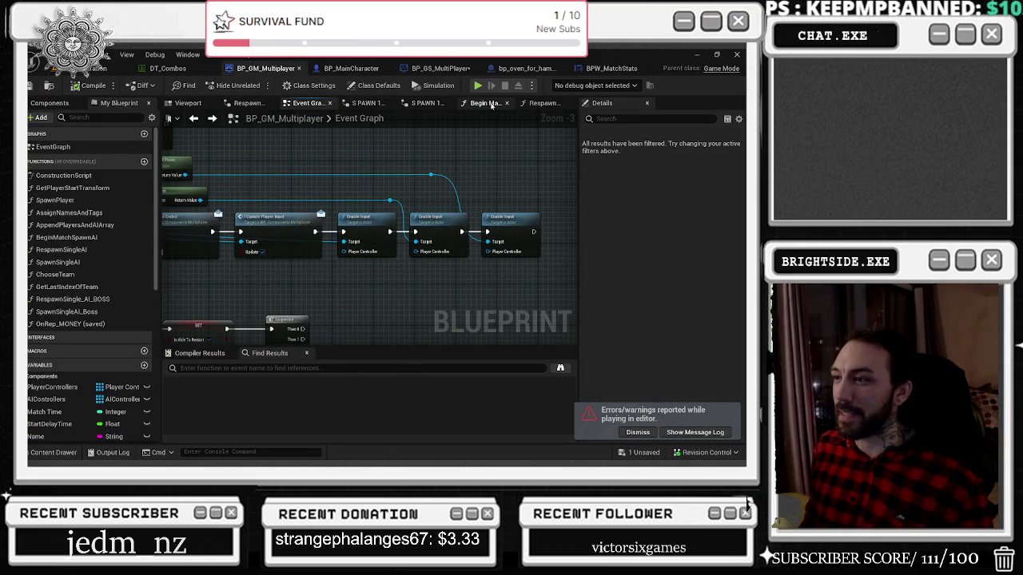
pyautogui.click(492, 103)
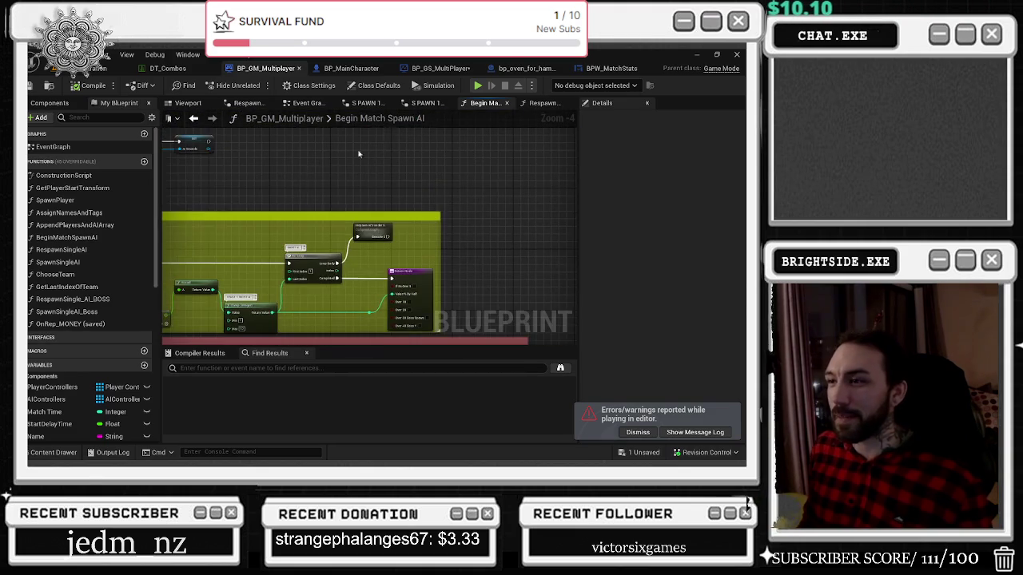
pyautogui.click(421, 104)
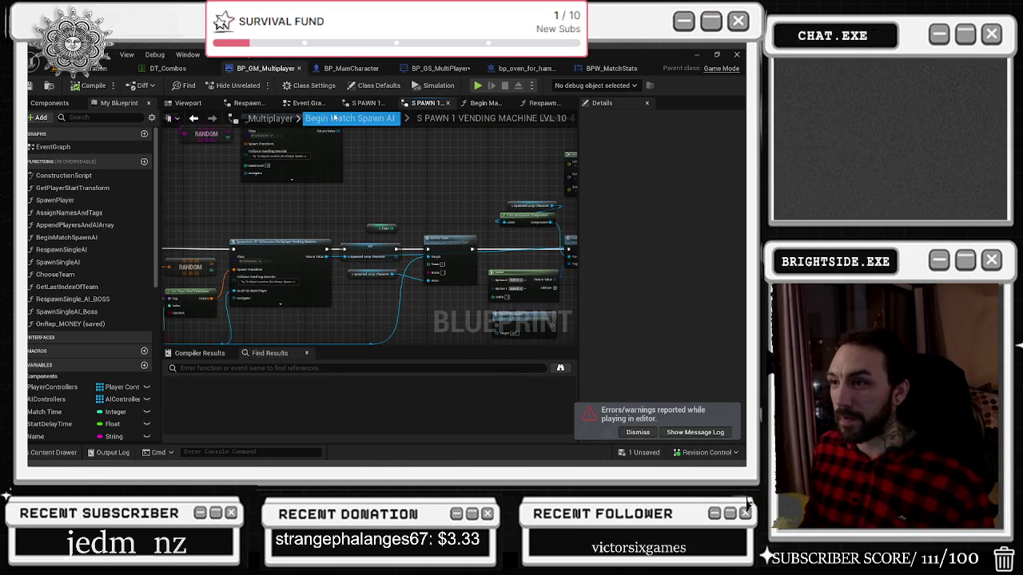
pyautogui.click(336, 118)
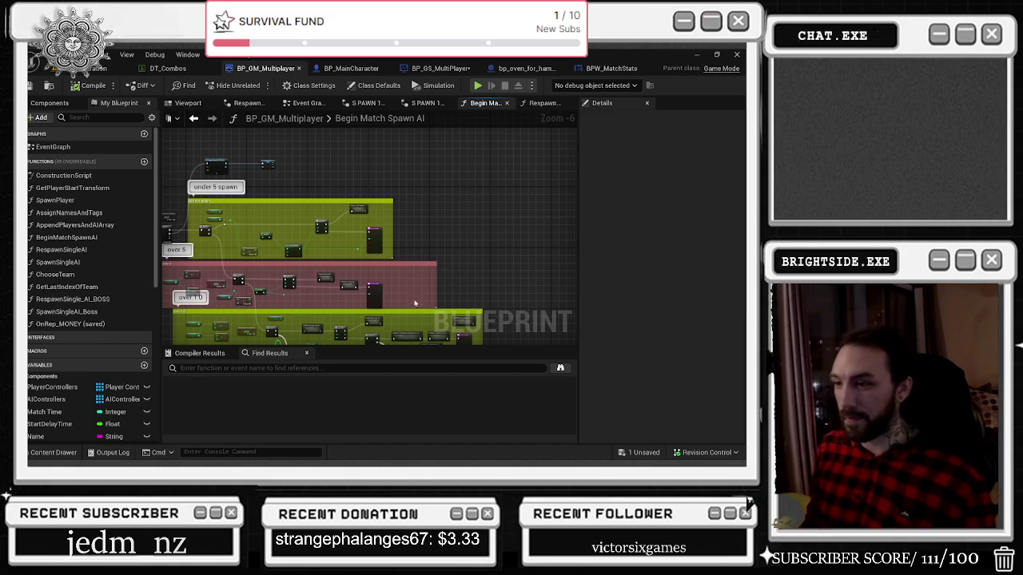
pyautogui.scroll(2, 415, 304)
pyautogui.scroll(1, 451, 219)
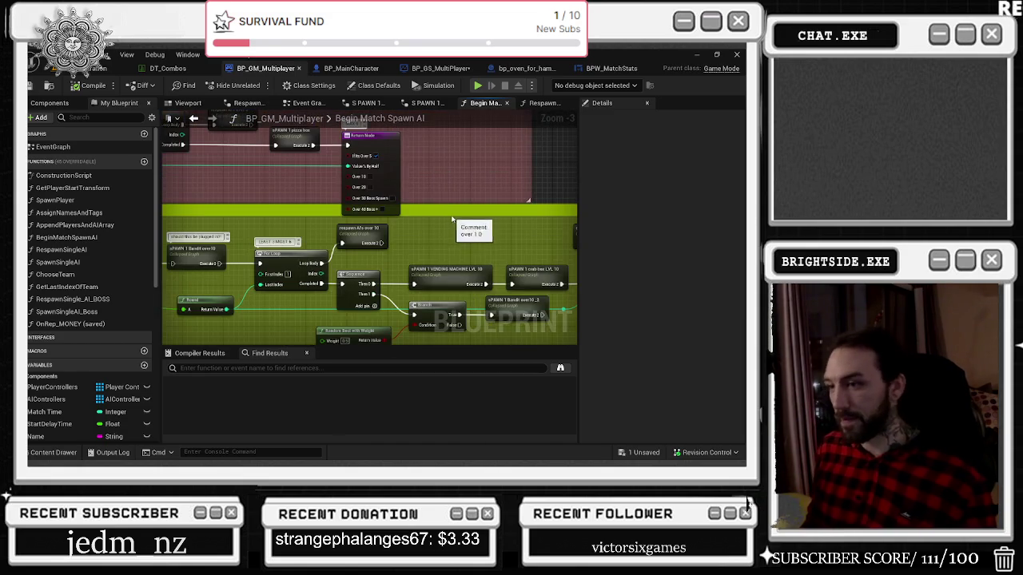
pyautogui.moveTo(452, 219); pyautogui.dragTo(308, 199)
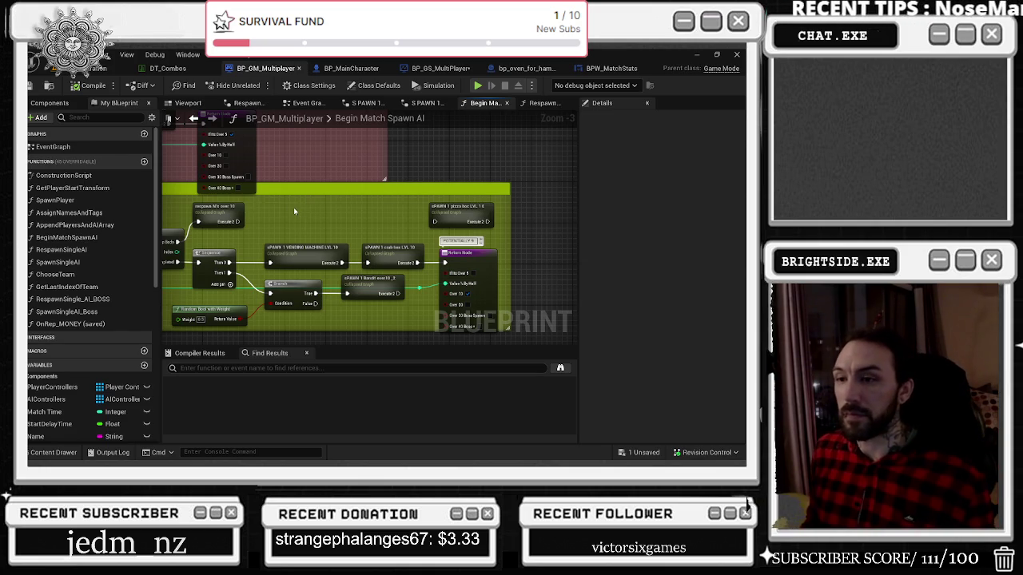
pyautogui.moveTo(318, 211); pyautogui.dragTo(575, 251)
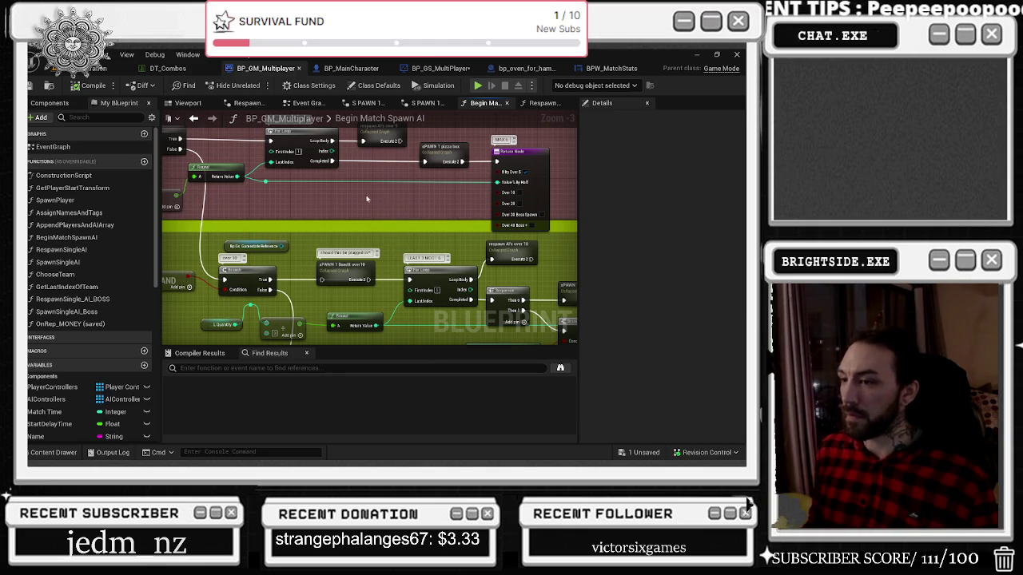
pyautogui.scroll(-4, 401, 207)
pyautogui.moveTo(354, 266); pyautogui.dragTo(445, 292)
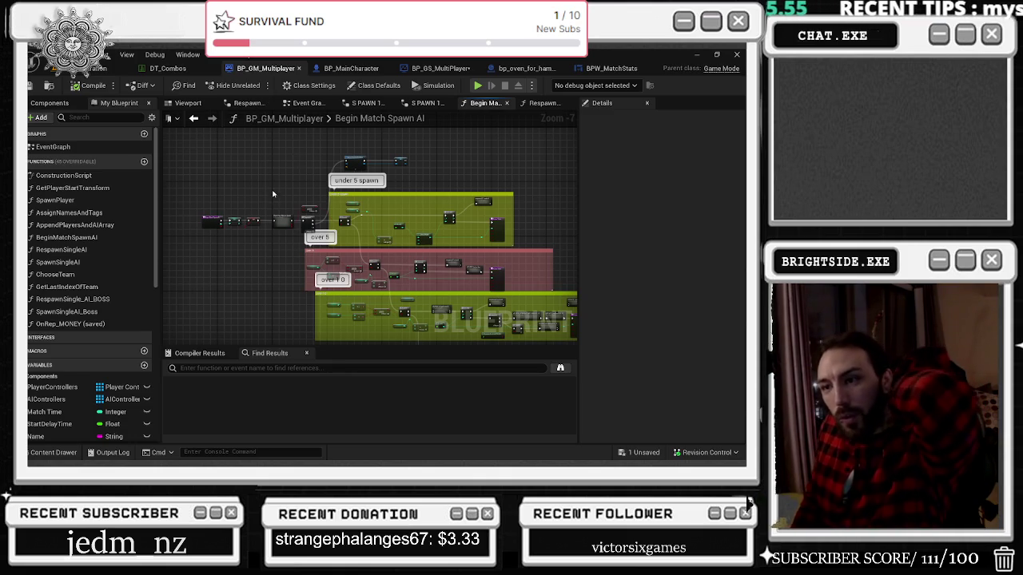
# Step: Nudge the under 5 spawn loop's For Loop node slightly left
pyautogui.scroll(3, 290, 239)
pyautogui.scroll(1, 319, 240)
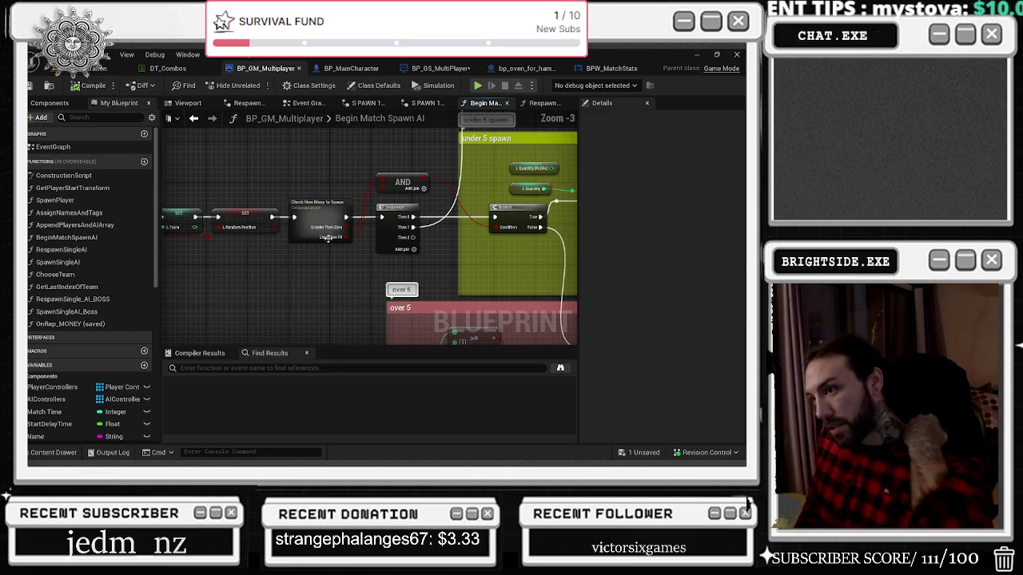
pyautogui.moveTo(534, 269); pyautogui.dragTo(362, 219)
pyautogui.scroll(-1, 175, 234)
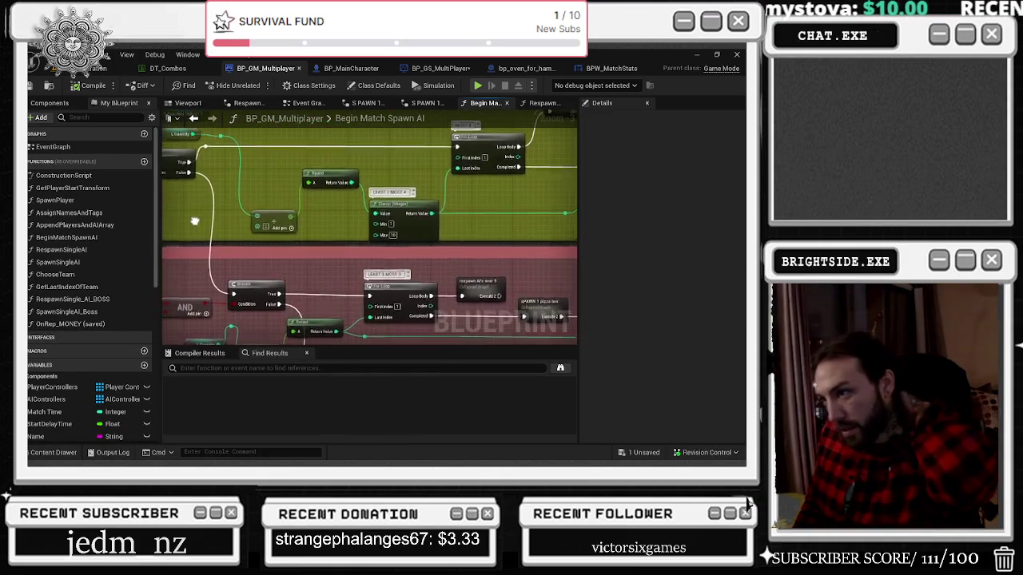
pyautogui.scroll(-1, 175, 234)
pyautogui.scroll(1, 438, 240)
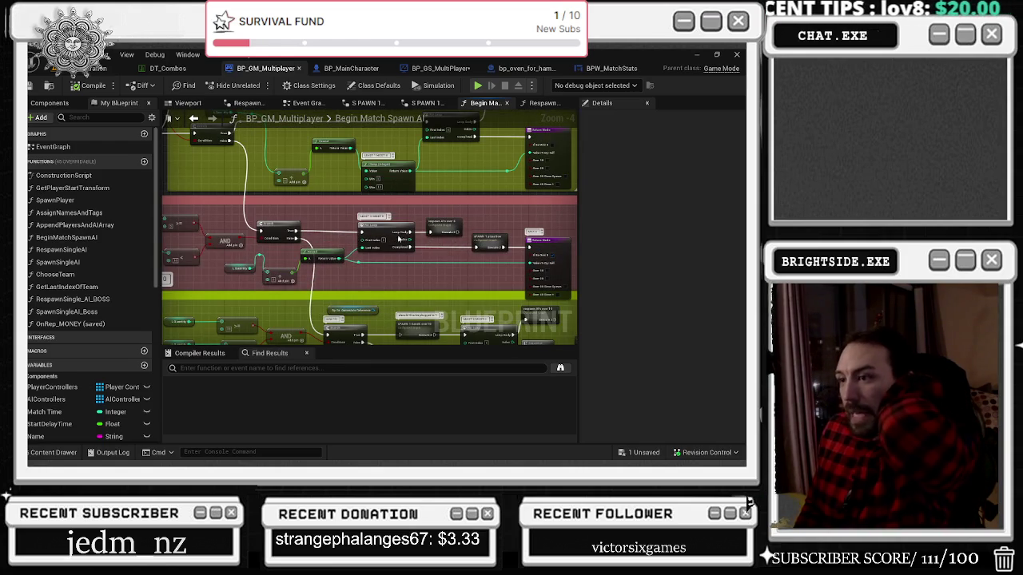
pyautogui.moveTo(366, 225); pyautogui.dragTo(358, 225)
# Step: Move the sPAWN 1 pizza box and Return nodes to the right
pyautogui.click(446, 232)
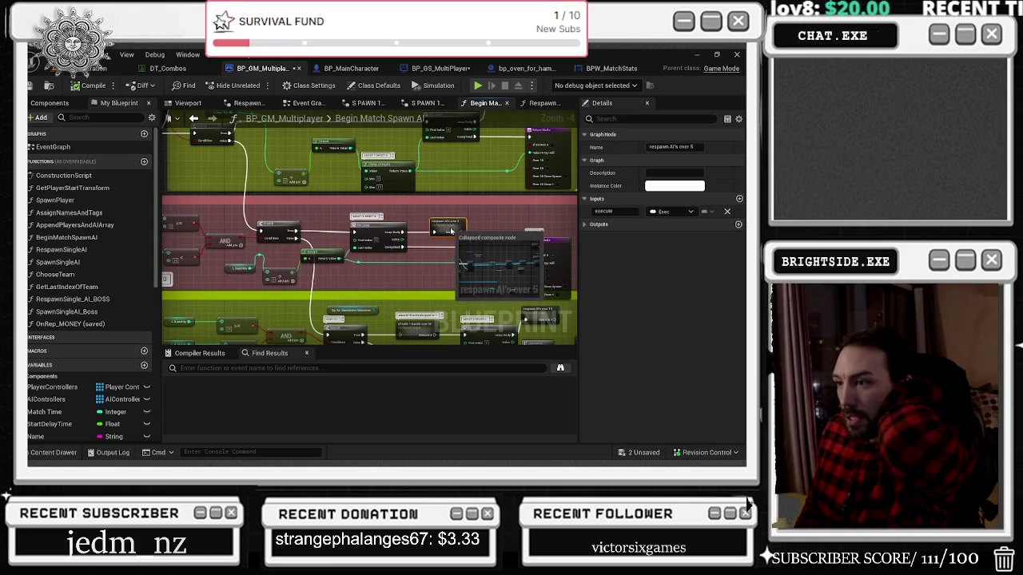
pyautogui.scroll(2, 441, 239)
pyautogui.moveTo(439, 245); pyautogui.dragTo(346, 217)
pyautogui.moveTo(433, 221); pyautogui.dragTo(520, 239)
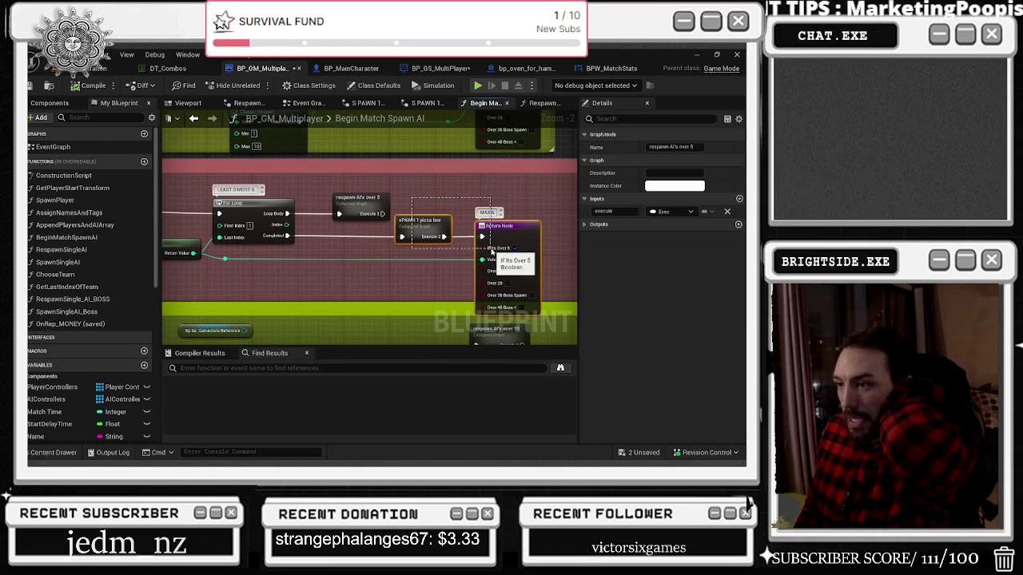
pyautogui.moveTo(439, 220); pyautogui.dragTo(467, 218)
pyautogui.click(467, 218)
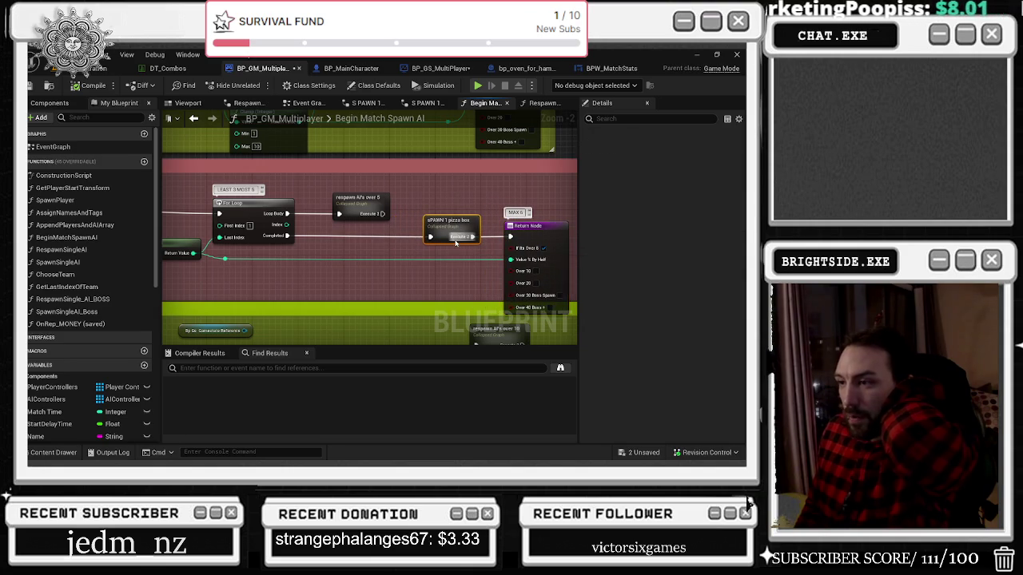
pyautogui.scroll(-6, 391, 188)
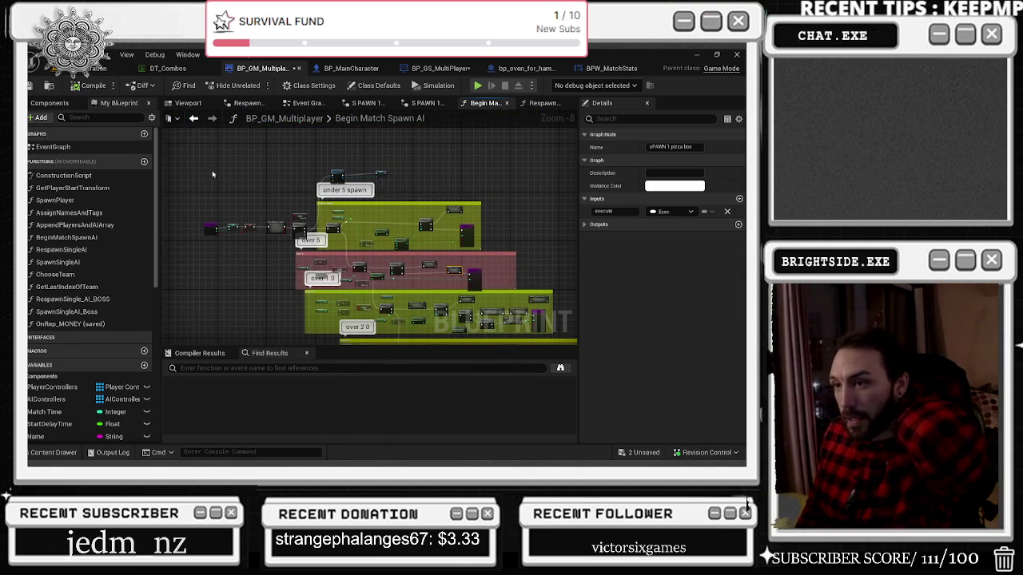
# Step: Survey the over 5, 10, 20 and 30 blocks and marquee-select the L Quantity and Add nodes
pyautogui.moveTo(190, 163)
pyautogui.mouseDown()
pyautogui.moveTo(524, 243)
pyautogui.moveTo(489, 251)
pyautogui.moveTo(458, 198)
pyautogui.mouseUp()
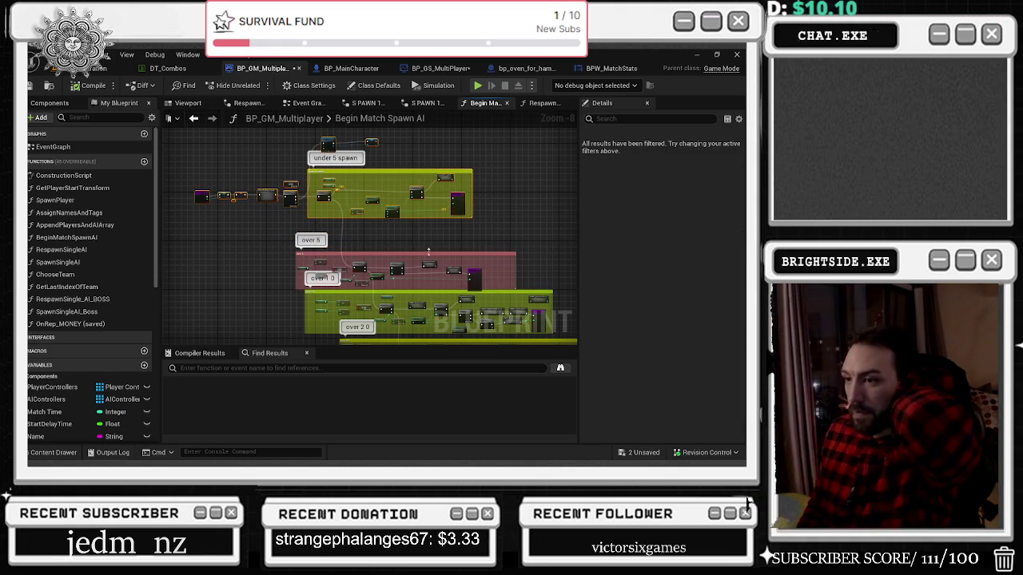
pyautogui.moveTo(383, 158); pyautogui.dragTo(384, 210)
pyautogui.scroll(1, 384, 209)
pyautogui.scroll(-1, 408, 273)
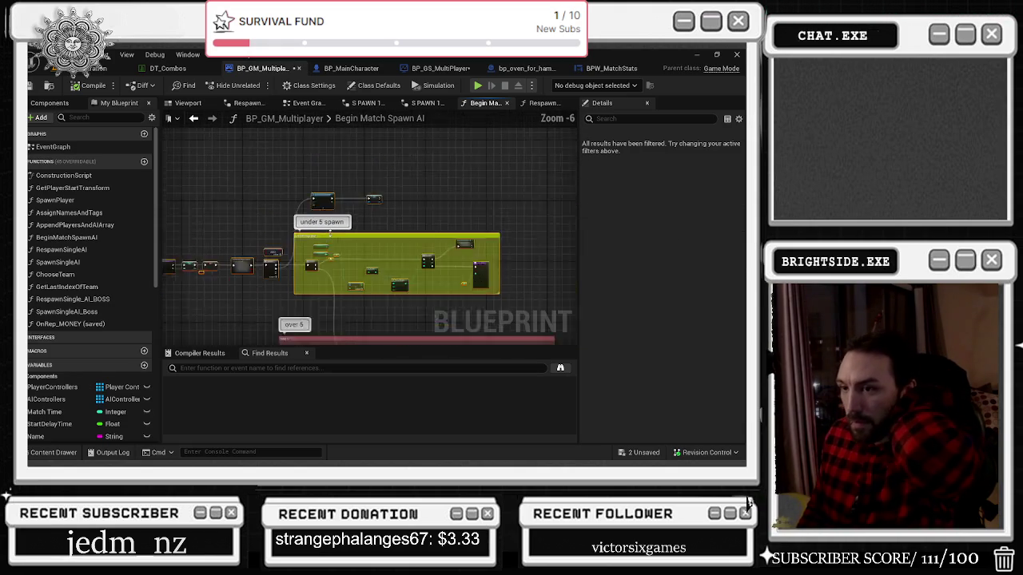
pyautogui.moveTo(393, 299)
pyautogui.mouseDown()
pyautogui.moveTo(327, 144)
pyautogui.moveTo(301, 171)
pyautogui.moveTo(334, 187)
pyautogui.mouseUp()
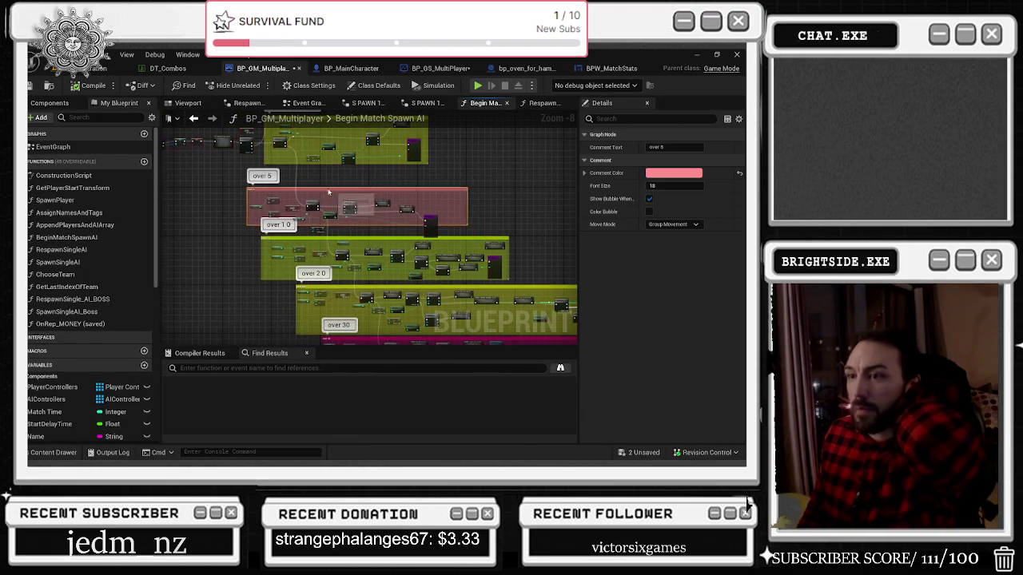
pyautogui.scroll(3, 332, 222)
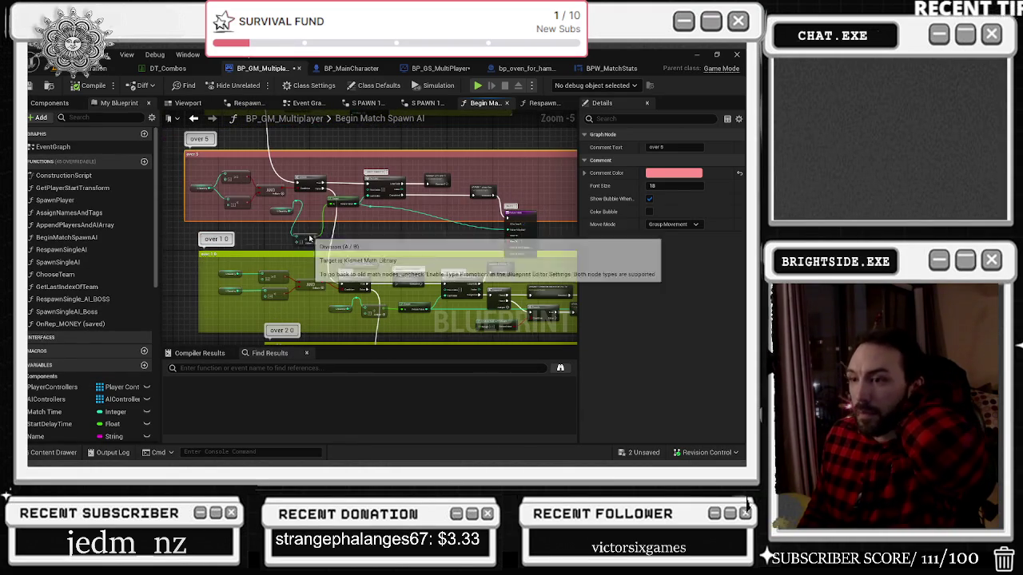
pyautogui.click(316, 214)
pyautogui.scroll(2, 316, 214)
pyautogui.moveTo(278, 197)
pyautogui.mouseDown()
pyautogui.moveTo(305, 226)
pyautogui.moveTo(294, 226)
pyautogui.mouseUp()
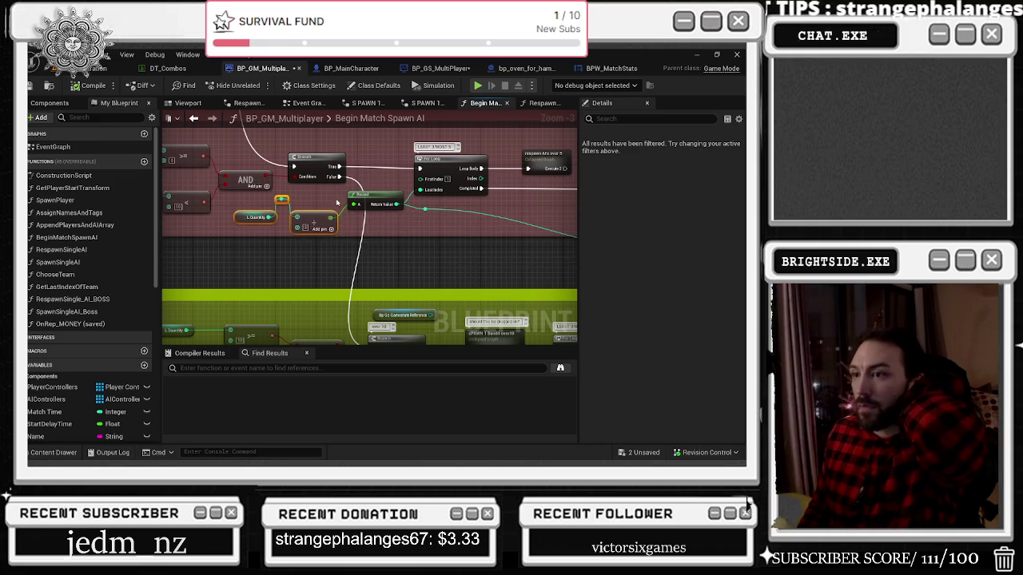
# Step: Shift the L Quantity and Add nodes left and move the Return node up and right
pyautogui.click(408, 205)
pyautogui.moveTo(408, 204); pyautogui.dragTo(216, 195)
pyautogui.moveTo(459, 231); pyautogui.dragTo(379, 267)
pyautogui.moveTo(447, 262)
pyautogui.mouseDown()
pyautogui.moveTo(496, 199)
pyautogui.moveTo(512, 202)
pyautogui.mouseUp()
# Step: Pan over the Branch, Round and For Loop nodes down to the under 5 spawn section
pyautogui.moveTo(322, 260); pyautogui.dragTo(394, 254)
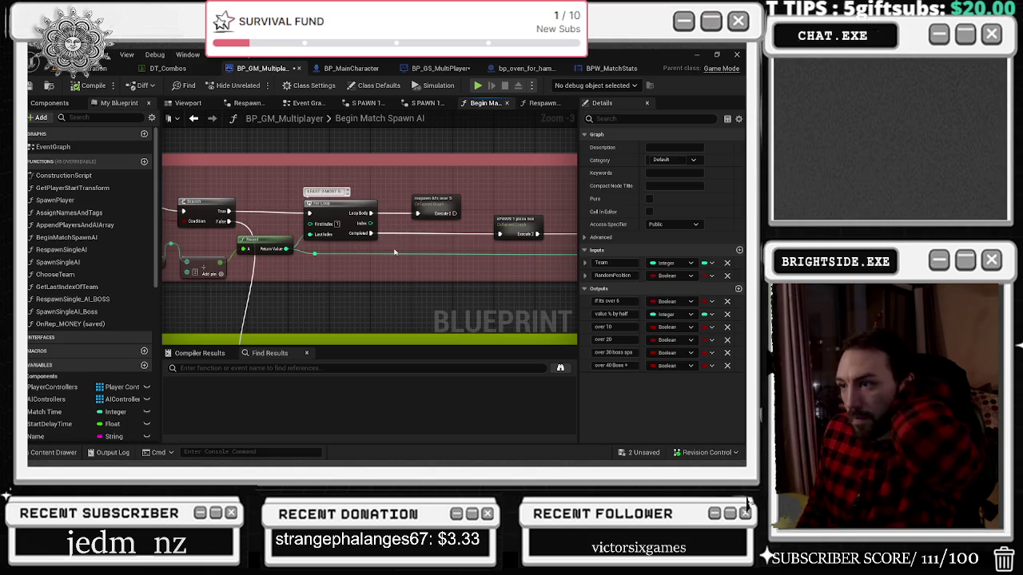
pyautogui.scroll(-1, 396, 217)
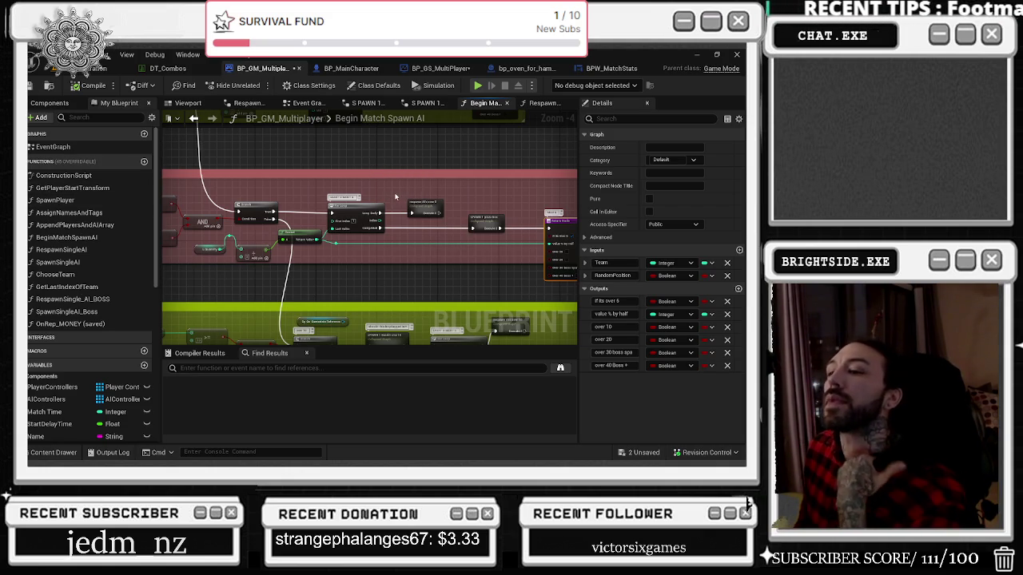
pyautogui.moveTo(390, 200); pyautogui.dragTo(463, 311)
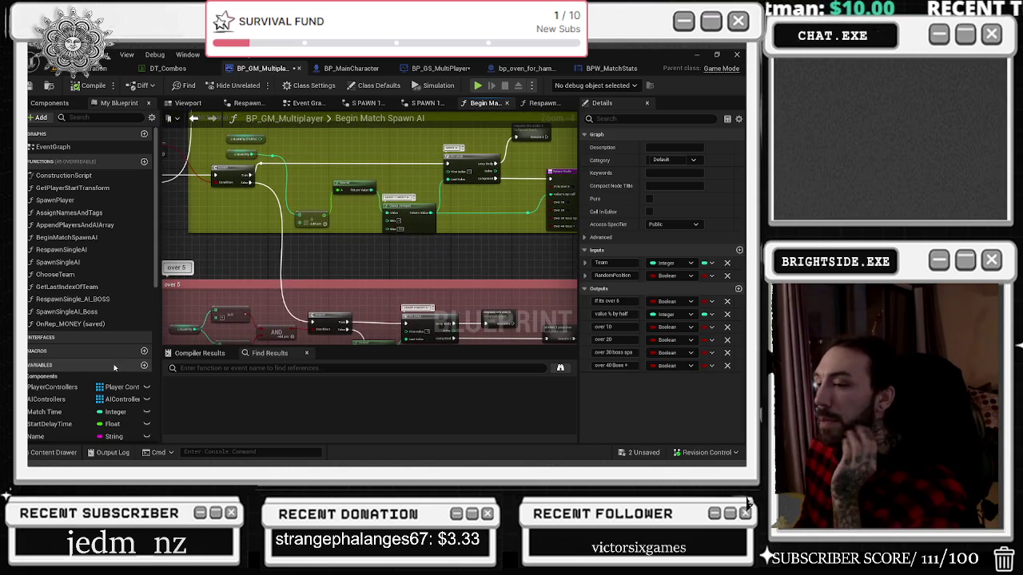
pyautogui.moveTo(327, 269)
pyautogui.mouseDown()
pyautogui.moveTo(296, 365)
pyautogui.moveTo(286, 340)
pyautogui.mouseUp()
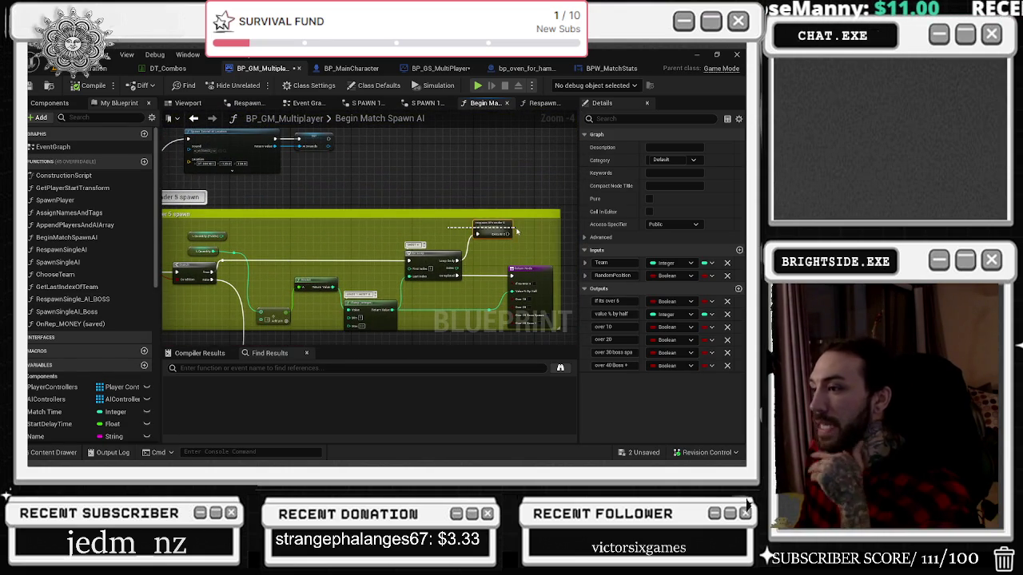
pyautogui.click(489, 230)
pyautogui.scroll(5, 489, 230)
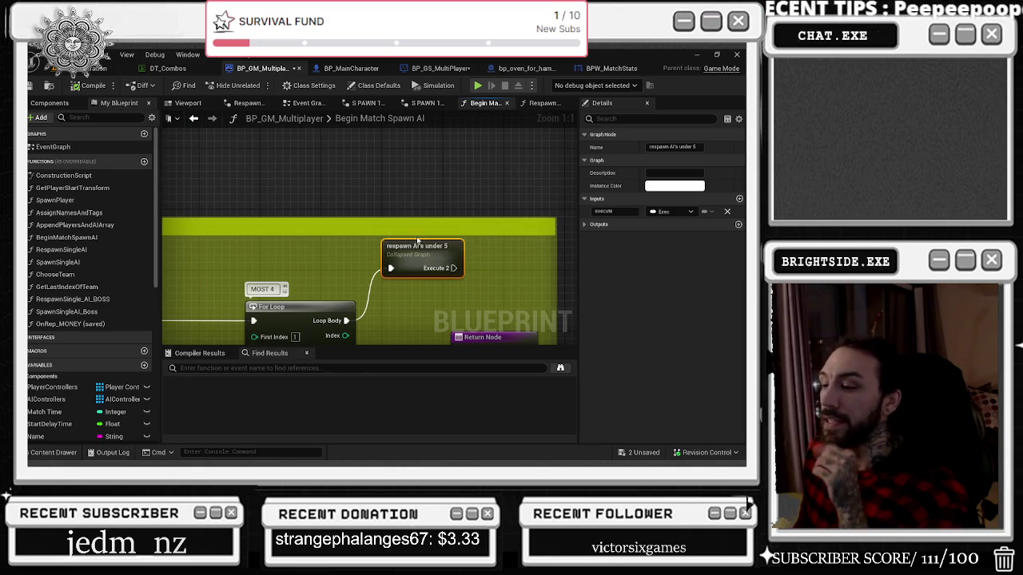
pyautogui.scroll(-2, 351, 248)
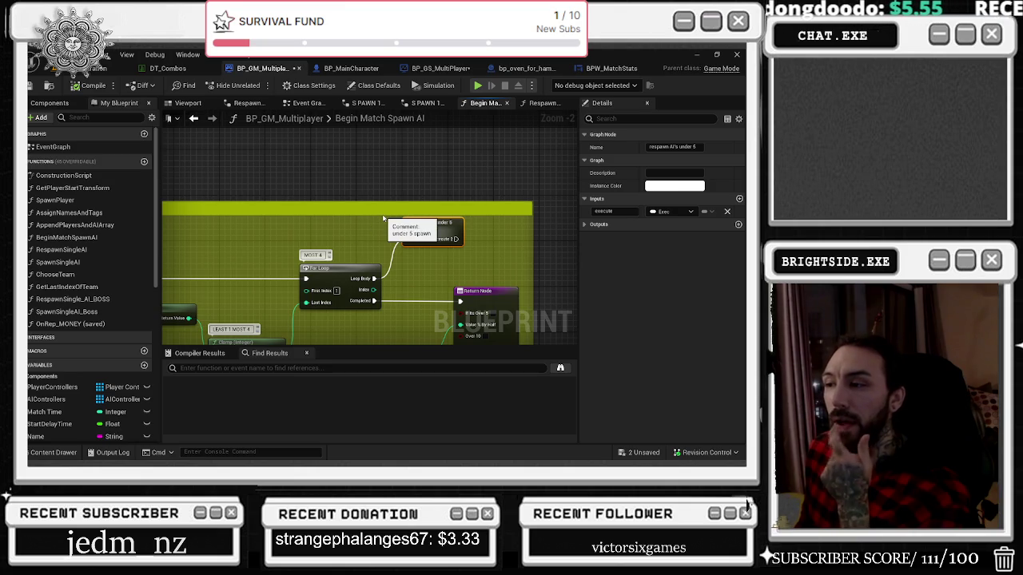
pyautogui.scroll(-1, 385, 229)
pyautogui.scroll(-2, 386, 230)
pyautogui.scroll(1, 320, 247)
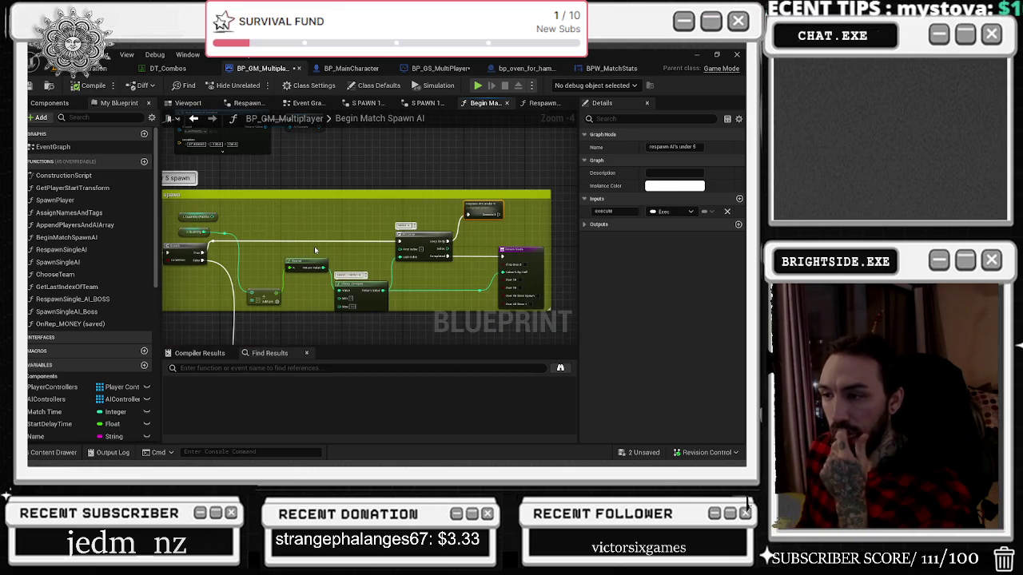
pyautogui.moveTo(315, 245)
pyautogui.mouseDown()
pyautogui.moveTo(460, 242)
pyautogui.moveTo(251, 255)
pyautogui.mouseUp()
pyautogui.scroll(2, 377, 260)
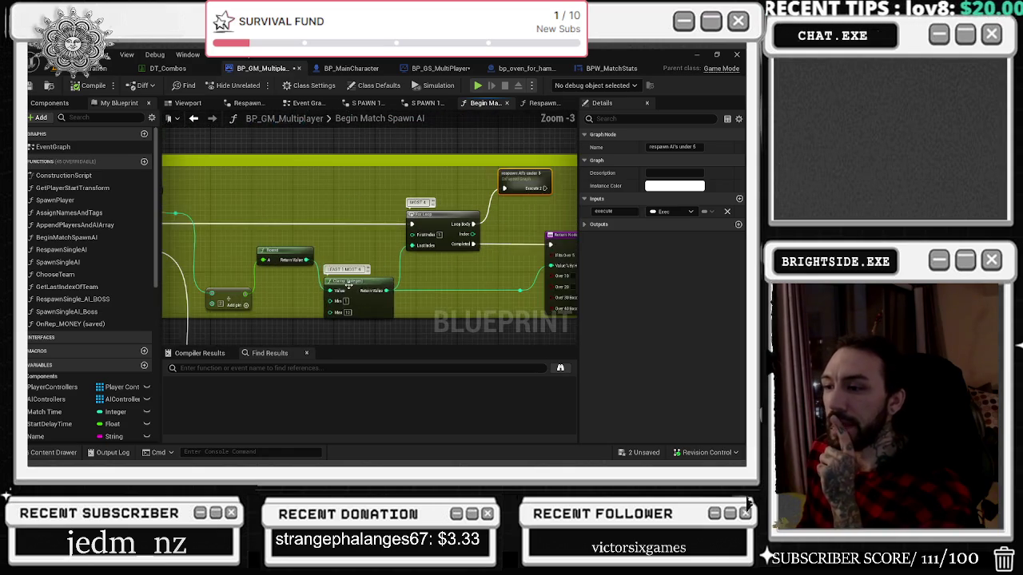
pyautogui.moveTo(378, 260); pyautogui.dragTo(334, 223)
pyautogui.keyDown('shift'); pyautogui.click(391, 215); pyautogui.keyUp('shift')
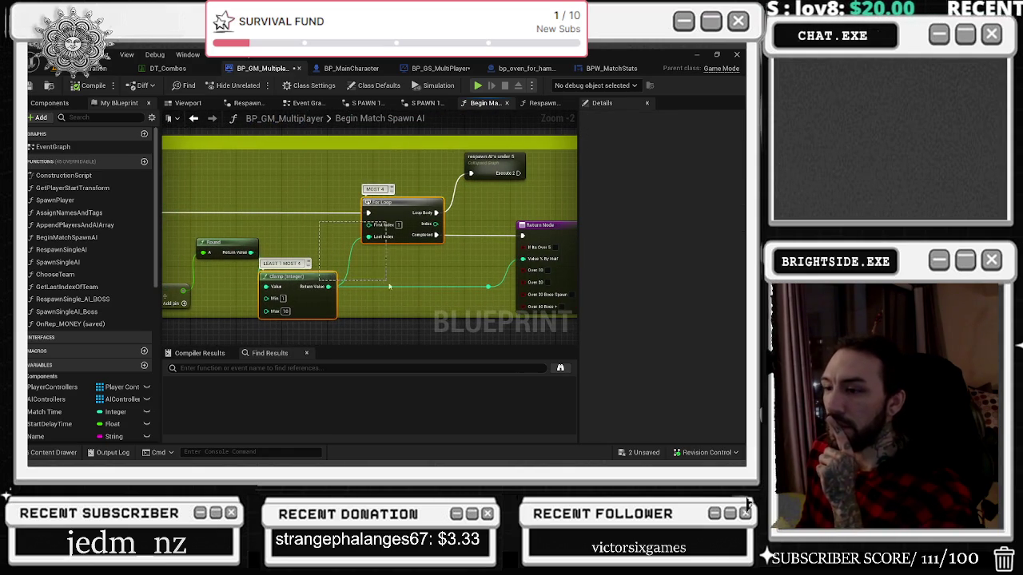
pyautogui.moveTo(408, 274)
pyautogui.mouseDown()
pyautogui.moveTo(515, 278)
pyautogui.moveTo(468, 324)
pyautogui.moveTo(535, 267)
pyautogui.moveTo(418, 224)
pyautogui.moveTo(301, 246)
pyautogui.mouseUp()
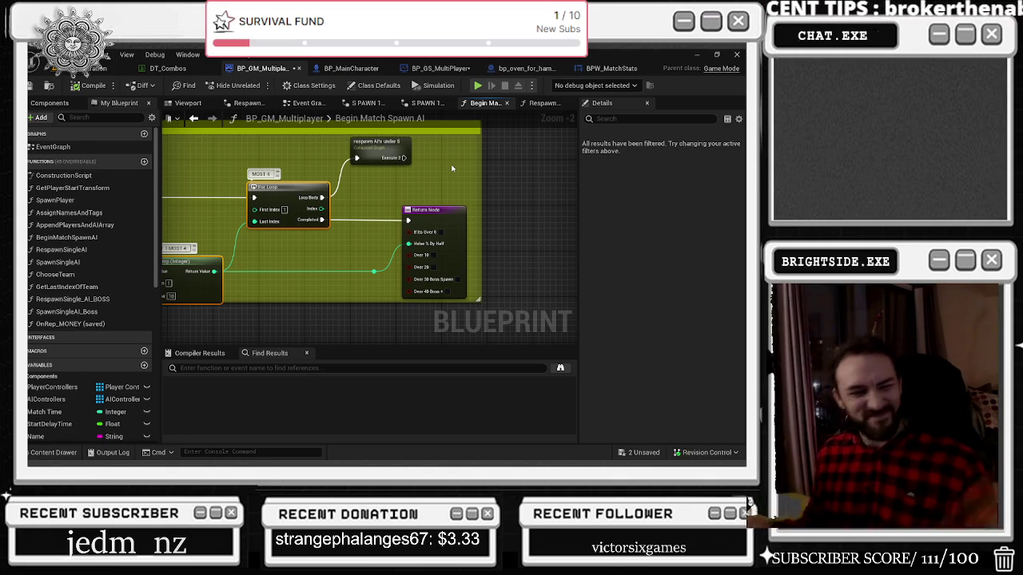
# Step: Replay the DJ Filthy Rich reggae remix from about 0:05, then hide the browser
pyautogui.hotkey('alt', 'Tab')
pyautogui.hotkey('alt', 'Tab')
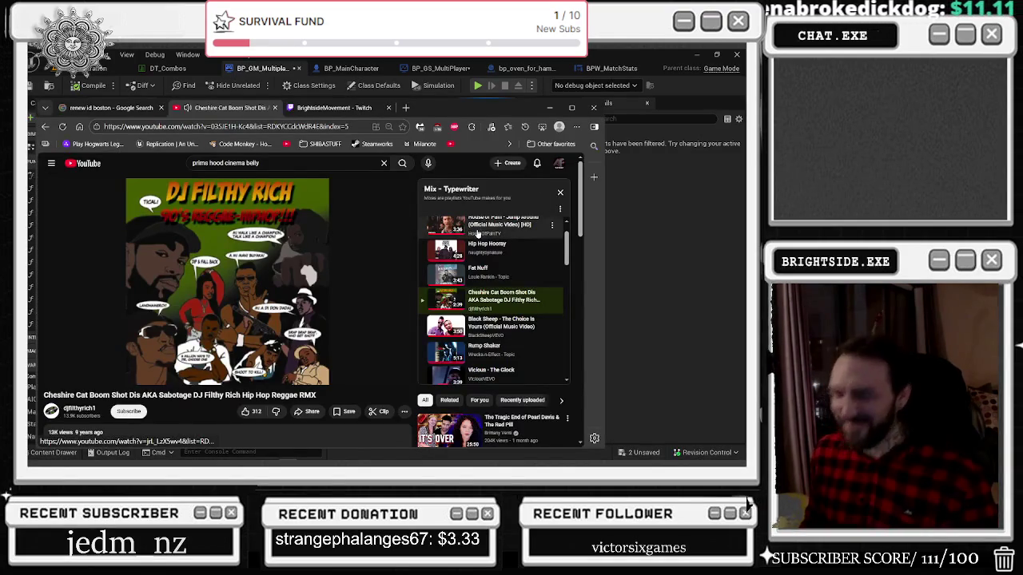
pyautogui.moveTo(339, 279)
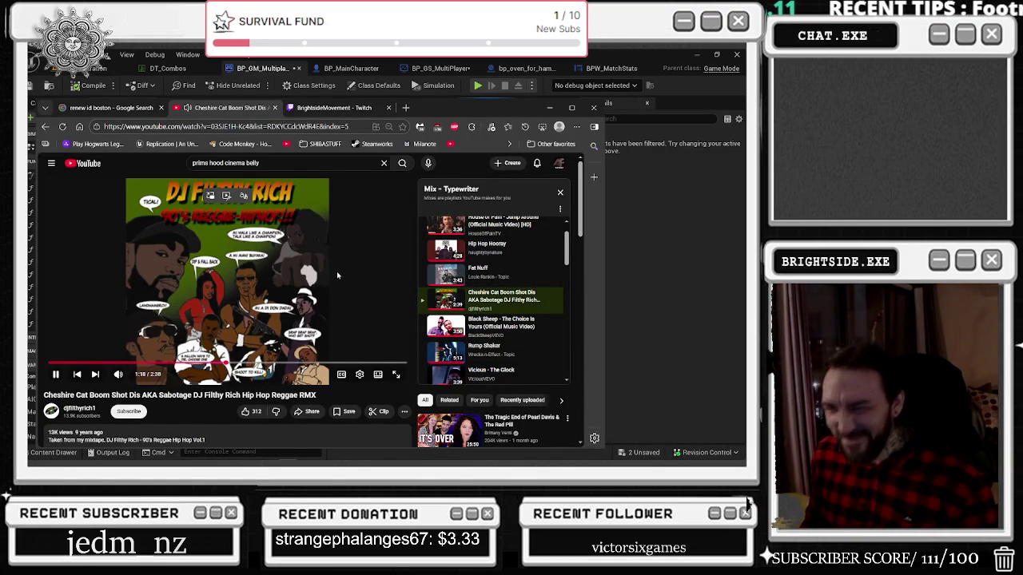
pyautogui.click(63, 363)
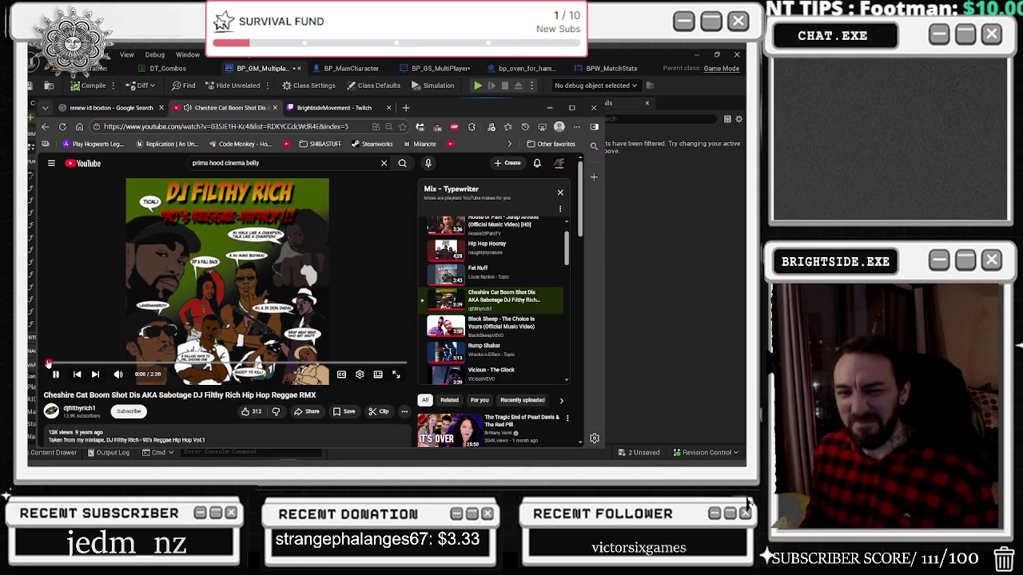
pyautogui.moveTo(55, 363); pyautogui.dragTo(76, 363)
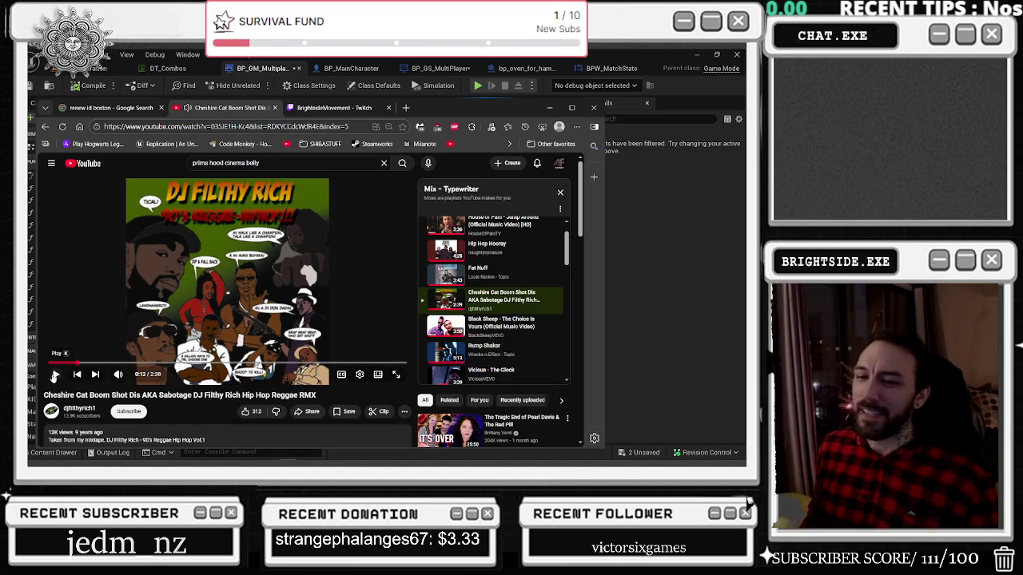
pyautogui.click(60, 363)
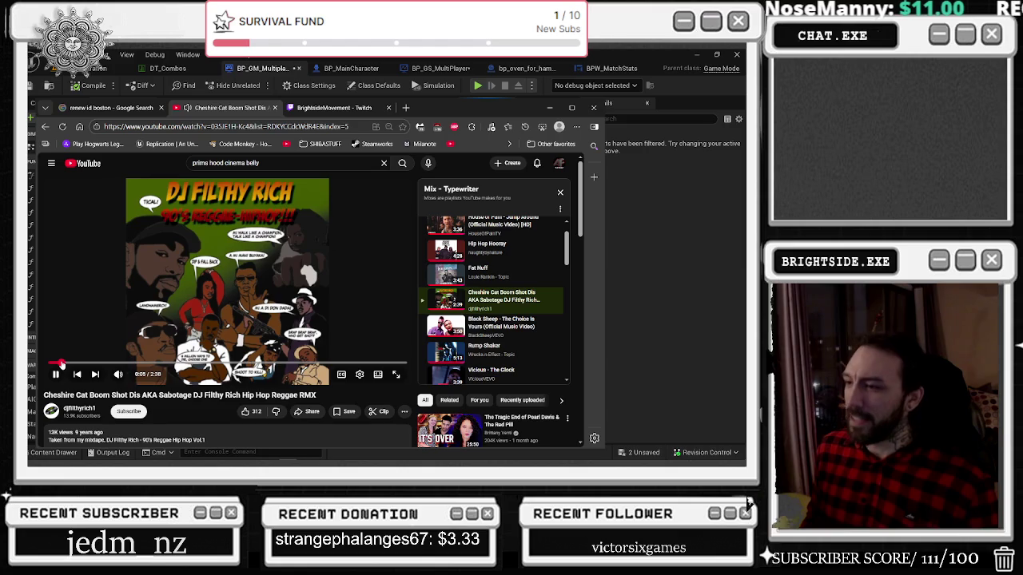
pyautogui.click(548, 106)
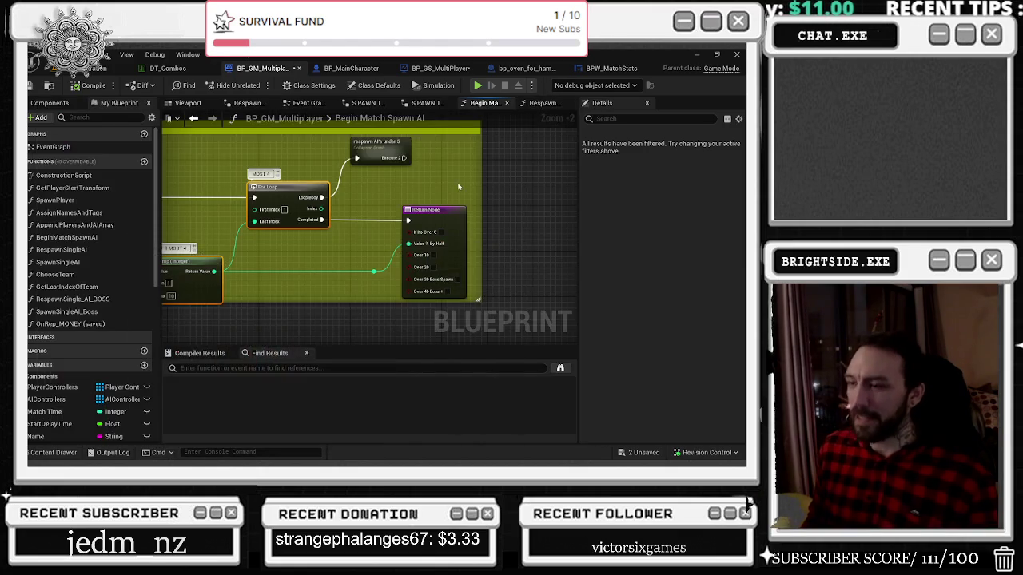
# Step: Review the red comment section and spawn loop nodes, then switch to the DT_Combos data table
pyautogui.scroll(-1, 490, 175)
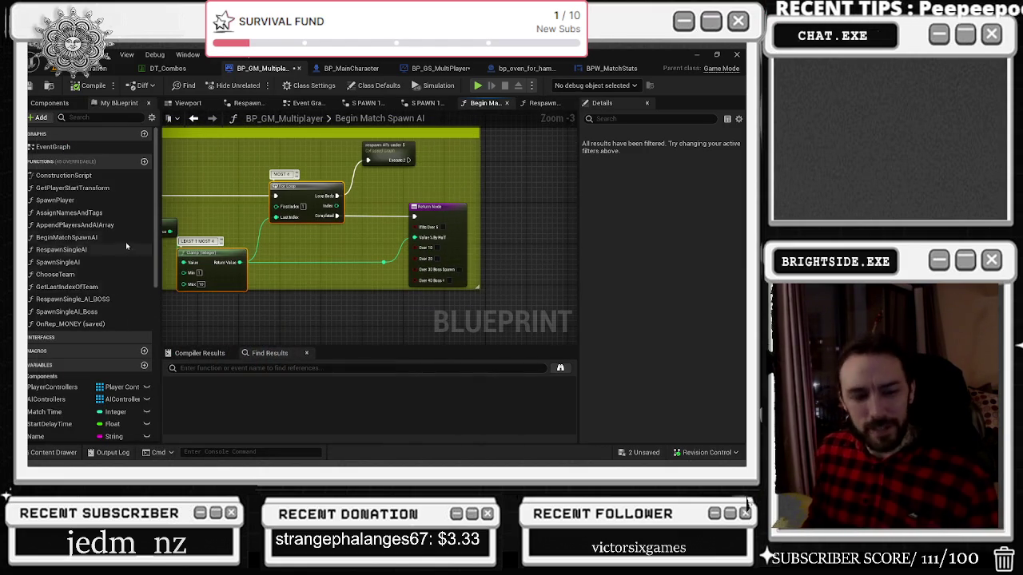
pyautogui.scroll(-1, 294, 272)
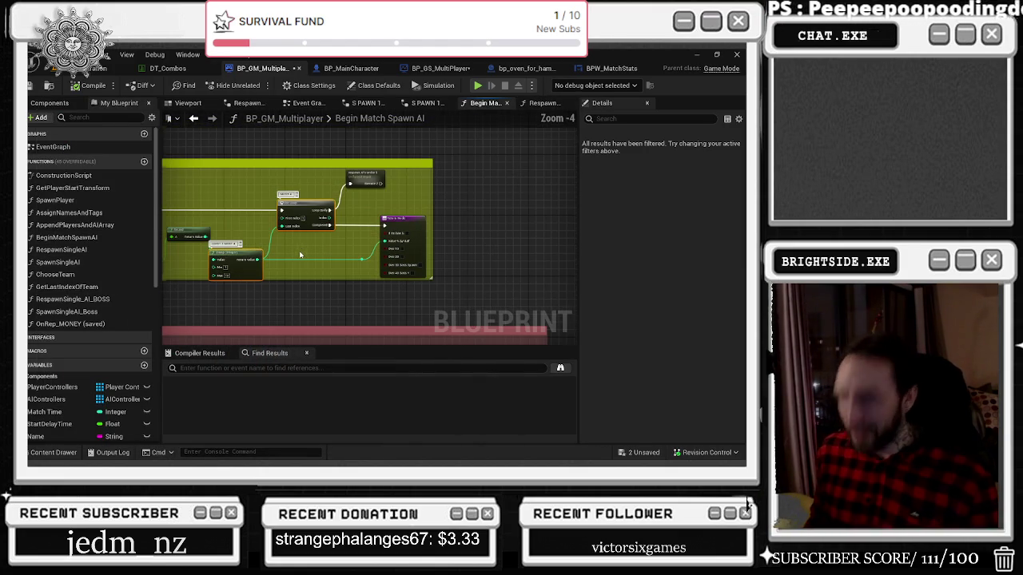
pyautogui.scroll(1, 307, 272)
pyautogui.moveTo(308, 272); pyautogui.dragTo(295, 127)
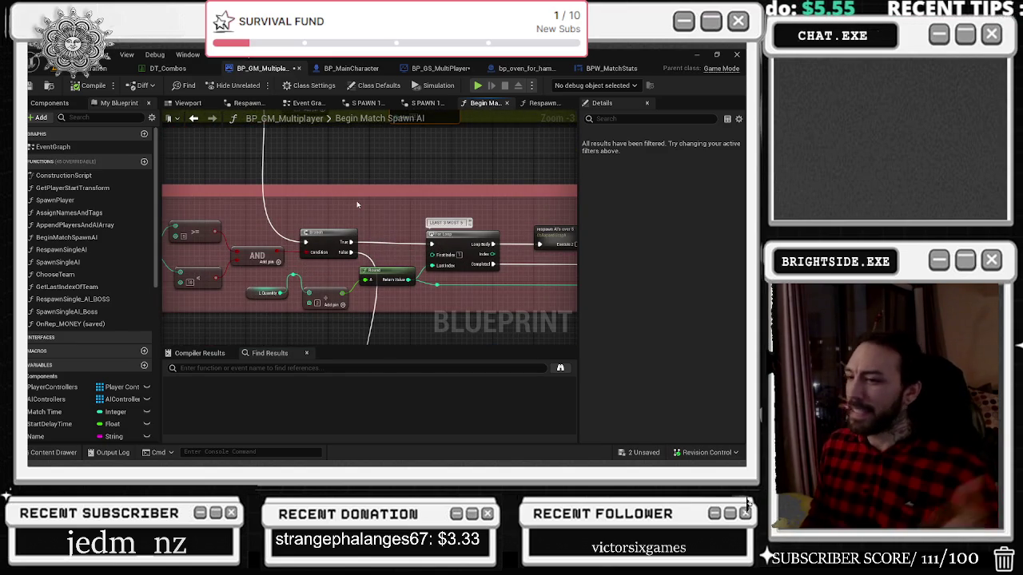
pyautogui.moveTo(372, 212); pyautogui.dragTo(427, 210)
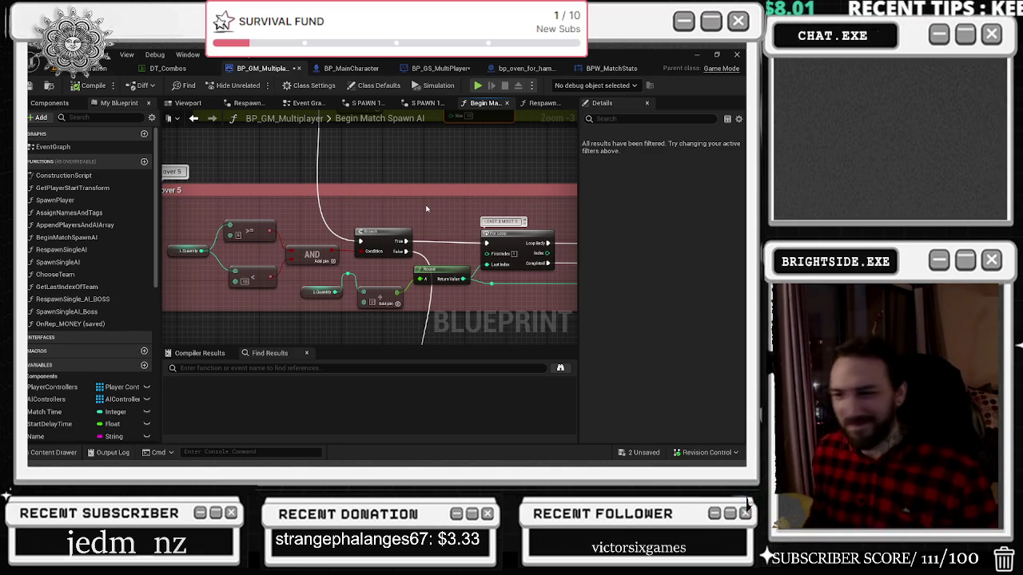
pyautogui.moveTo(438, 243); pyautogui.dragTo(358, 211)
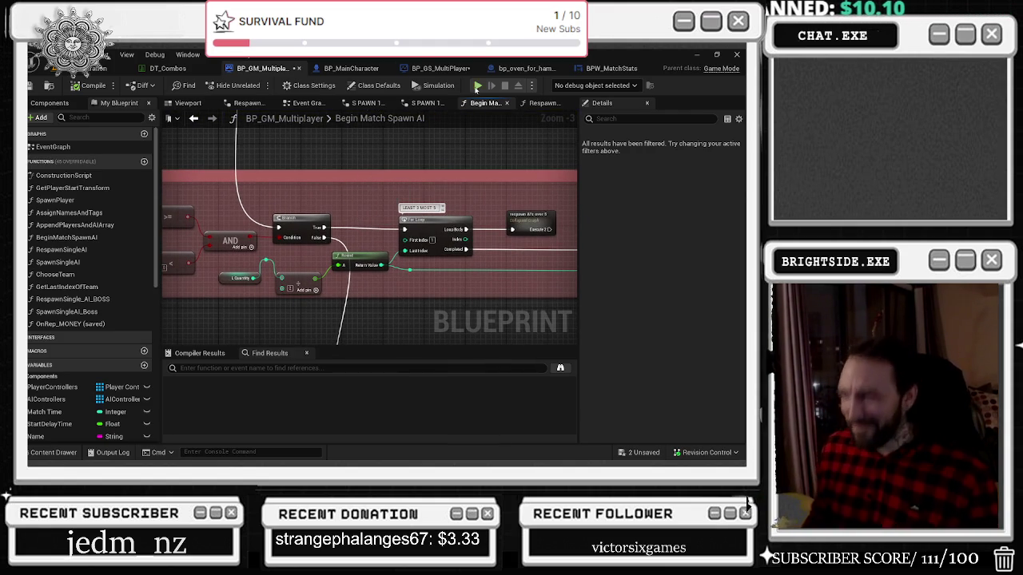
pyautogui.click(164, 68)
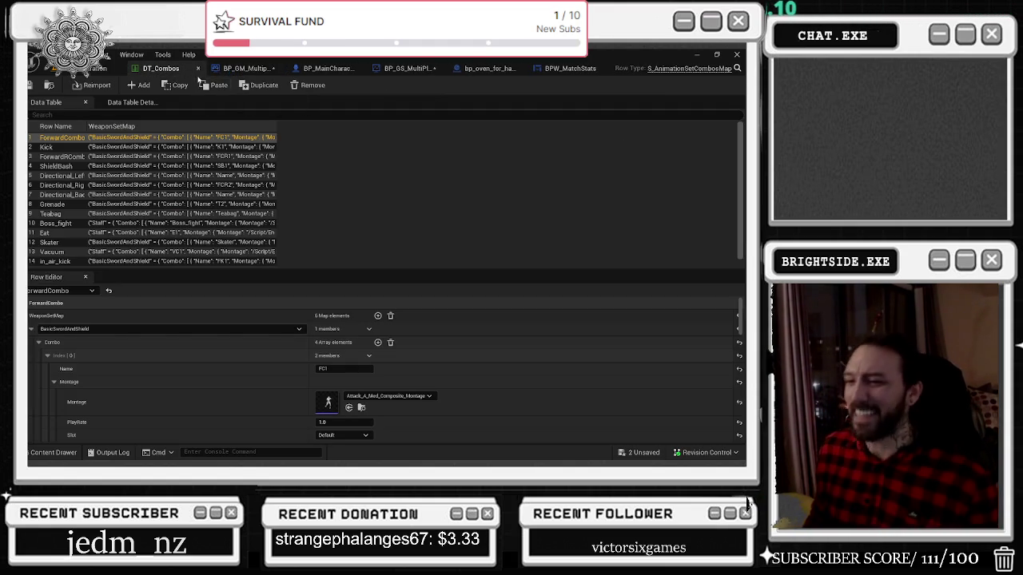
# Step: Close DT_Combos and save the BP_GS_MultiPlayer blueprint
pyautogui.click(198, 68)
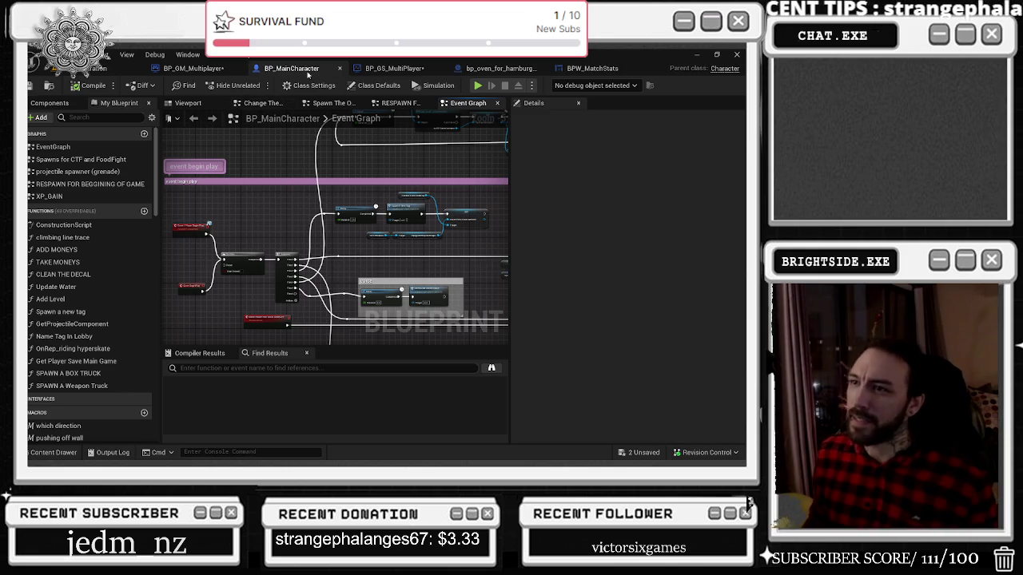
pyautogui.click(374, 70)
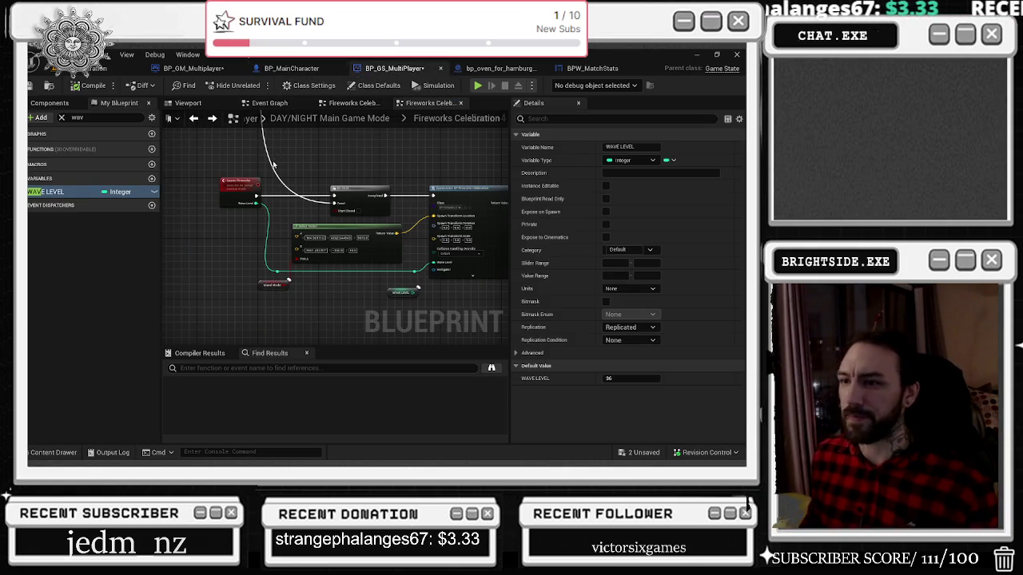
pyautogui.moveTo(292, 166); pyautogui.dragTo(235, 197)
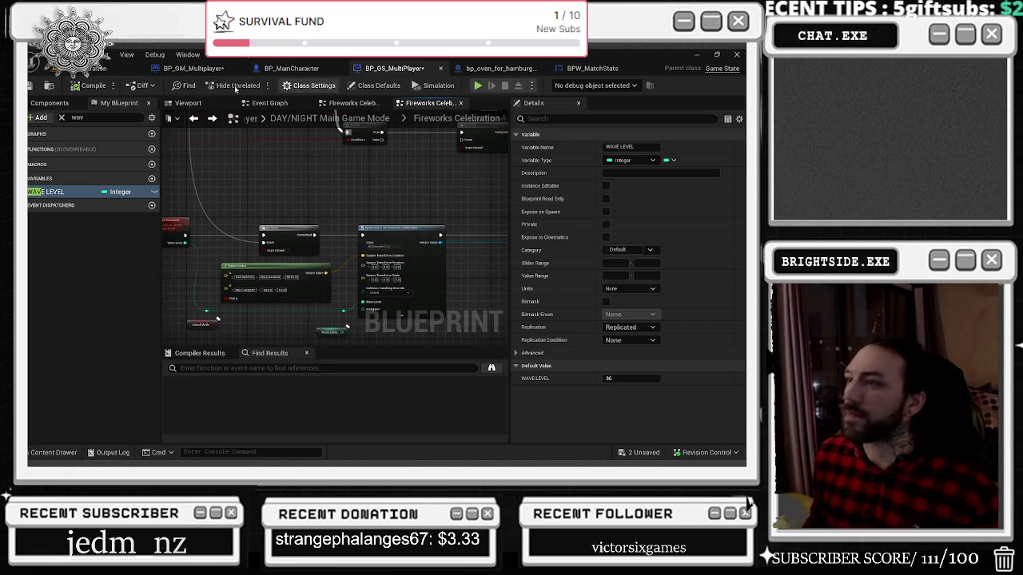
pyautogui.click(32, 85)
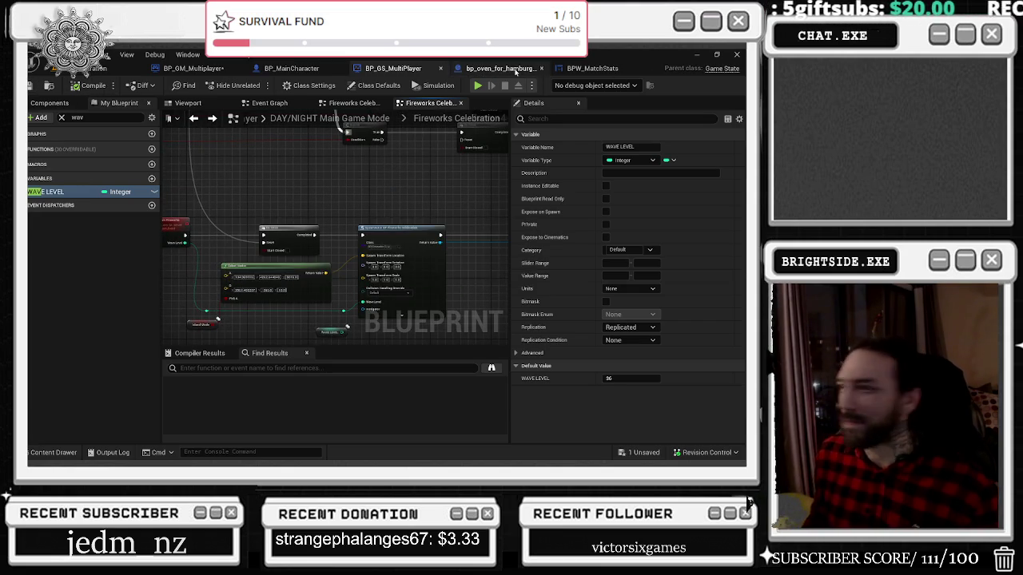
# Step: In the hamburger oven blueprint's Minus Health Collapses graph, save and delete the stray node
pyautogui.click(501, 68)
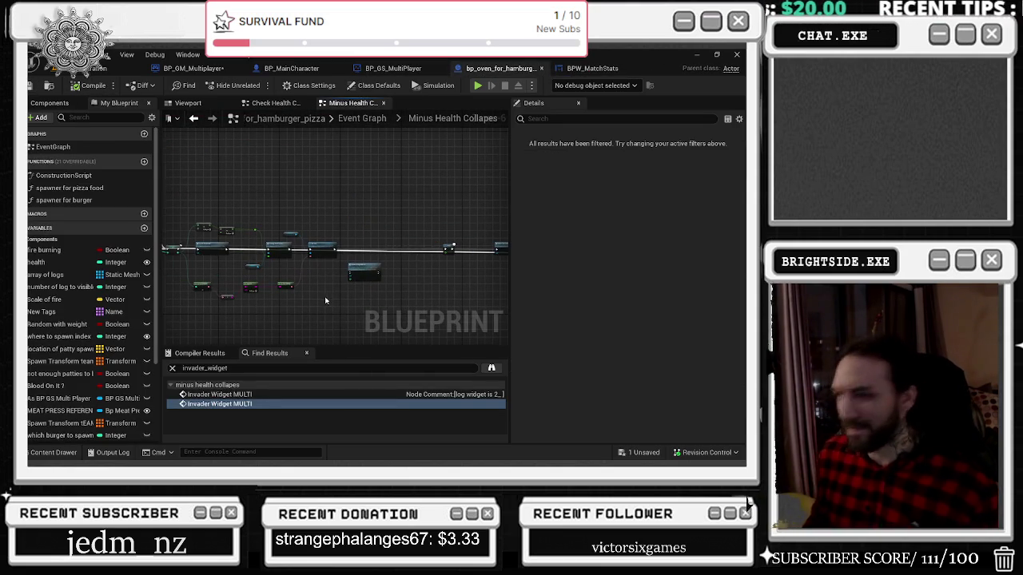
pyautogui.moveTo(326, 300); pyautogui.dragTo(385, 302)
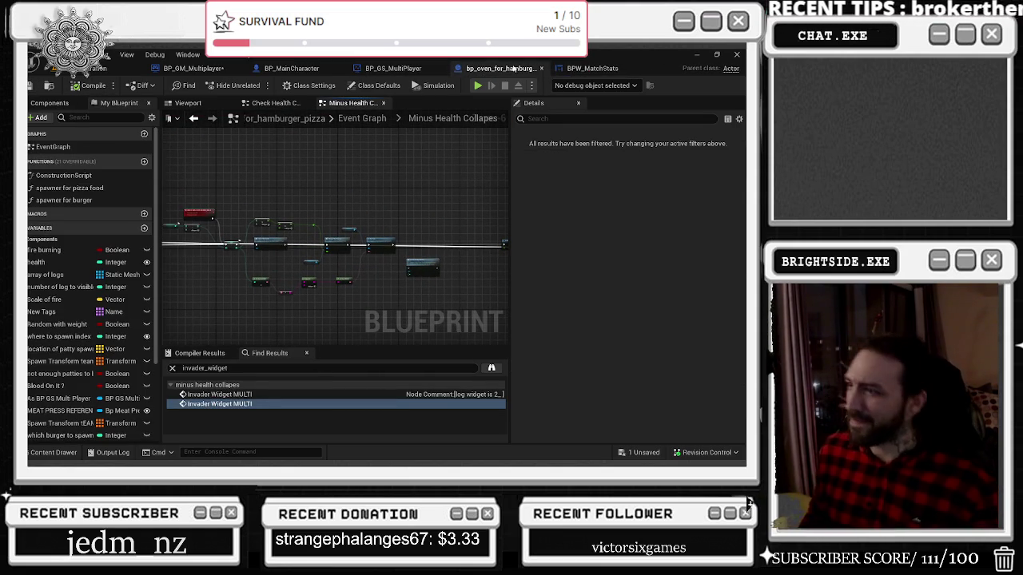
pyautogui.click(32, 85)
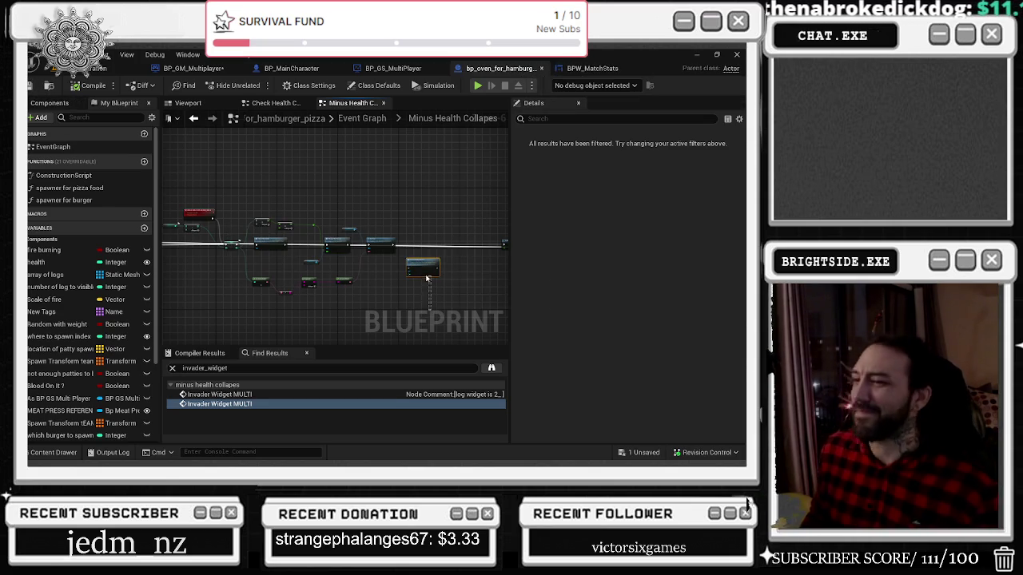
pyautogui.press('Delete')
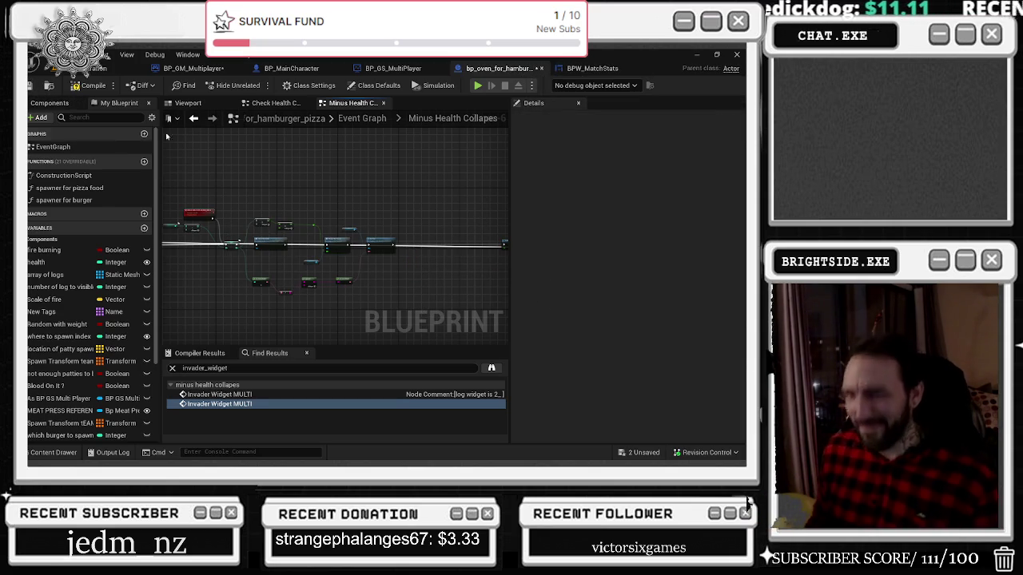
pyautogui.hotkey('alt', 'Tab')
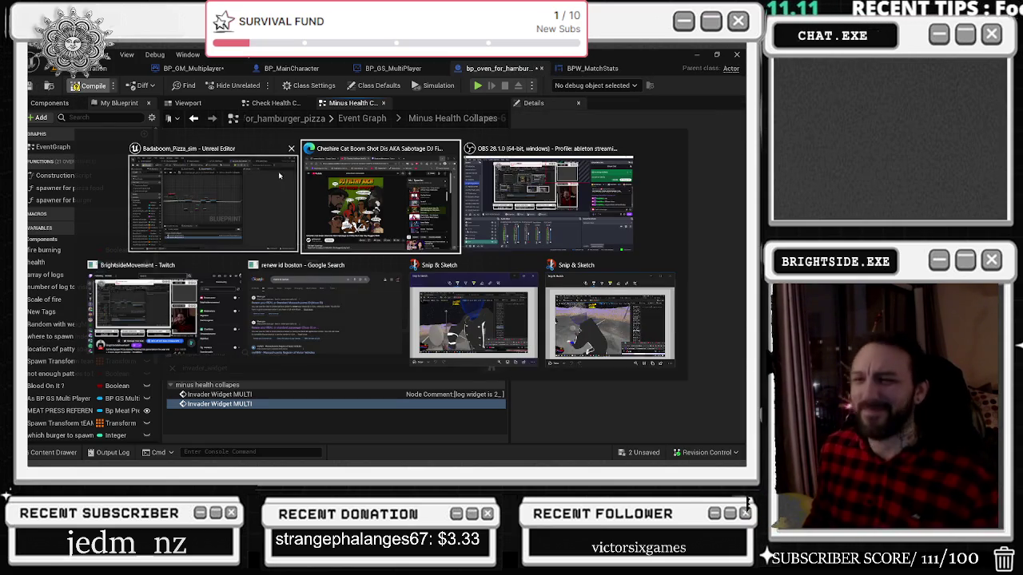
# Step: Save the playing hip-hop reggae remix video to Watch later and minimize the browser
pyautogui.click(375, 204)
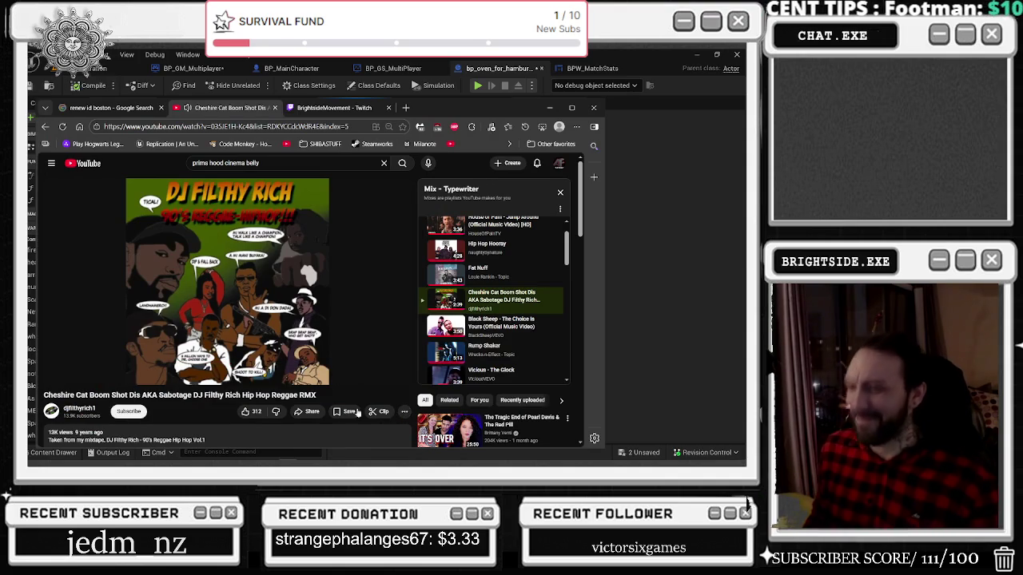
pyautogui.click(345, 411)
pyautogui.click(361, 375)
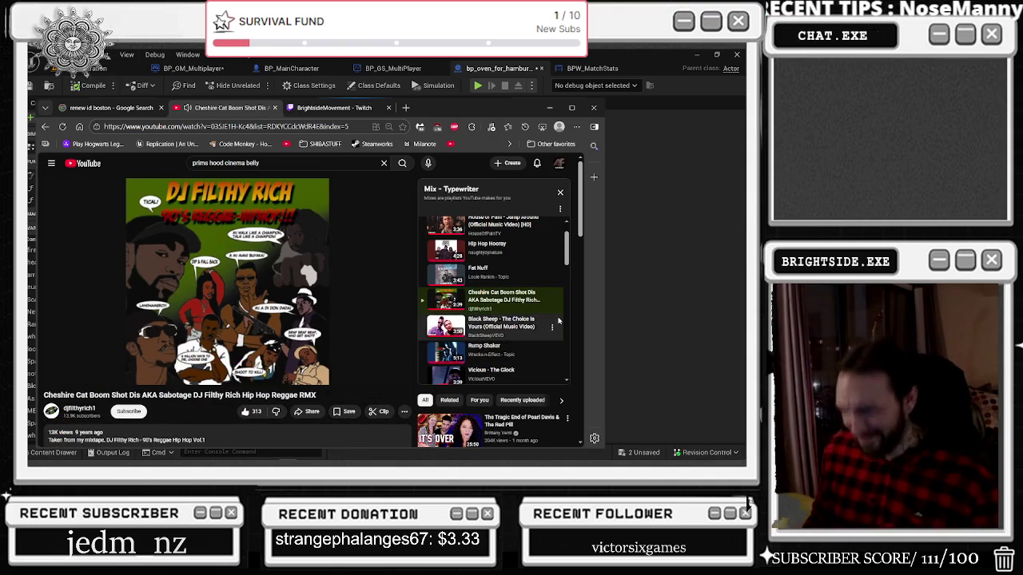
pyautogui.click(687, 273)
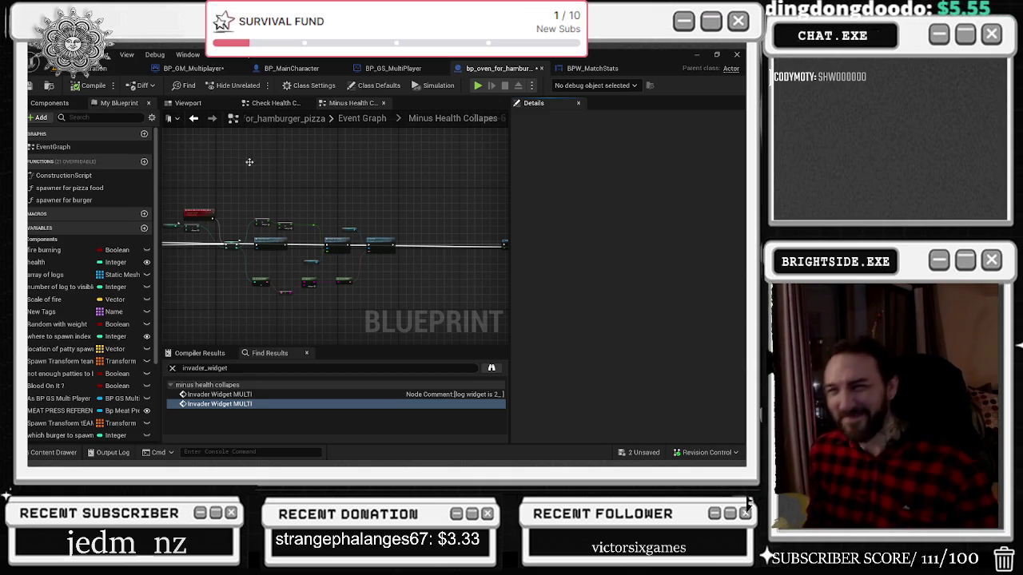
# Step: Bring BP_GS_MultiPlayer forward and search its graph for 'begin' in Find Results
pyautogui.click(411, 70)
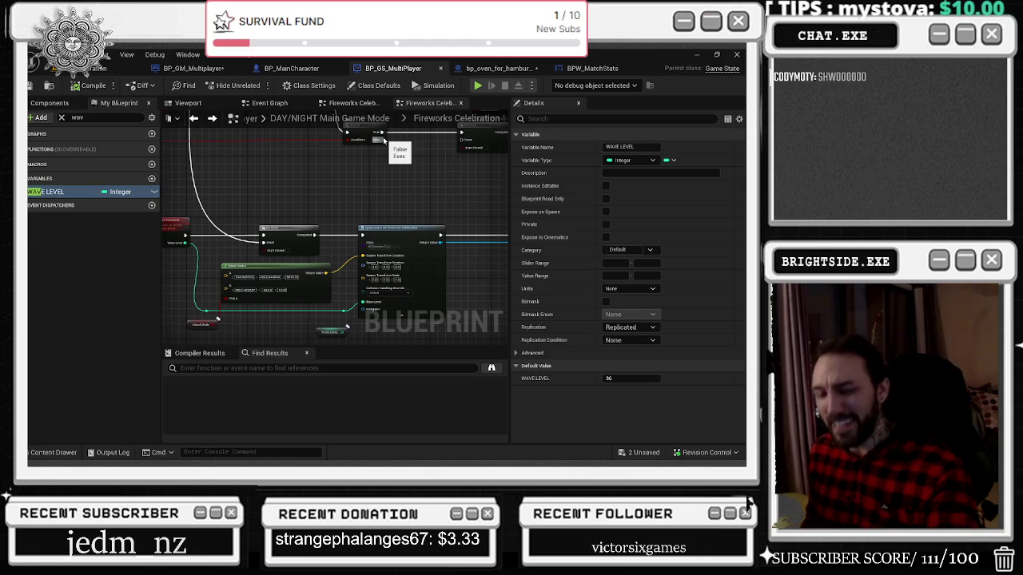
pyautogui.hotkey('alt', 'Tab')
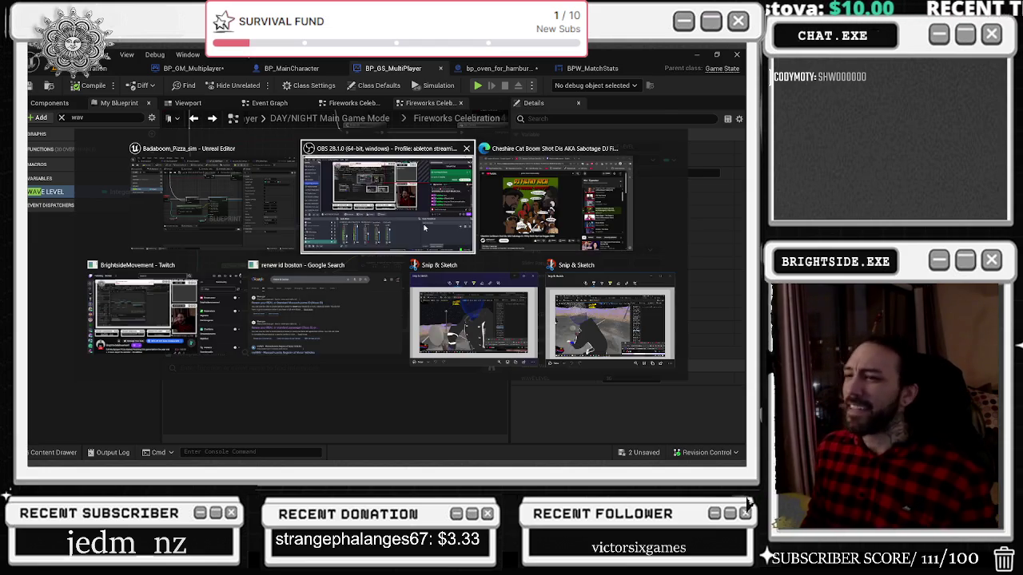
pyautogui.hotkey('alt', 'Tab')
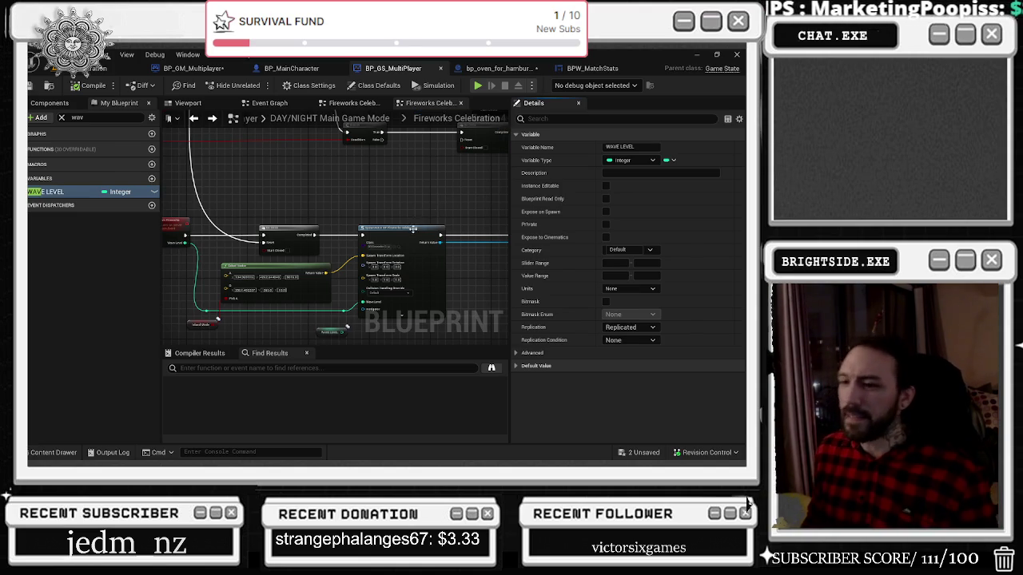
pyautogui.hotkey('alt', 'Tab')
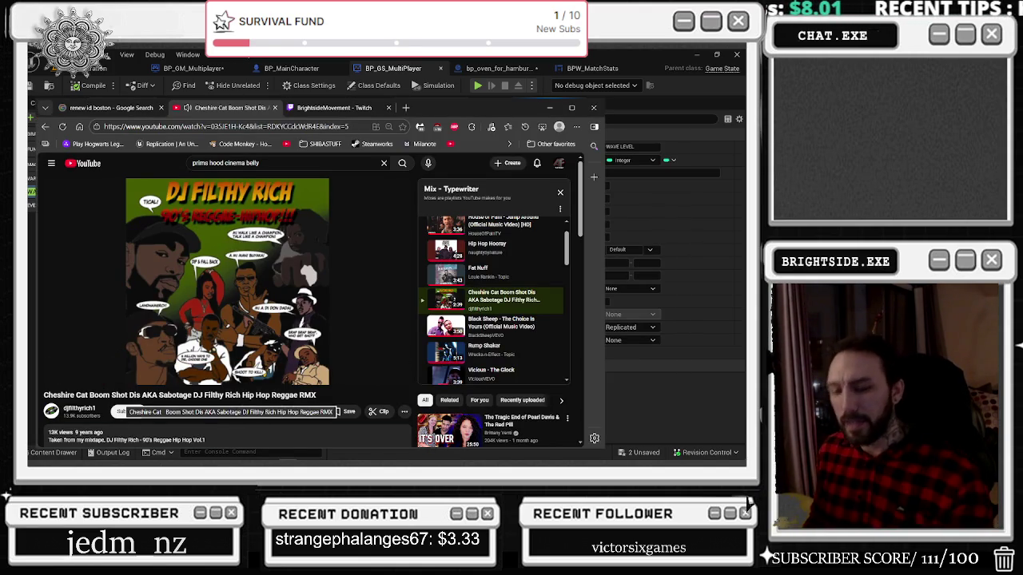
pyautogui.hotkey('alt', 'Tab')
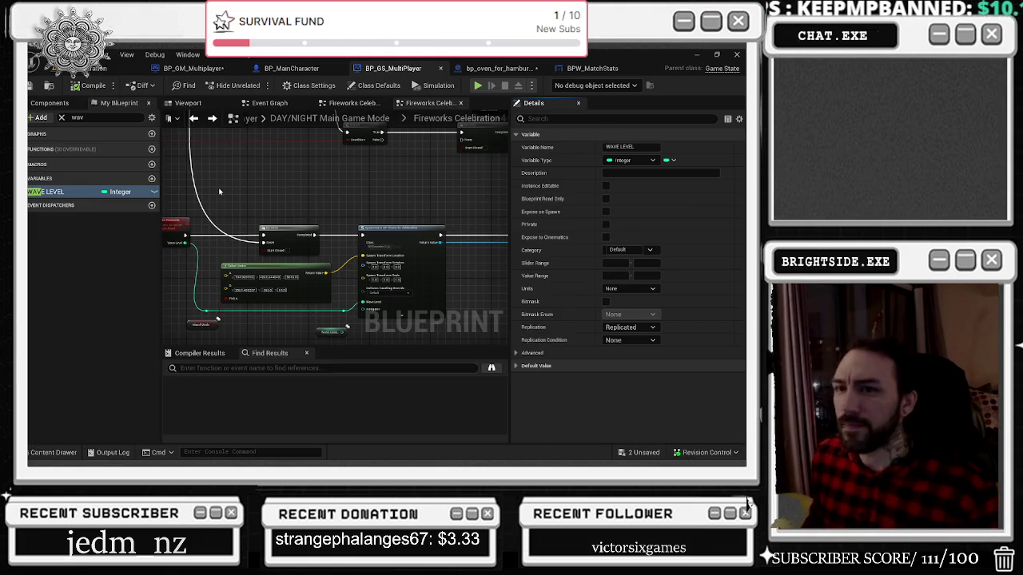
pyautogui.click(229, 373)
pyautogui.write('begin')
pyautogui.press('Return')
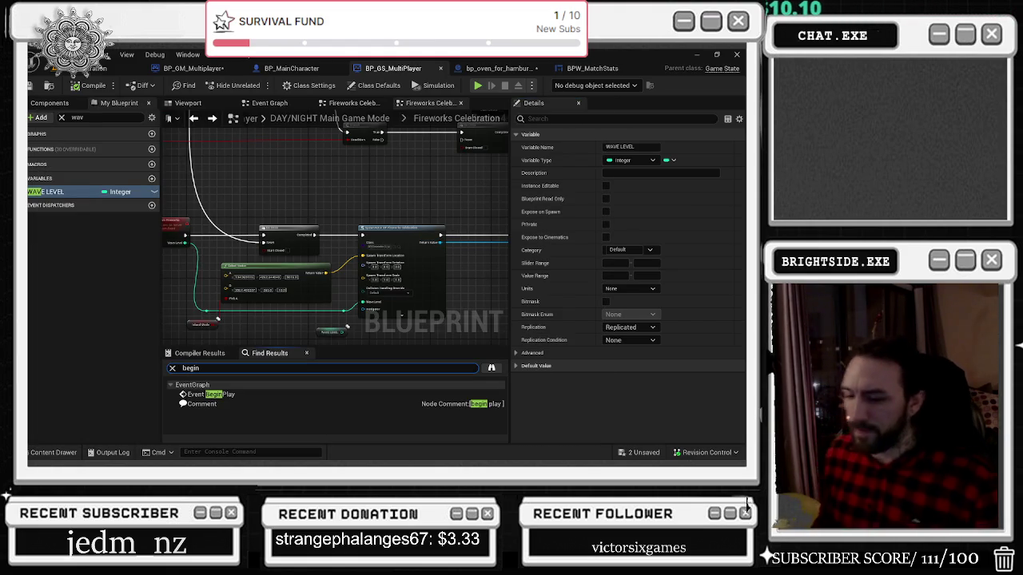
# Step: Expand the YouTube video's description, then return to the editor's fireworks nodes
pyautogui.hotkey('alt', 'Tab')
pyautogui.scroll(-5, 374, 184)
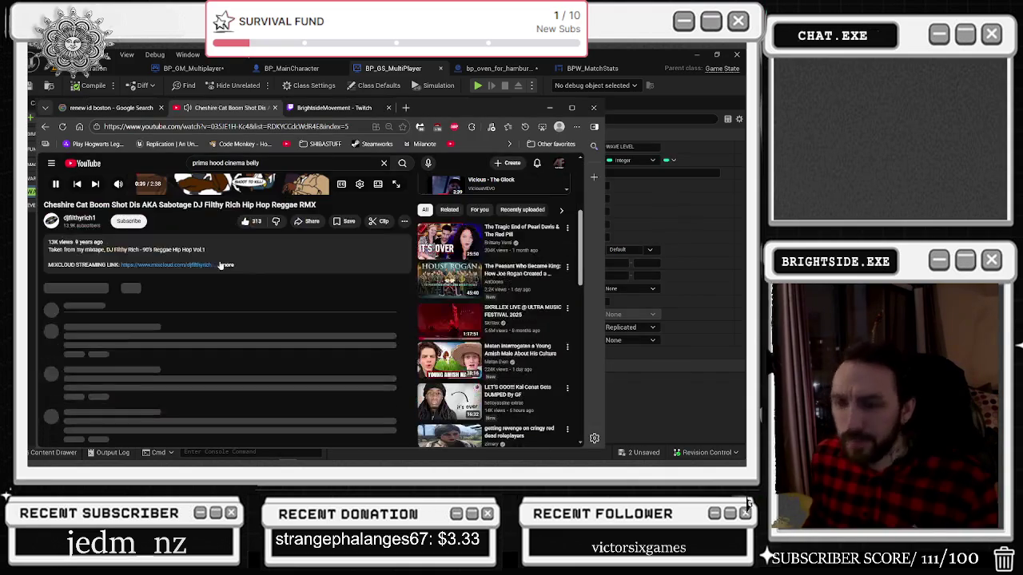
pyautogui.click(225, 265)
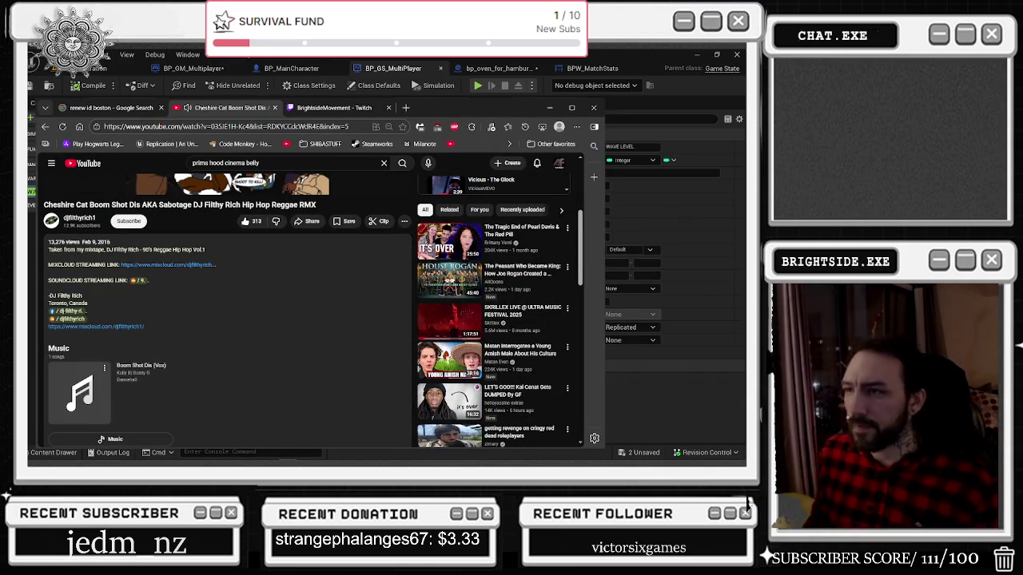
pyautogui.hotkey('alt', 'Tab')
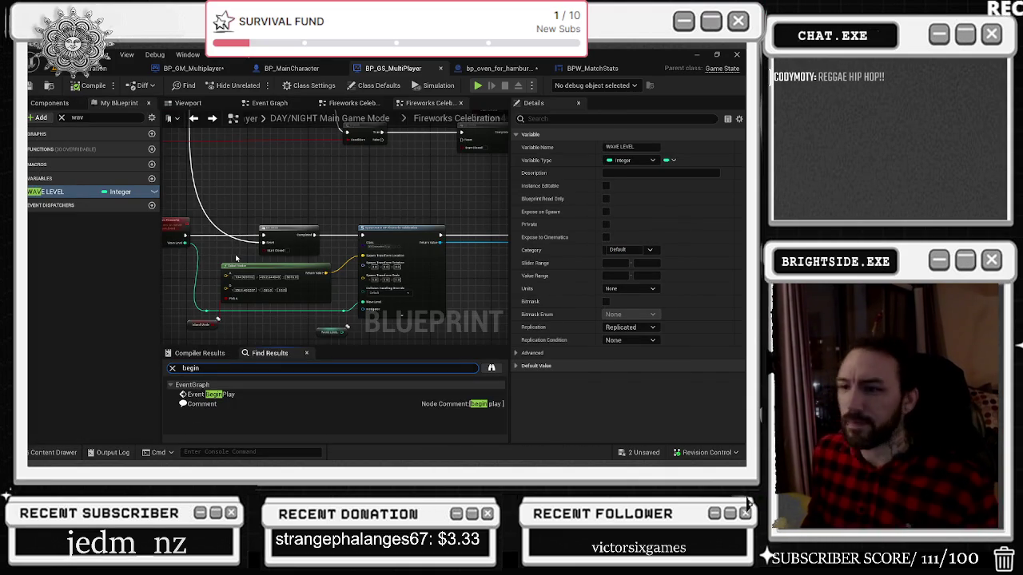
pyautogui.moveTo(236, 258); pyautogui.dragTo(270, 261)
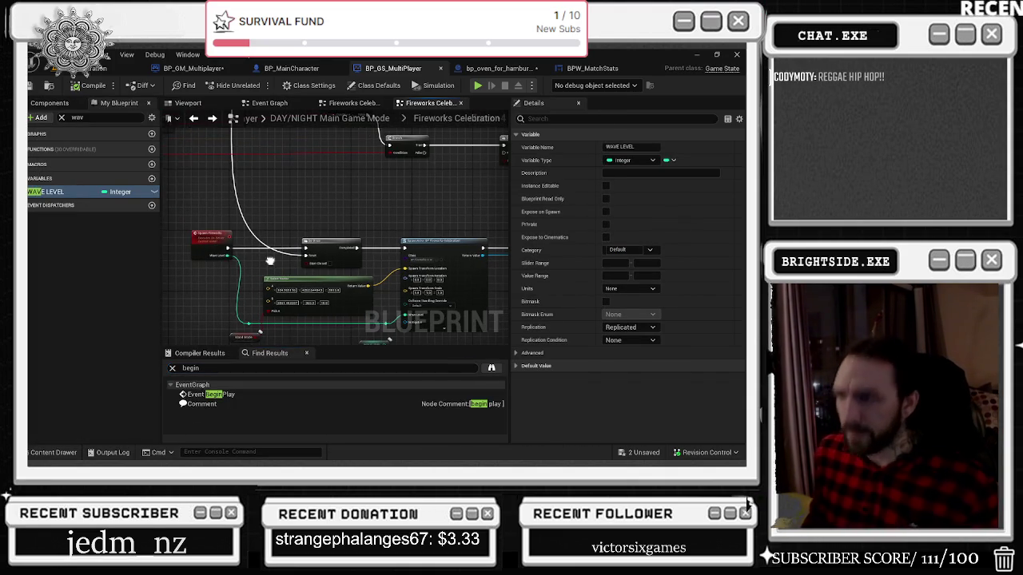
pyautogui.doubleClick(211, 395)
pyautogui.scroll(-2, 214, 266)
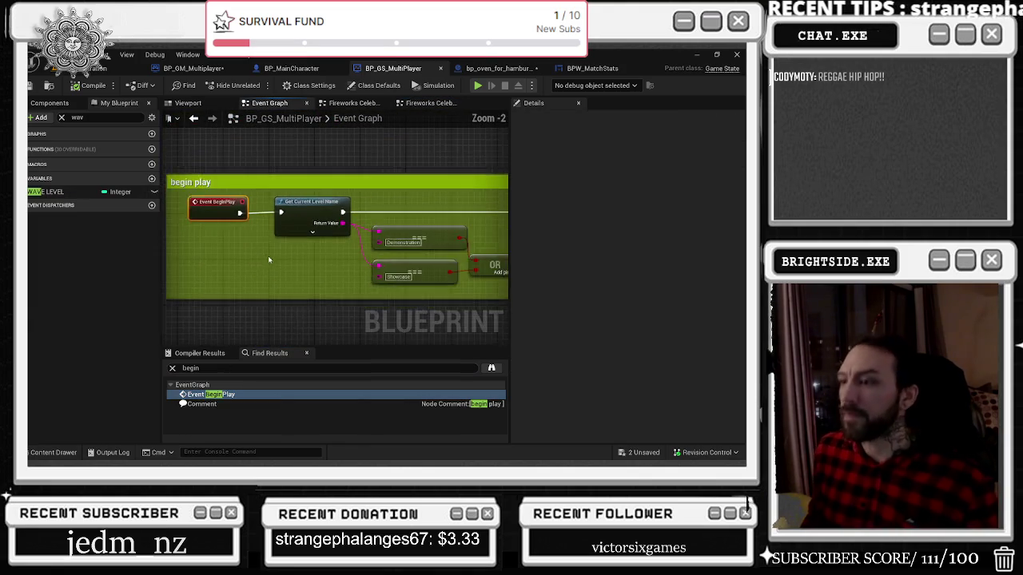
pyautogui.moveTo(248, 258)
pyautogui.mouseDown()
pyautogui.moveTo(351, 276)
pyautogui.moveTo(356, 289)
pyautogui.moveTo(232, 338)
pyautogui.mouseUp()
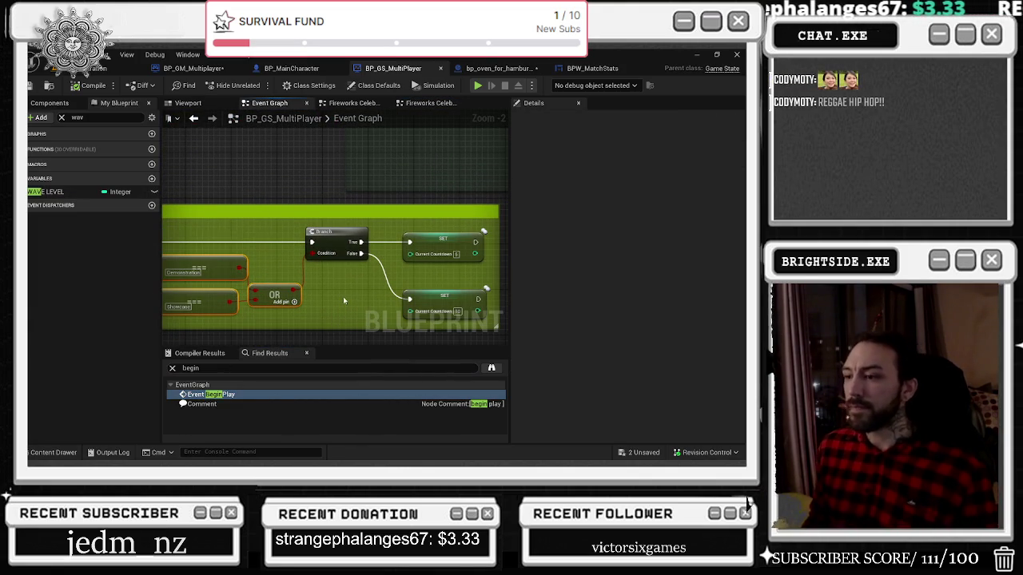
pyautogui.scroll(-2, 366, 282)
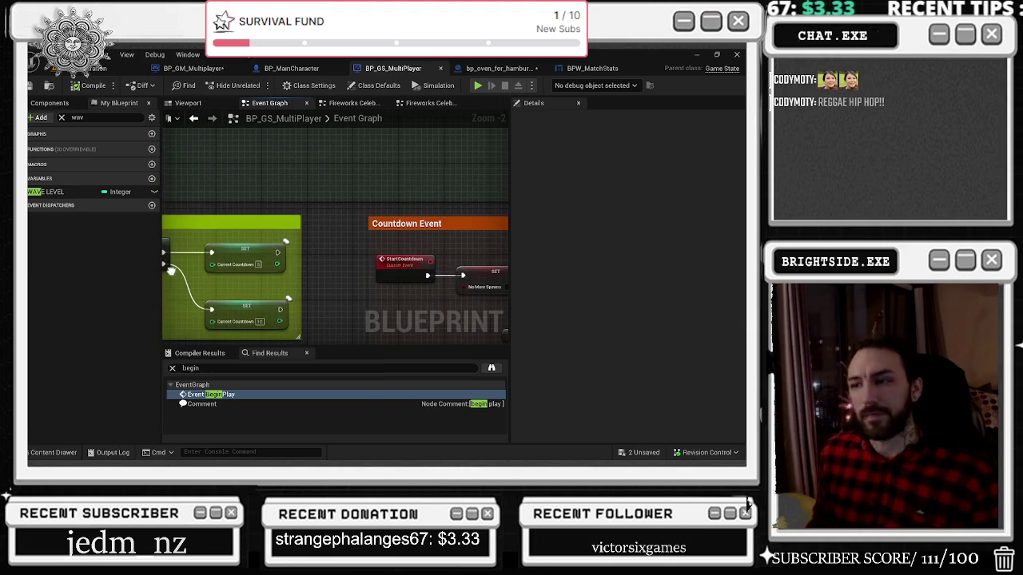
pyautogui.moveTo(298, 256)
pyautogui.mouseDown()
pyautogui.moveTo(419, 185)
pyautogui.moveTo(354, 176)
pyautogui.moveTo(272, 194)
pyautogui.moveTo(171, 194)
pyautogui.mouseUp()
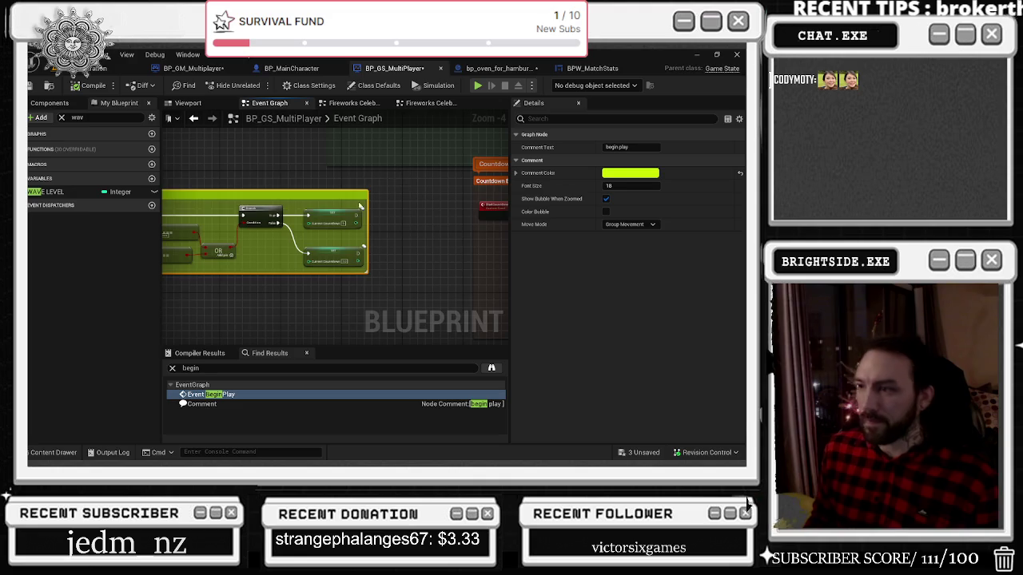
pyautogui.scroll(-2, 340, 222)
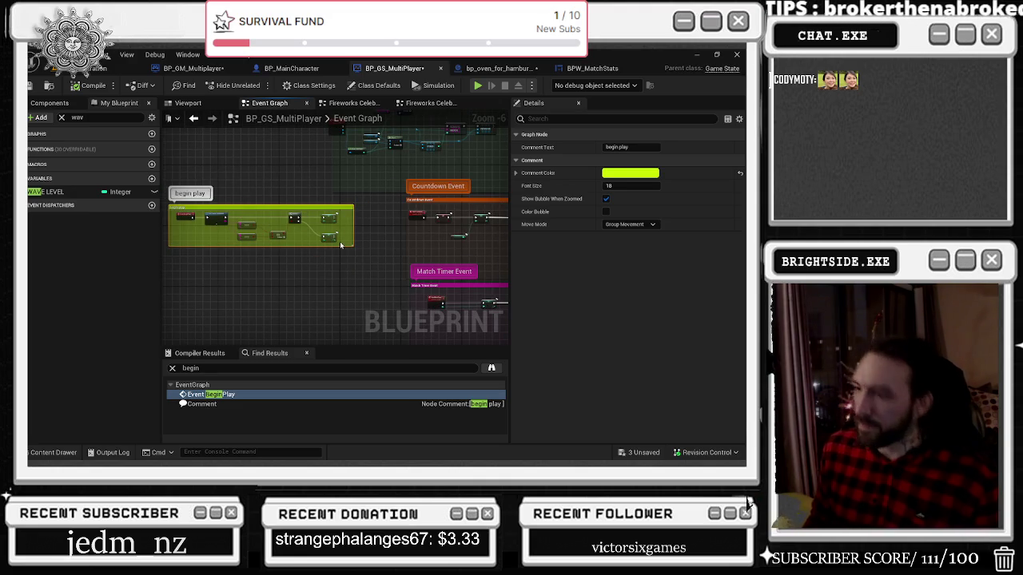
pyautogui.moveTo(290, 259); pyautogui.dragTo(318, 256)
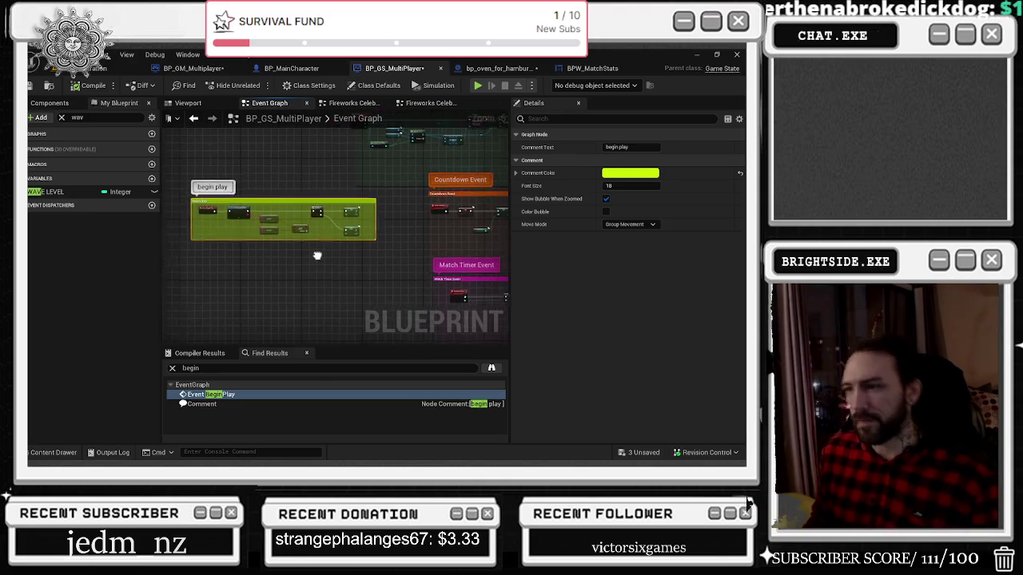
pyautogui.rightClick(236, 293)
# Step: Add a Custom Event via the 'custom ev' search and name it Random Enemy Seed
pyautogui.write('custom ev')
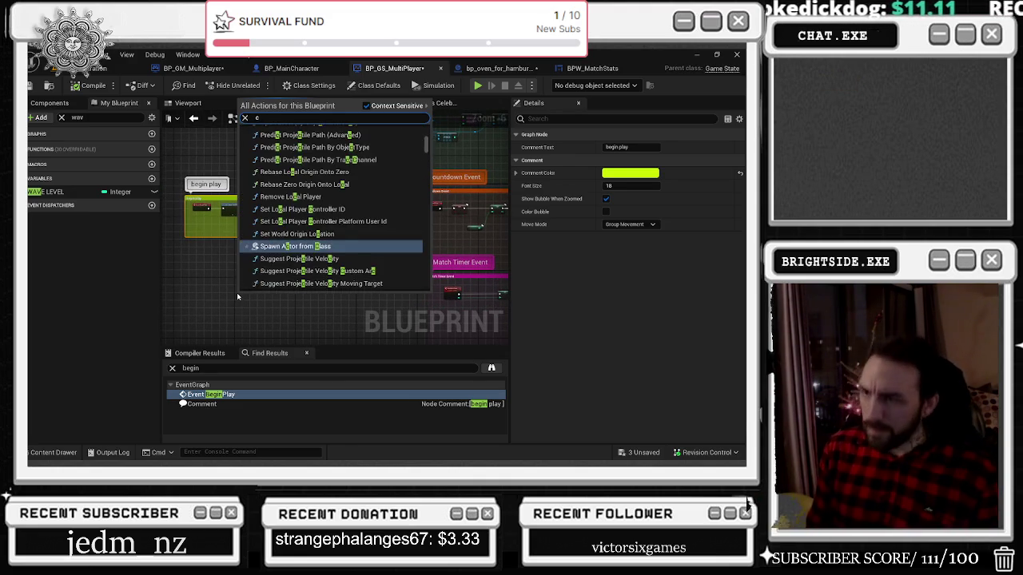
pyautogui.press('Return')
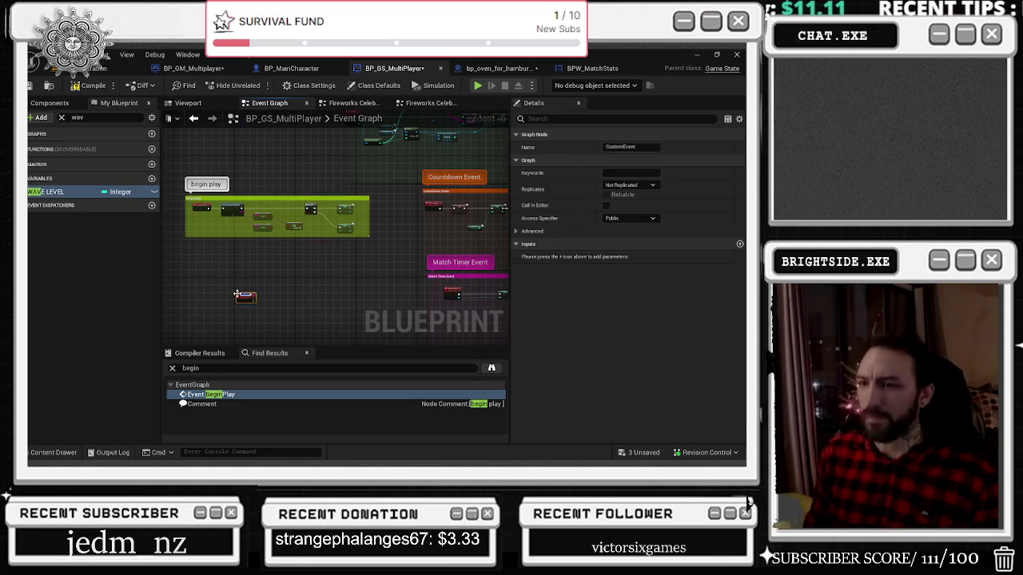
pyautogui.scroll(2, 239, 311)
pyautogui.scroll(1, 239, 310)
pyautogui.write('Wave')
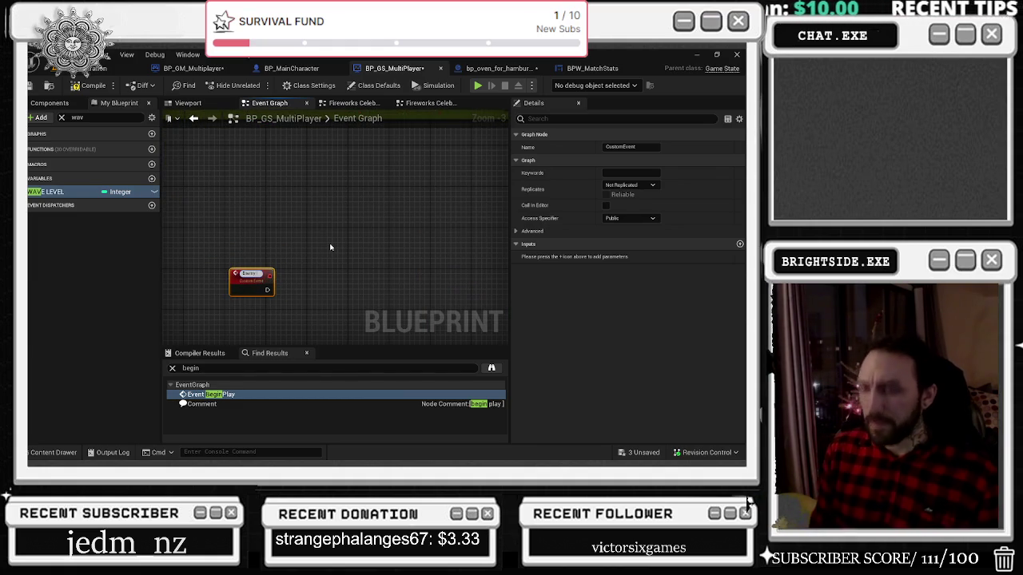
pyautogui.write(' Seed')
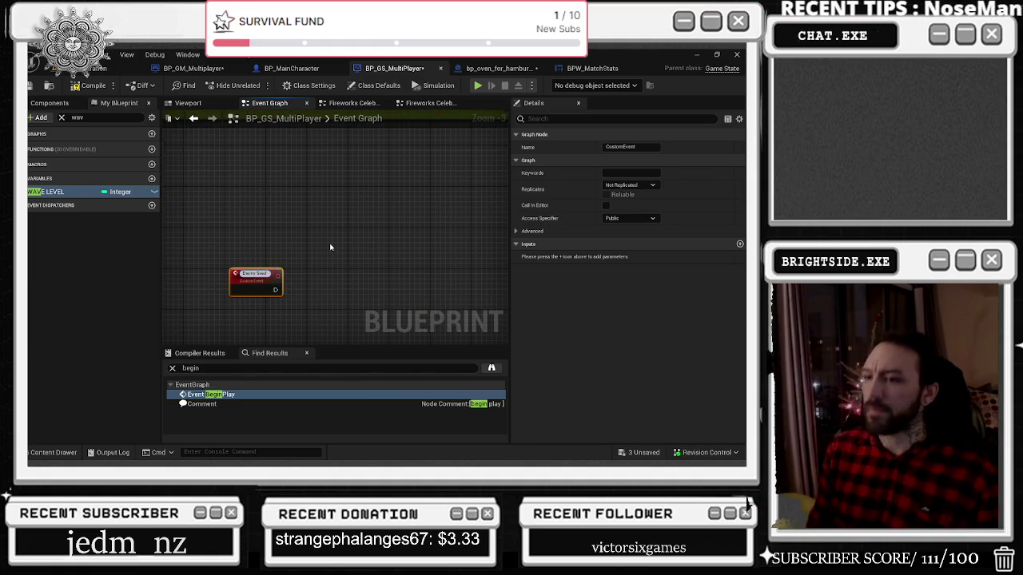
pyautogui.write('Random')
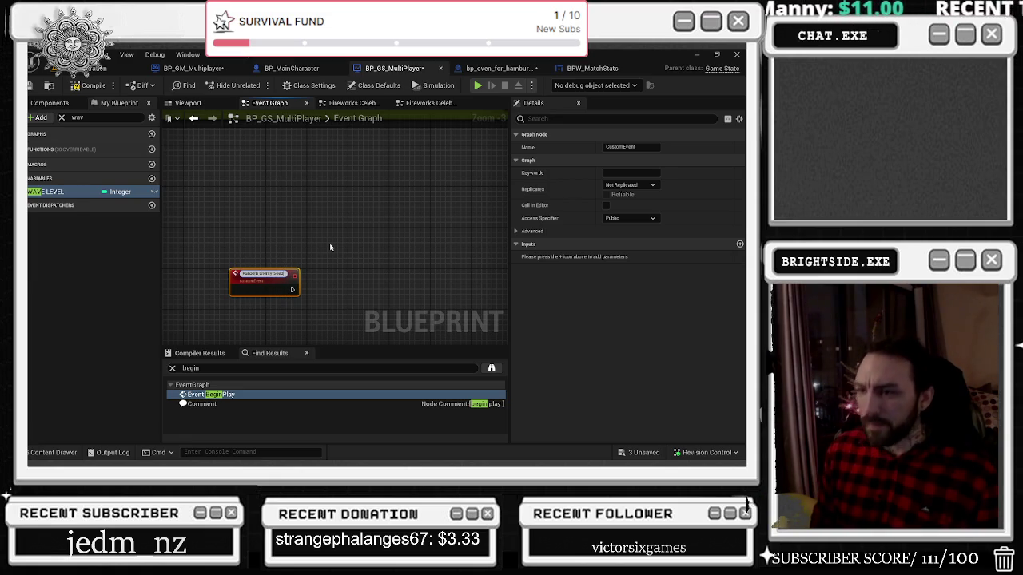
pyautogui.press('Return')
pyautogui.scroll(-2, 336, 246)
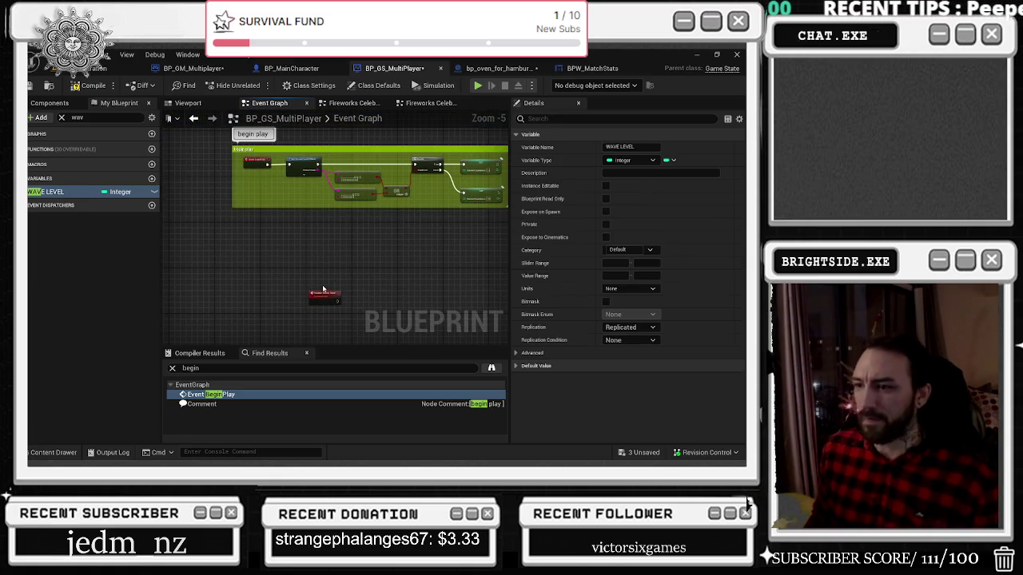
pyautogui.moveTo(409, 223); pyautogui.dragTo(342, 246)
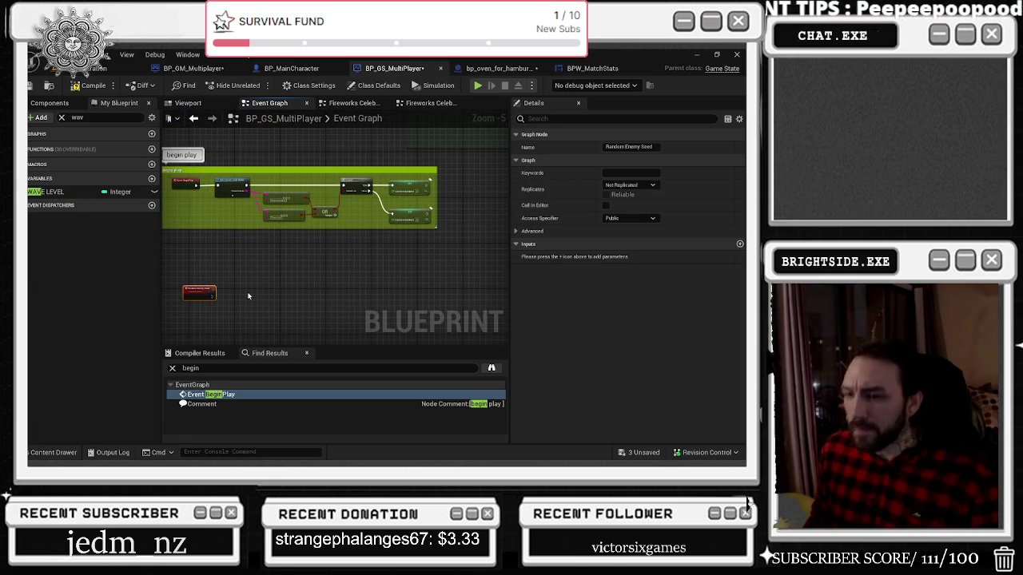
pyautogui.click(236, 297)
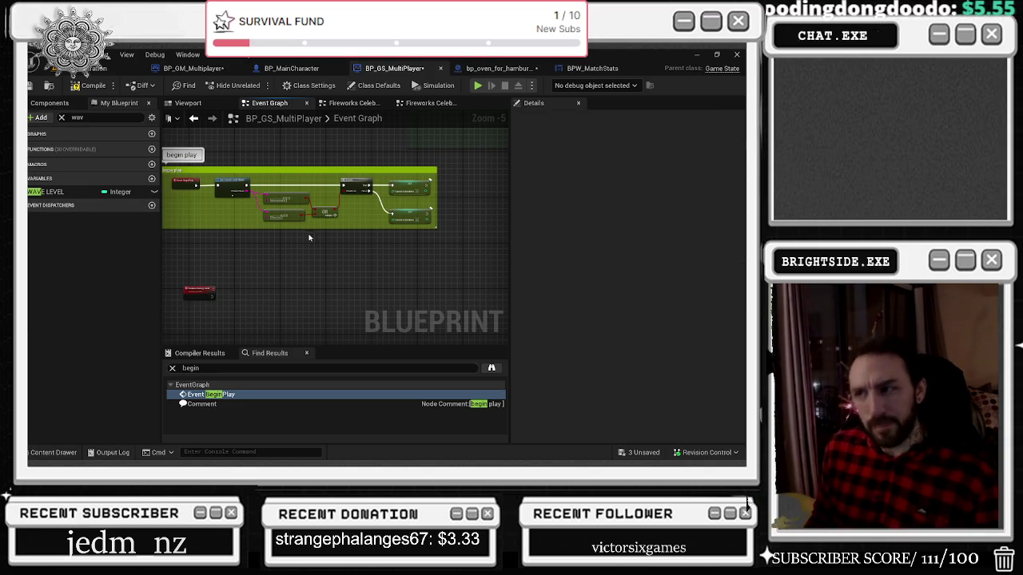
pyautogui.scroll(2, 430, 198)
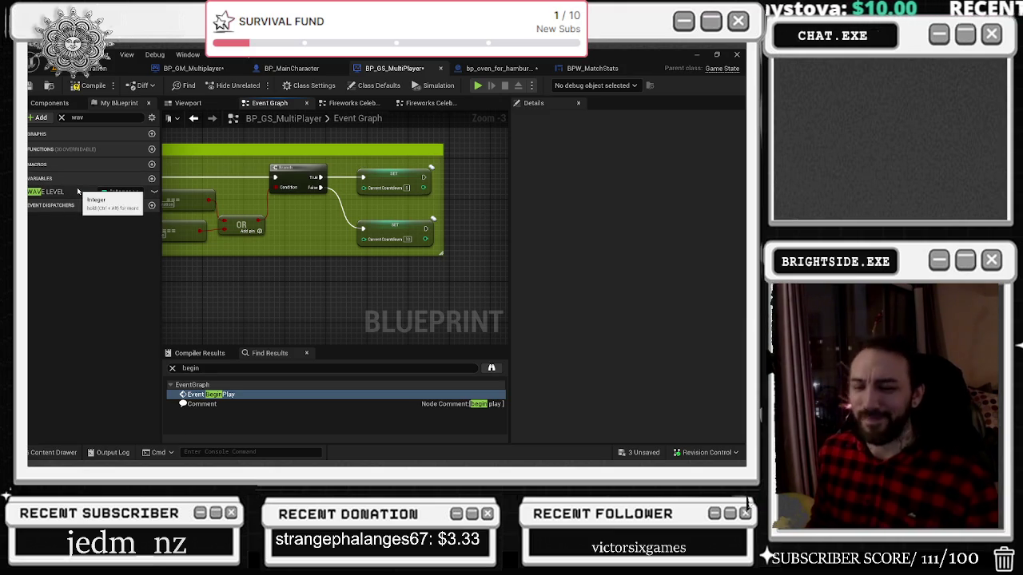
# Step: Add a new Integer variable named What Enemy Spawn to the blueprint
pyautogui.click(151, 179)
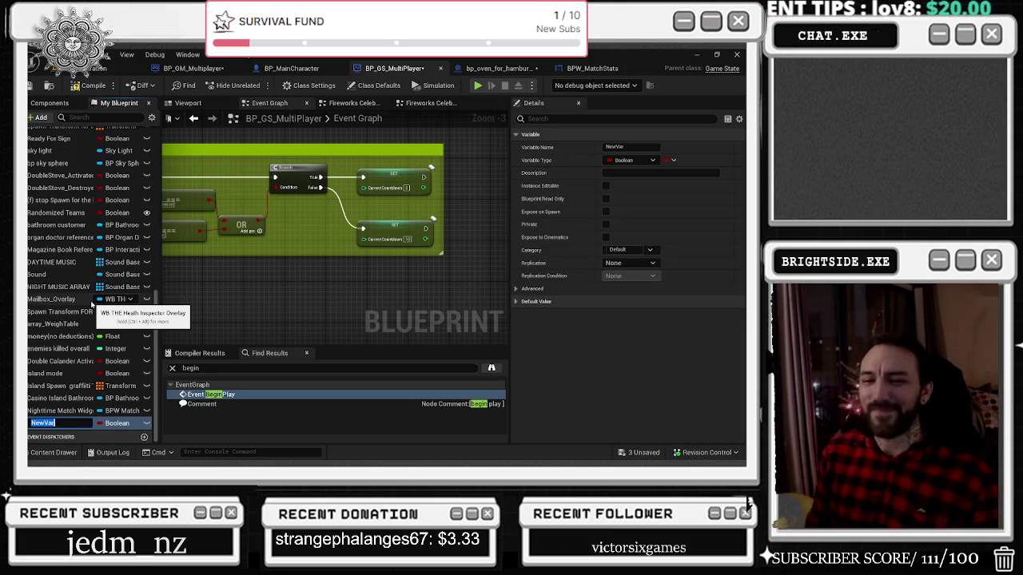
pyautogui.write('What')
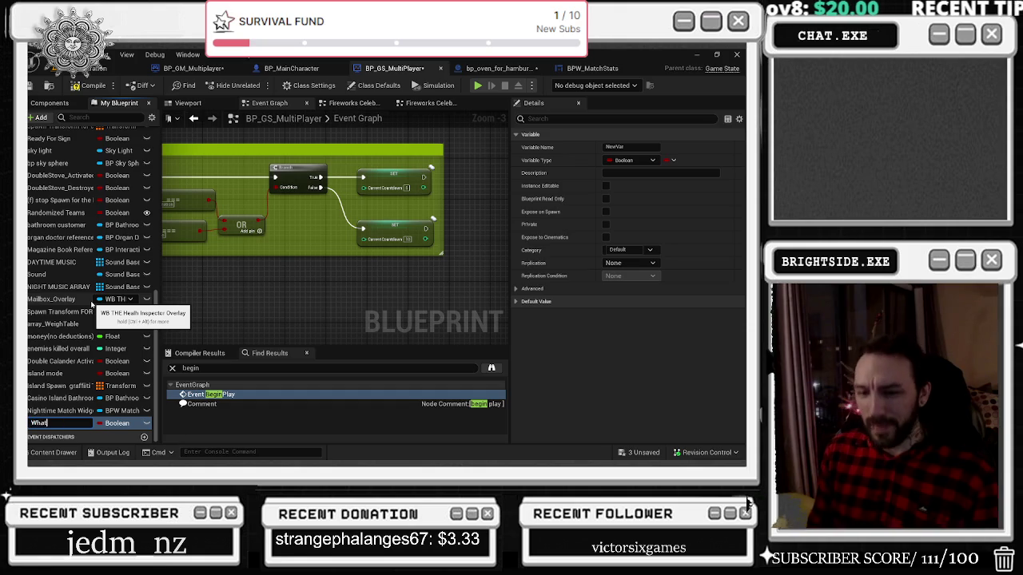
pyautogui.write('awn')
pyautogui.press('Return')
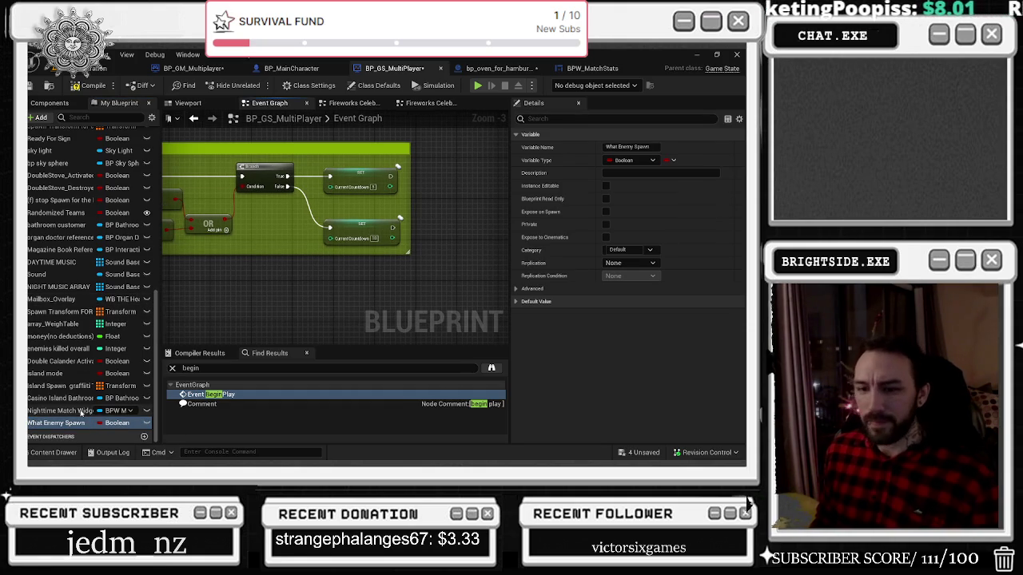
pyautogui.click(116, 423)
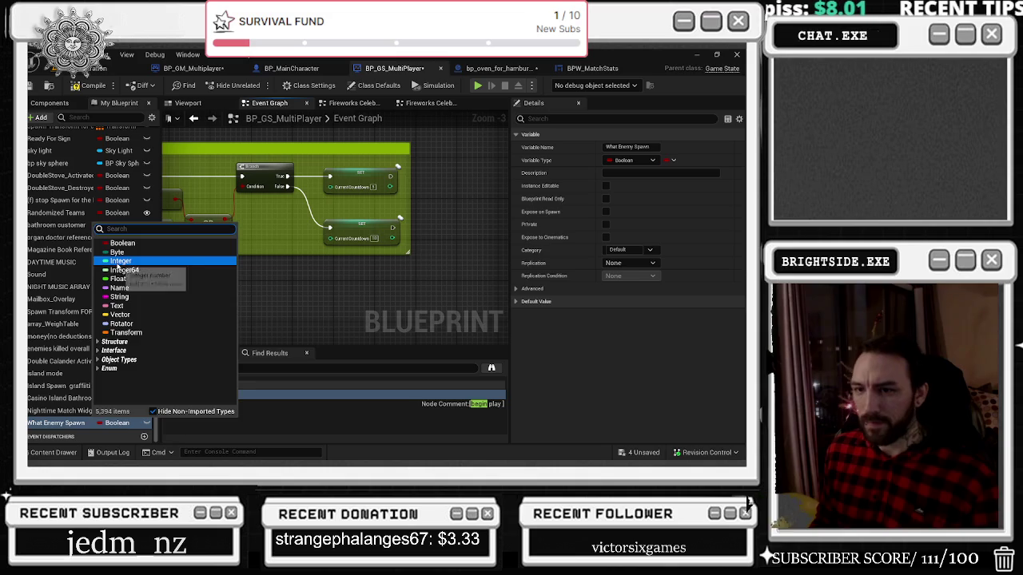
pyautogui.click(120, 260)
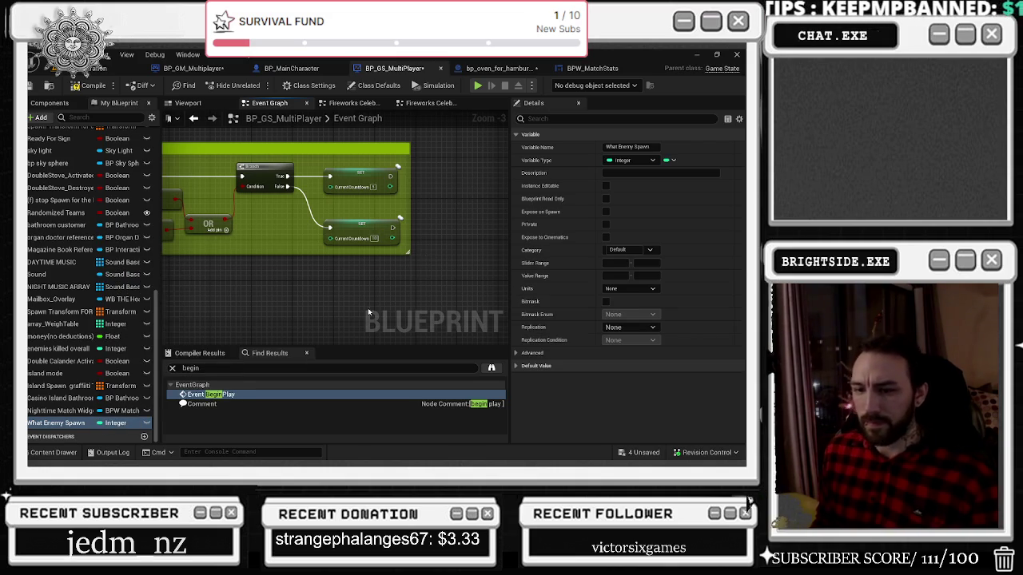
# Step: Add a Random Enemy Seed call wired after the countdown SET node
pyautogui.moveTo(394, 175)
pyautogui.mouseDown()
pyautogui.moveTo(228, 132)
pyautogui.moveTo(435, 181)
pyautogui.mouseUp()
pyautogui.write('random enemy')
pyautogui.press('Return')
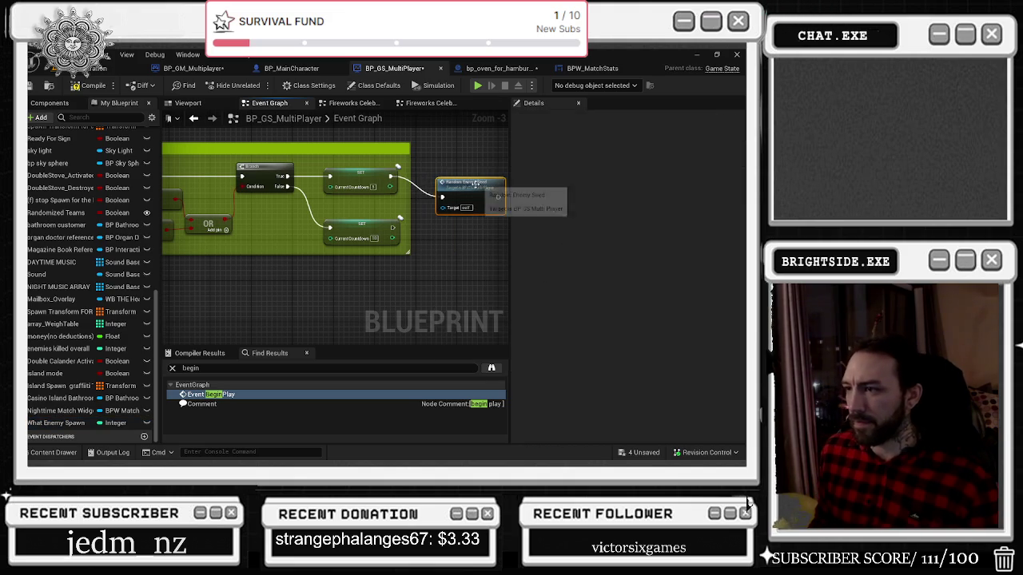
# Step: Set the Random Enemy Seed event's replication to Run on Server
pyautogui.click(469, 185)
pyautogui.scroll(1, 466, 170)
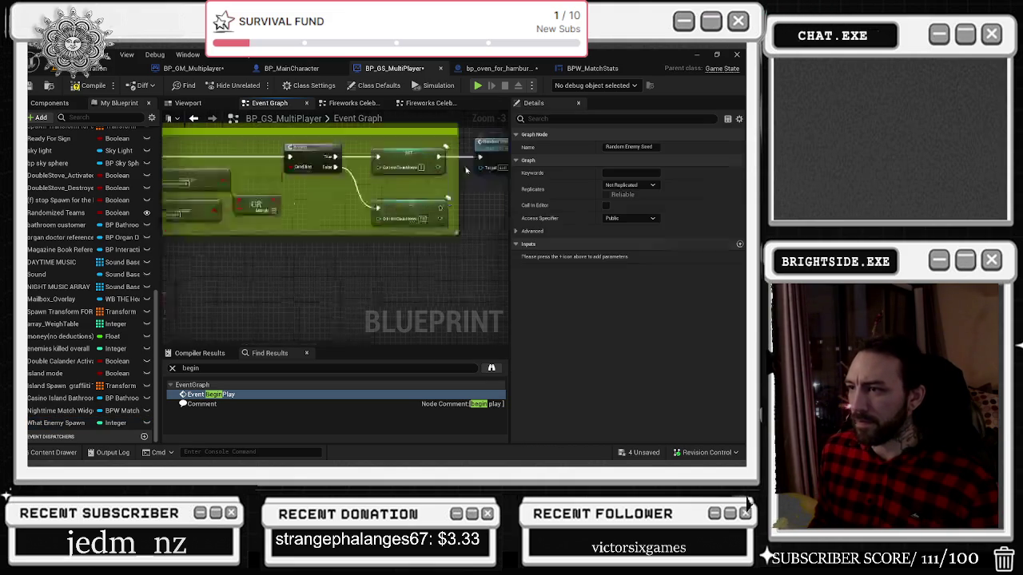
pyautogui.click(630, 185)
pyautogui.press('Escape')
# Step: Wire a SET node for the variable after the event and rename it Random Enemy Seed Spawn
pyautogui.click(326, 278)
pyautogui.moveTo(325, 279)
pyautogui.mouseDown()
pyautogui.moveTo(381, 176)
pyautogui.moveTo(305, 279)
pyautogui.moveTo(253, 275)
pyautogui.mouseUp()
pyautogui.moveTo(56, 422)
pyautogui.mouseDown()
pyautogui.moveTo(302, 234)
pyautogui.moveTo(304, 221)
pyautogui.moveTo(257, 228)
pyautogui.moveTo(310, 223)
pyautogui.mouseUp()
pyautogui.click(356, 230)
pyautogui.moveTo(621, 147); pyautogui.dragTo(576, 145)
pyautogui.write('Random Enemy Spawn')
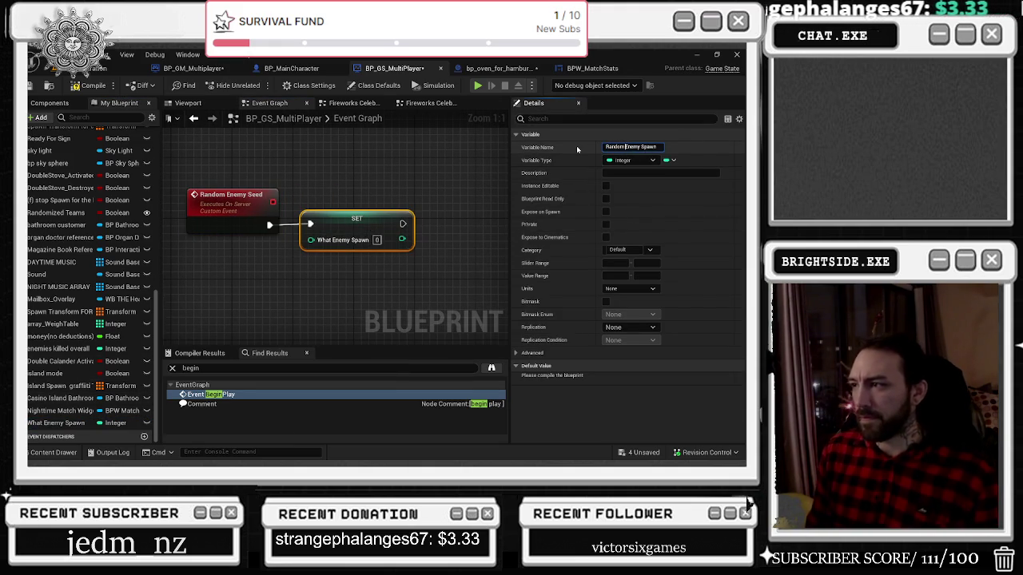
pyautogui.write('Seed')
pyautogui.press('Return')
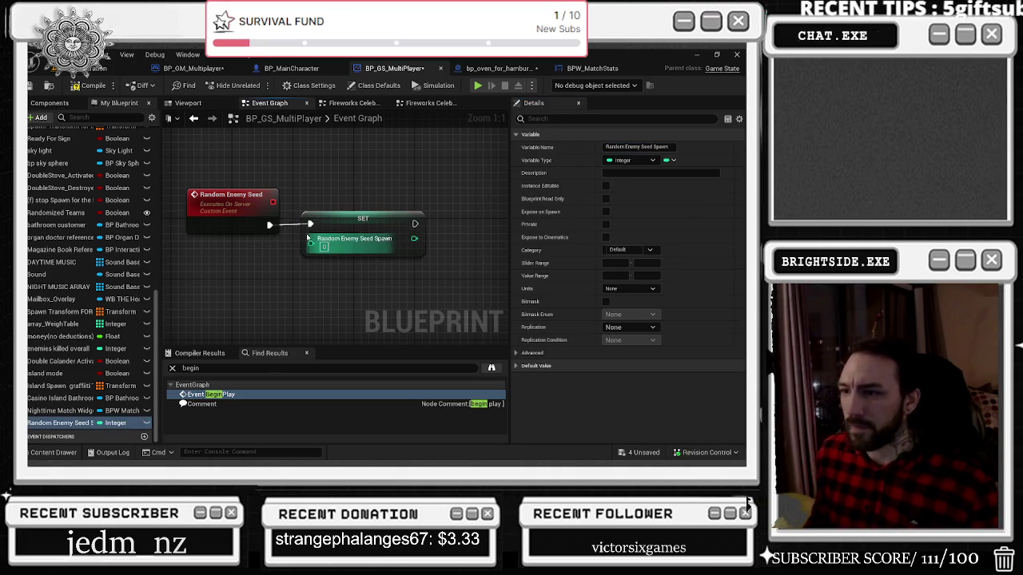
# Step: Feed a Random Integer in Range node into the SET's integer input, then switch to the hamburger oven blueprint
pyautogui.moveTo(311, 242); pyautogui.dragTo(226, 270)
pyautogui.write('random in')
pyautogui.press('Down')
pyautogui.press('Down')
pyautogui.press('Return')
pyautogui.hotkey('ctrl', 'Tab')
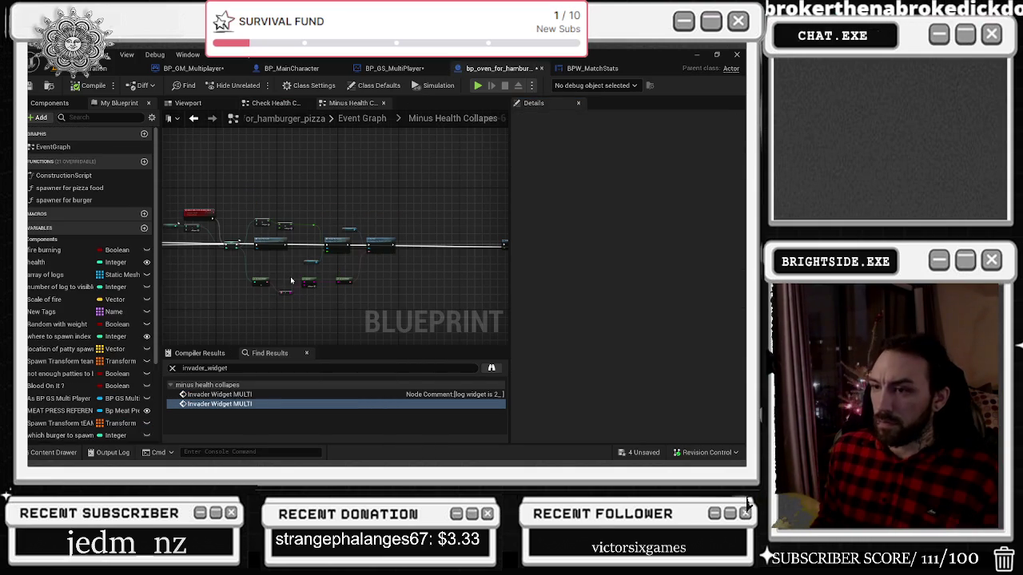
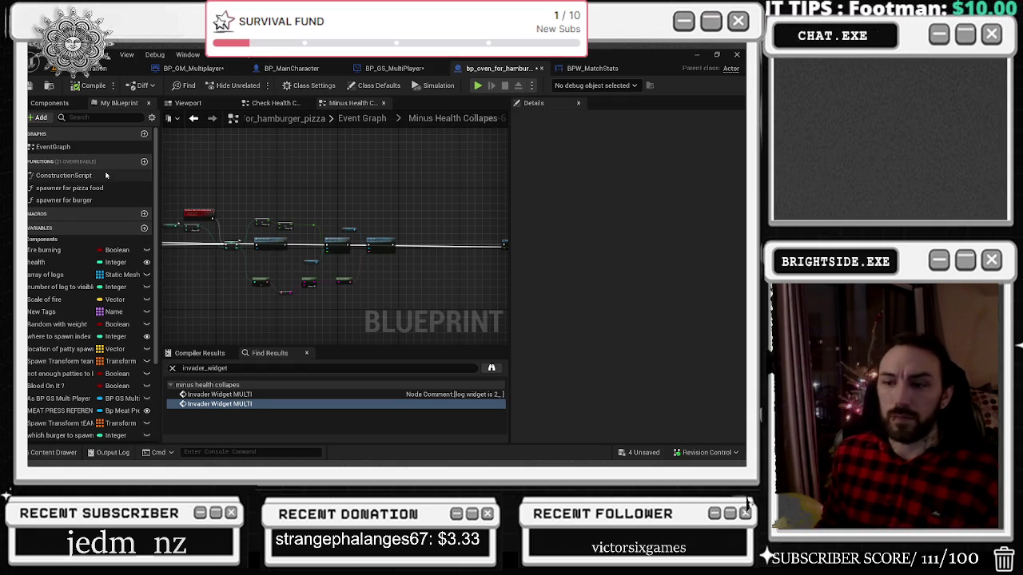
# Step: Nudge BP_GS_MultiPlayer's Append node up-left, check BPW_MatchStats, then return to BP_GM_Multiplayer
pyautogui.click(383, 68)
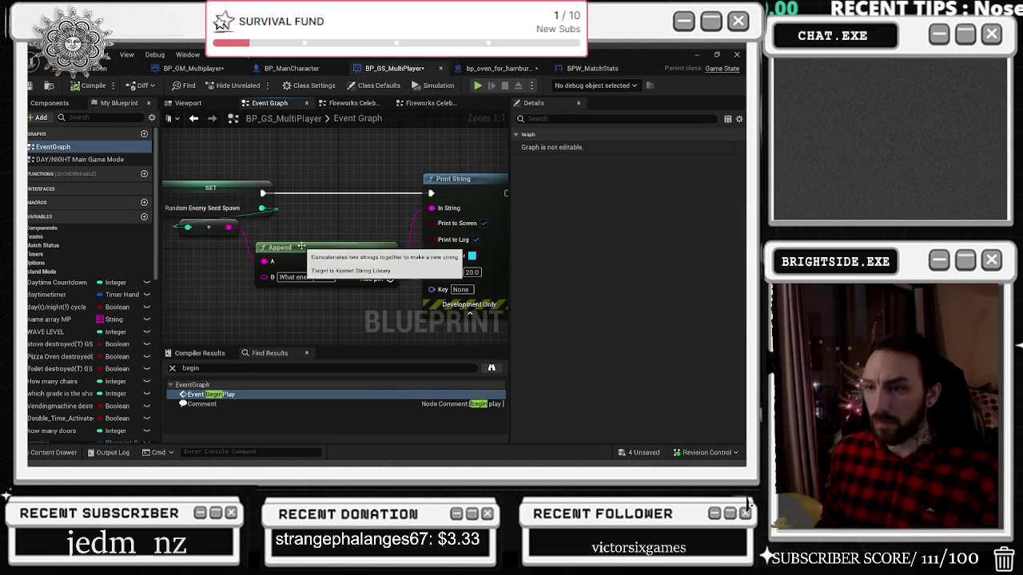
pyautogui.moveTo(298, 245); pyautogui.dragTo(290, 222)
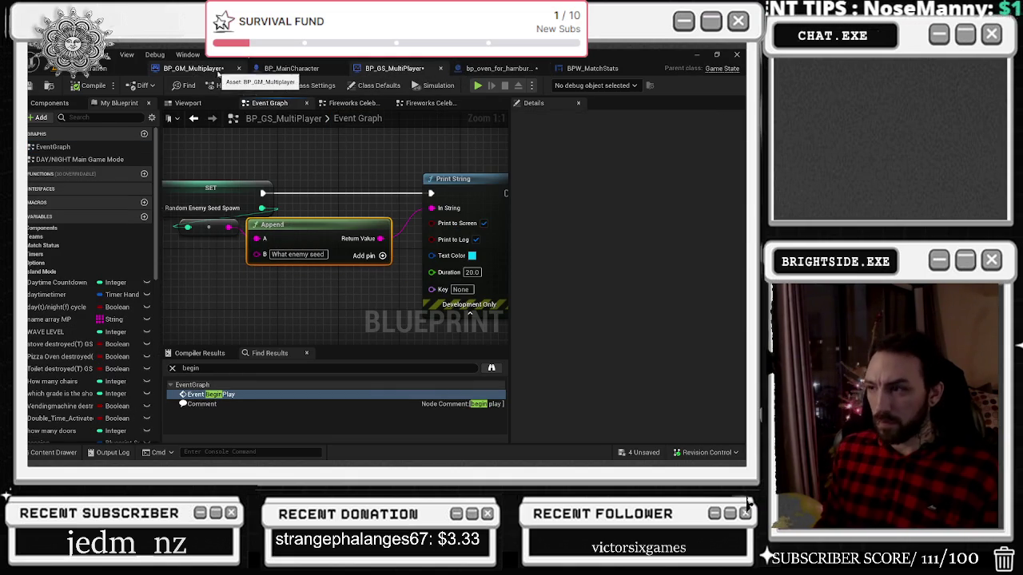
pyautogui.click(609, 72)
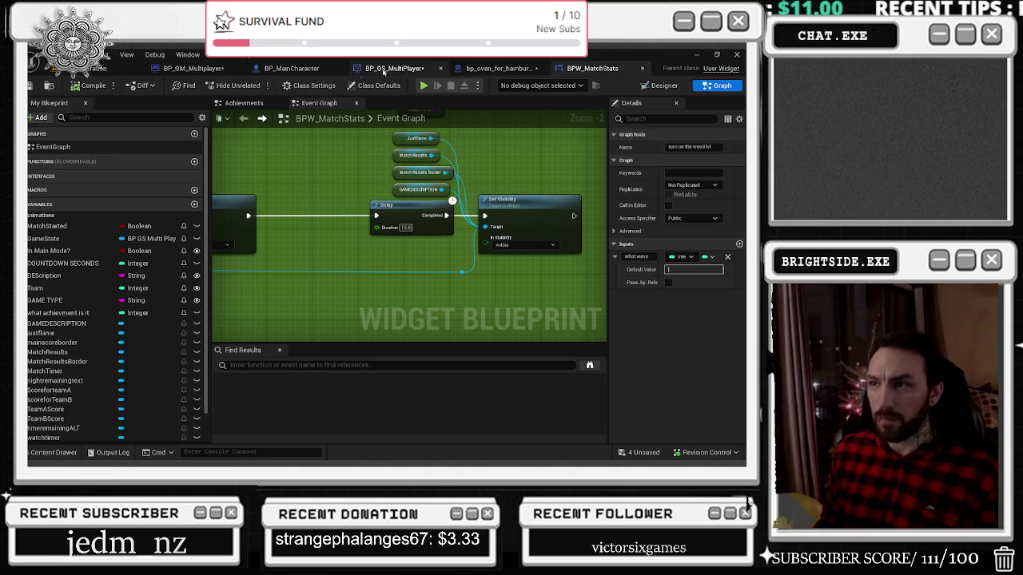
pyautogui.click(192, 68)
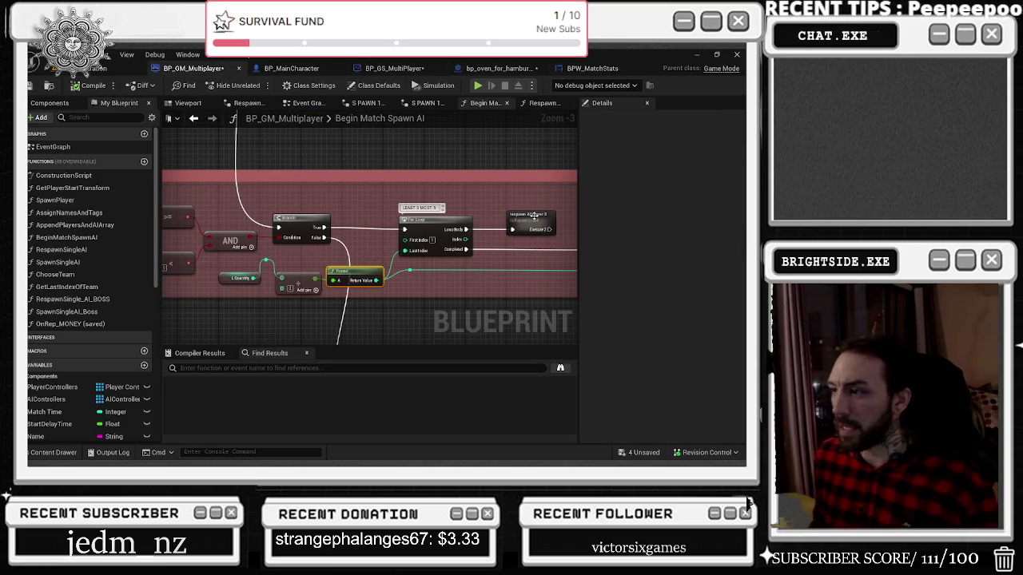
# Step: Pan through Begin Match Spawn AI, shift the loop's Return Node slightly right, and return to the entry node
pyautogui.scroll(5, 534, 216)
pyautogui.moveTo(484, 273); pyautogui.dragTo(414, 263)
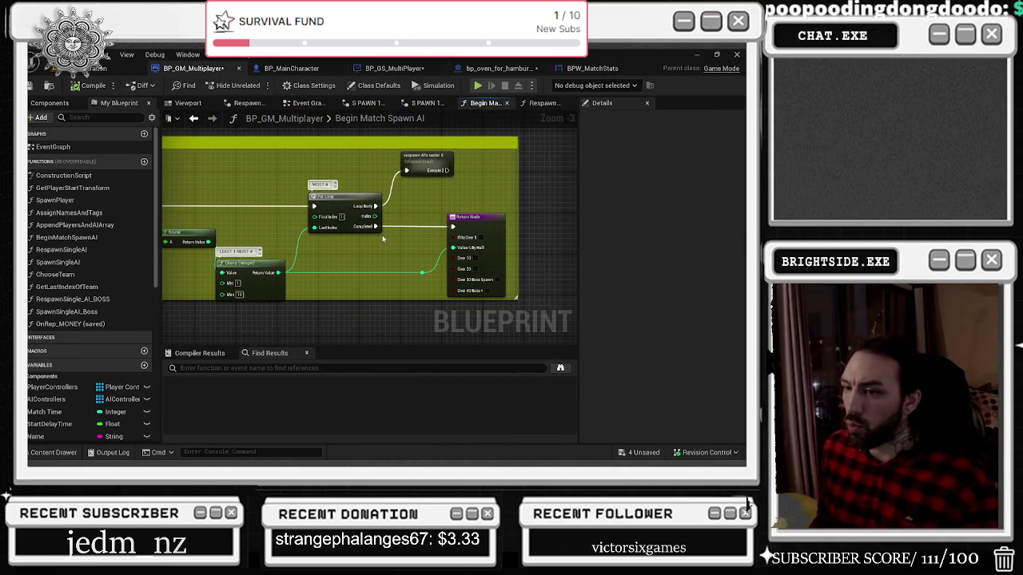
pyautogui.moveTo(416, 218)
pyautogui.mouseDown()
pyautogui.moveTo(413, 201)
pyautogui.moveTo(503, 198)
pyautogui.mouseUp()
pyautogui.moveTo(398, 229); pyautogui.dragTo(455, 231)
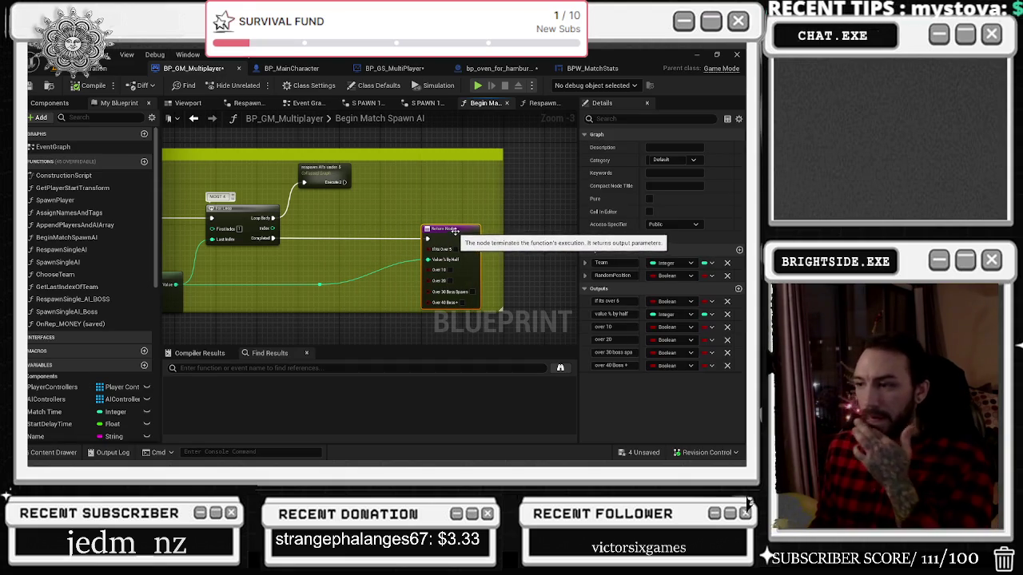
pyautogui.scroll(-5, 431, 228)
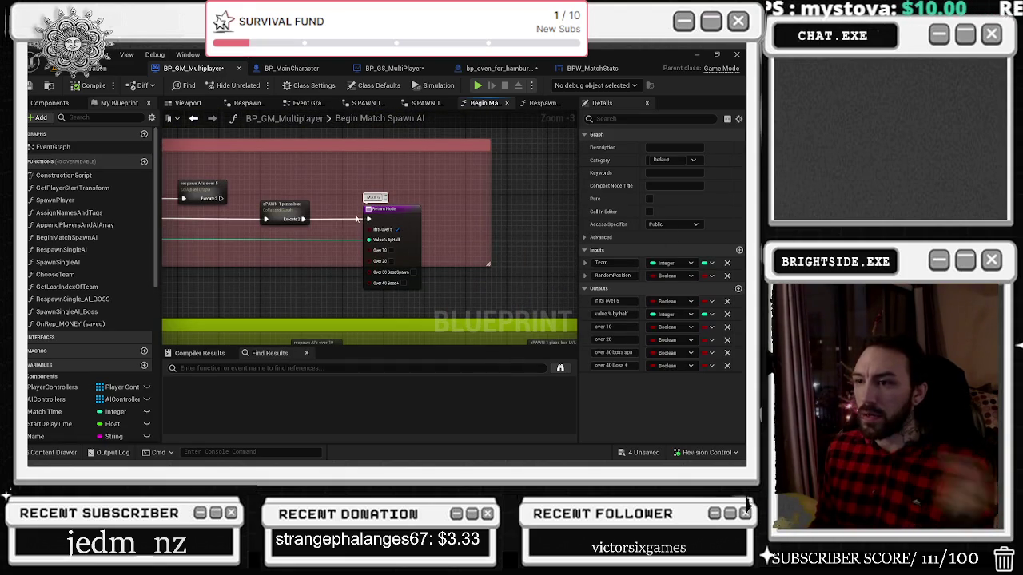
pyautogui.moveTo(303, 191)
pyautogui.mouseDown()
pyautogui.moveTo(407, 229)
pyautogui.moveTo(490, 230)
pyautogui.mouseUp()
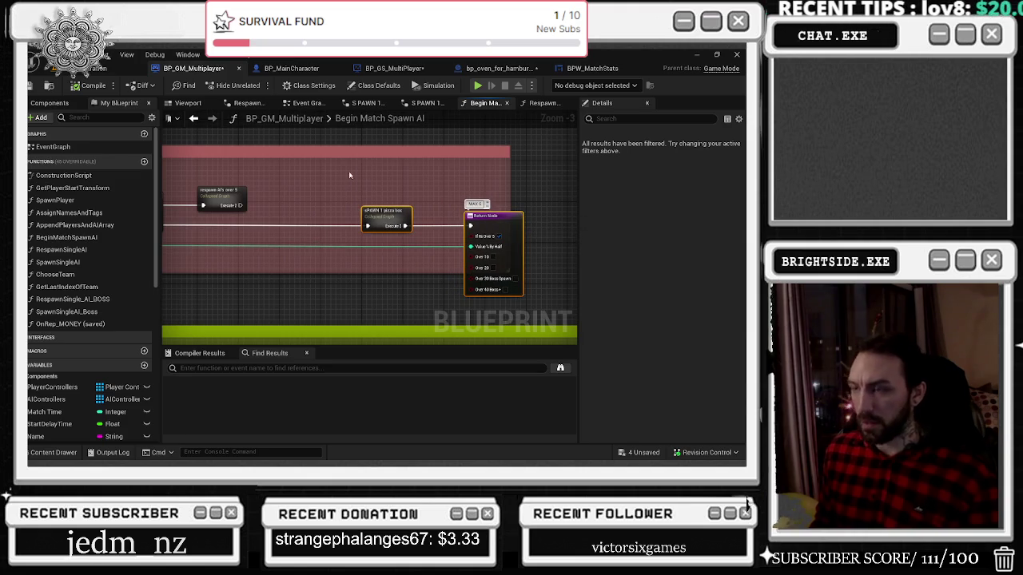
pyautogui.click(342, 208)
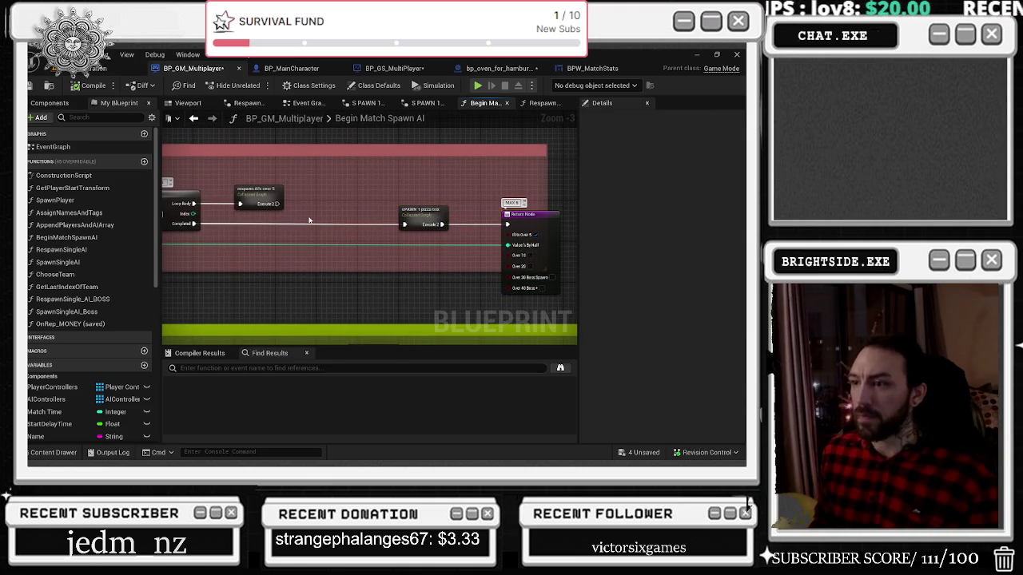
pyautogui.scroll(-2, 87, 279)
pyautogui.moveTo(245, 285)
pyautogui.mouseDown()
pyautogui.moveTo(544, 272)
pyautogui.moveTo(524, 270)
pyautogui.moveTo(519, 151)
pyautogui.moveTo(512, 199)
pyautogui.moveTo(560, 216)
pyautogui.mouseUp()
pyautogui.moveTo(404, 347)
pyautogui.mouseDown()
pyautogui.moveTo(516, 330)
pyautogui.moveTo(468, 318)
pyautogui.mouseUp()
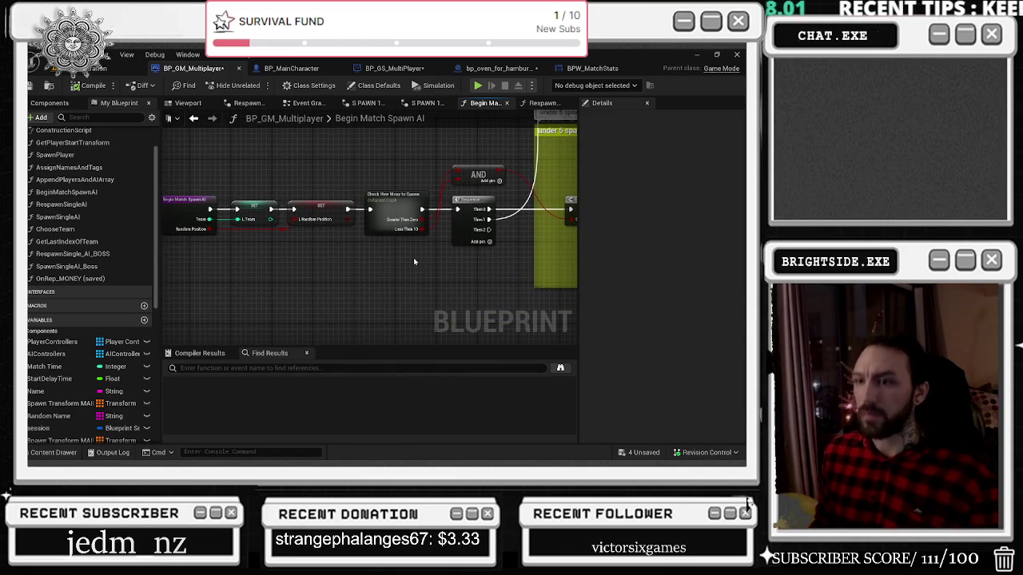
# Step: Open Check How Mnay To Spawn and realign WAVE LEVEL with the Max, multiply and Round nodes
pyautogui.doubleClick(396, 214)
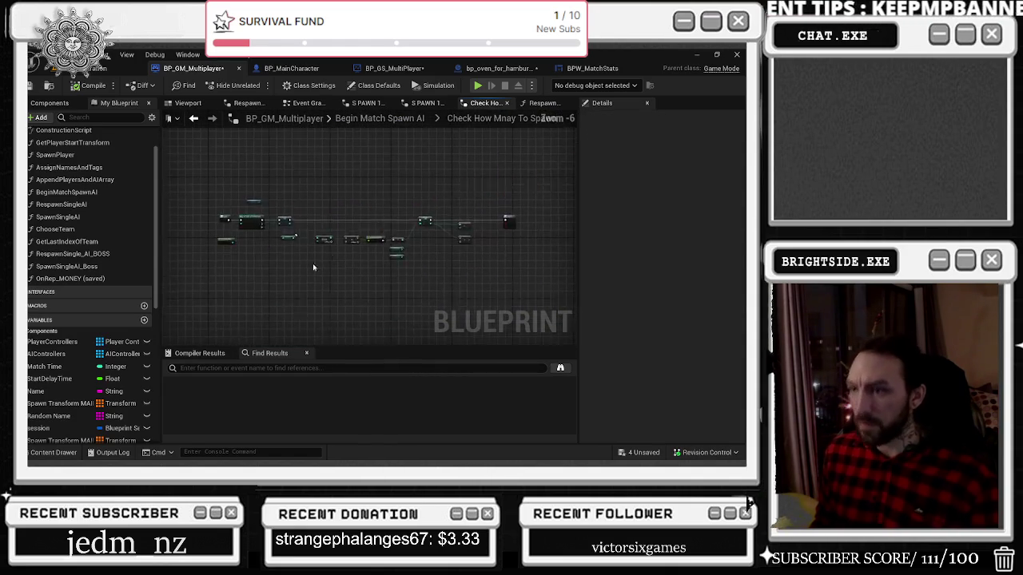
pyautogui.scroll(5, 312, 268)
pyautogui.moveTo(256, 276)
pyautogui.mouseDown()
pyautogui.moveTo(288, 280)
pyautogui.moveTo(225, 257)
pyautogui.moveTo(155, 262)
pyautogui.moveTo(308, 310)
pyautogui.moveTo(379, 284)
pyautogui.moveTo(413, 326)
pyautogui.moveTo(465, 303)
pyautogui.mouseUp()
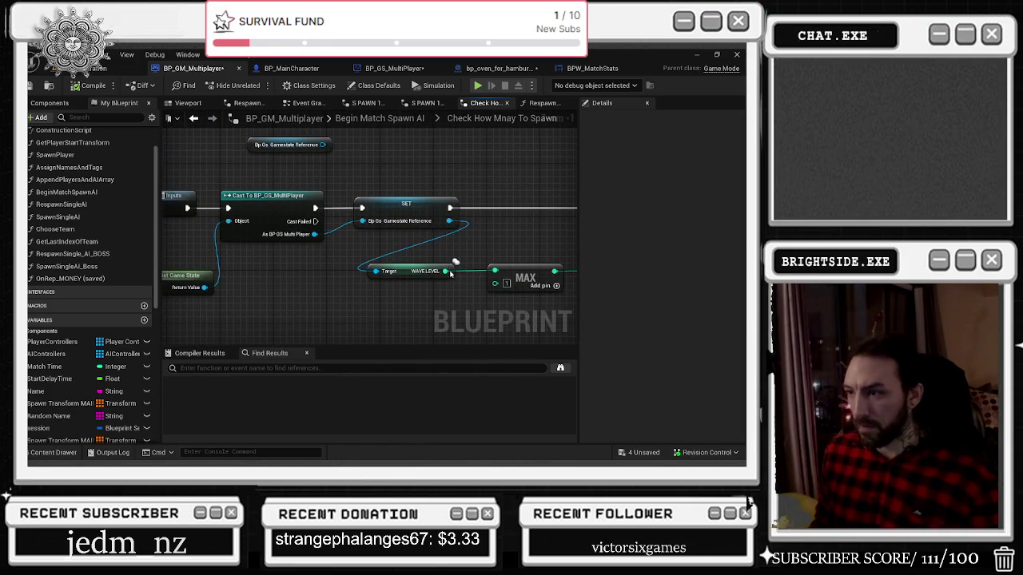
pyautogui.moveTo(406, 278)
pyautogui.mouseDown()
pyautogui.moveTo(512, 250)
pyautogui.moveTo(321, 237)
pyautogui.mouseUp()
pyautogui.moveTo(376, 290)
pyautogui.mouseDown()
pyautogui.moveTo(415, 263)
pyautogui.moveTo(432, 290)
pyautogui.moveTo(213, 290)
pyautogui.mouseUp()
pyautogui.scroll(-1, 280, 288)
pyautogui.moveTo(376, 314); pyautogui.dragTo(174, 254)
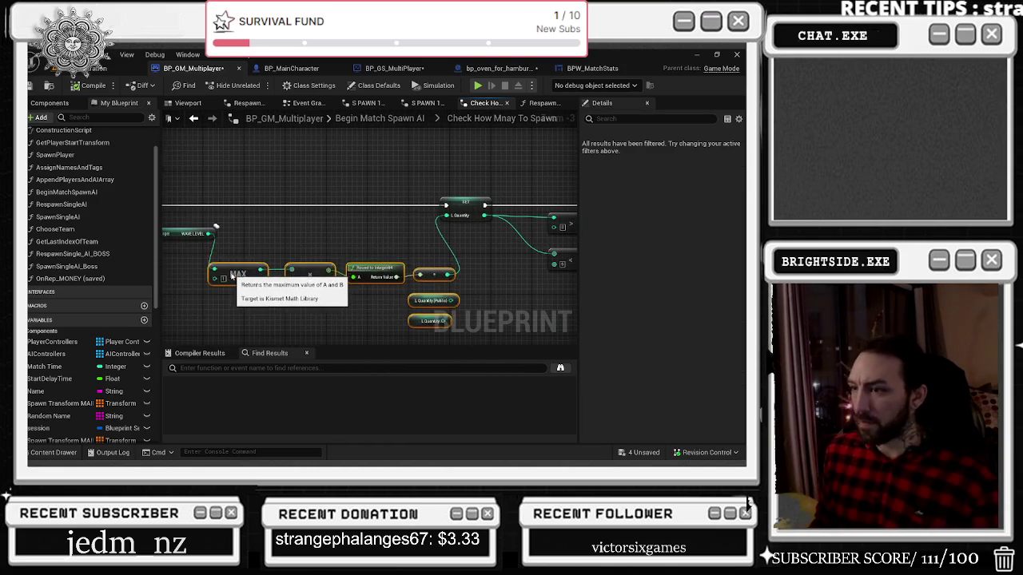
pyautogui.moveTo(239, 271); pyautogui.dragTo(279, 280)
pyautogui.scroll(-3, 82, 305)
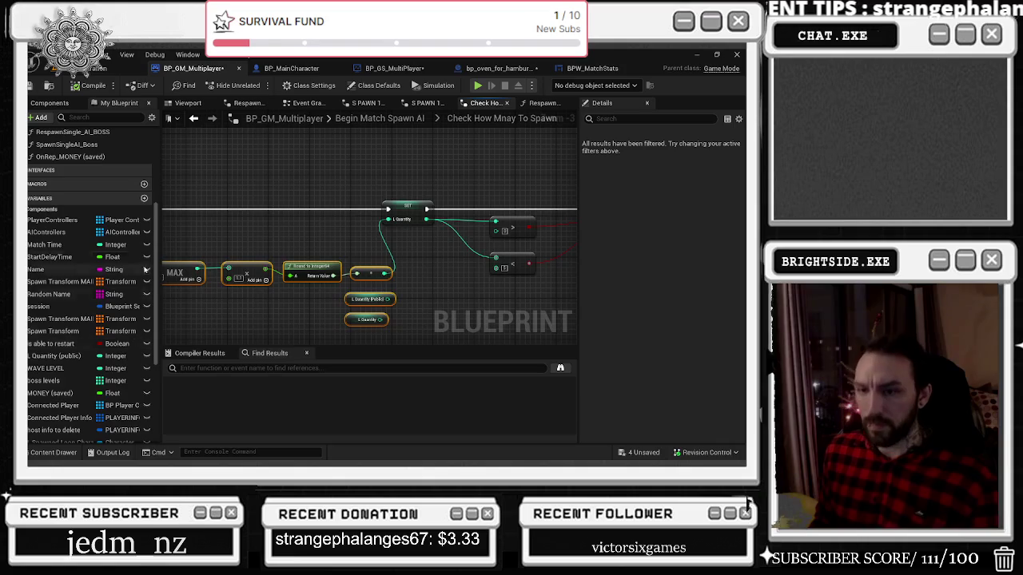
# Step: Tidy the My Blueprint lists and add a new variable to BP_GM_Multiplayer
pyautogui.click(96, 198)
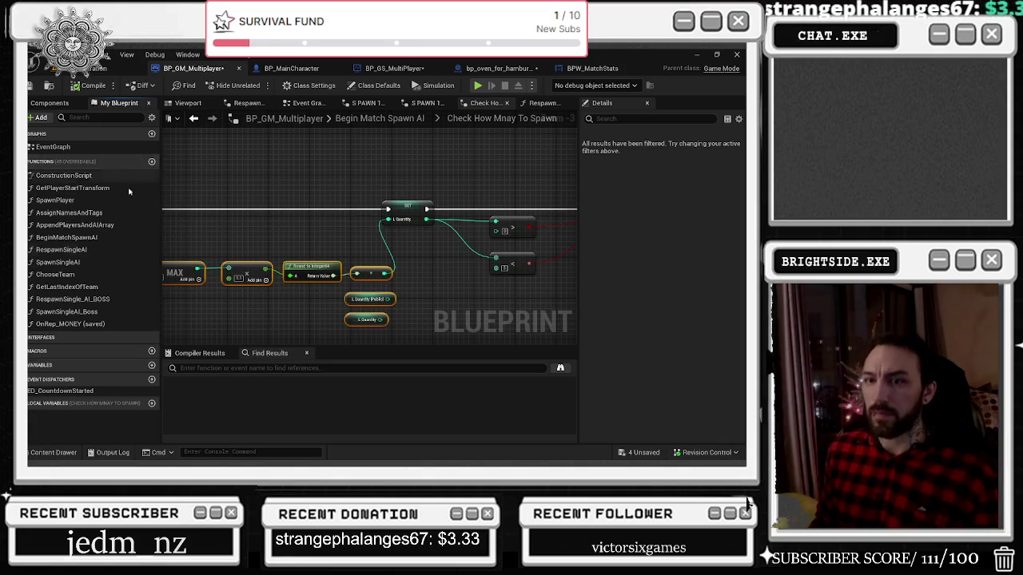
pyautogui.click(48, 163)
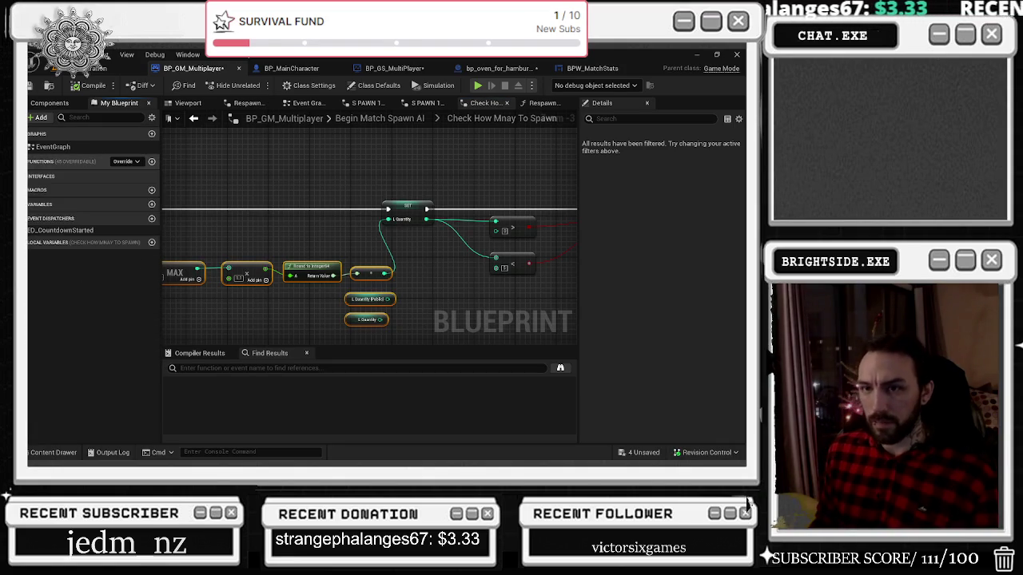
pyautogui.click(48, 162)
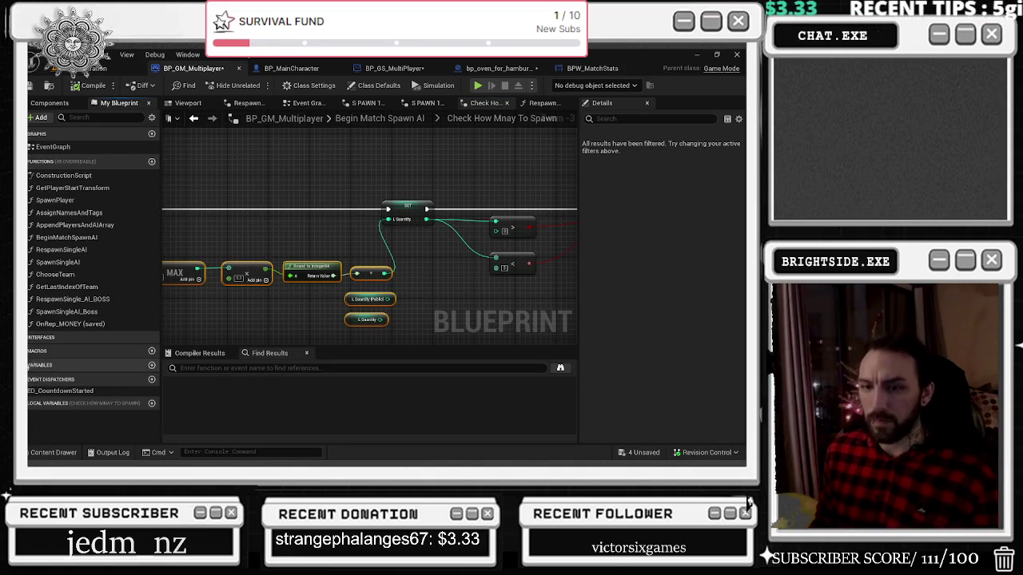
pyautogui.click(140, 366)
pyautogui.click(151, 365)
pyautogui.write('what Enemy Seed')
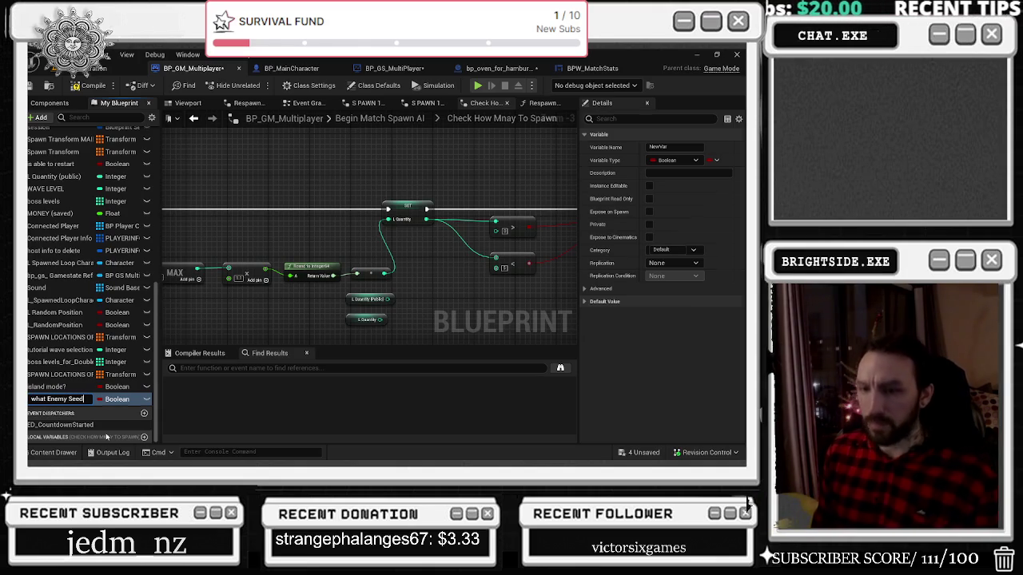
# Step: Name the new variable Random Enemy Seed and make it an Integer
pyautogui.press('Return')
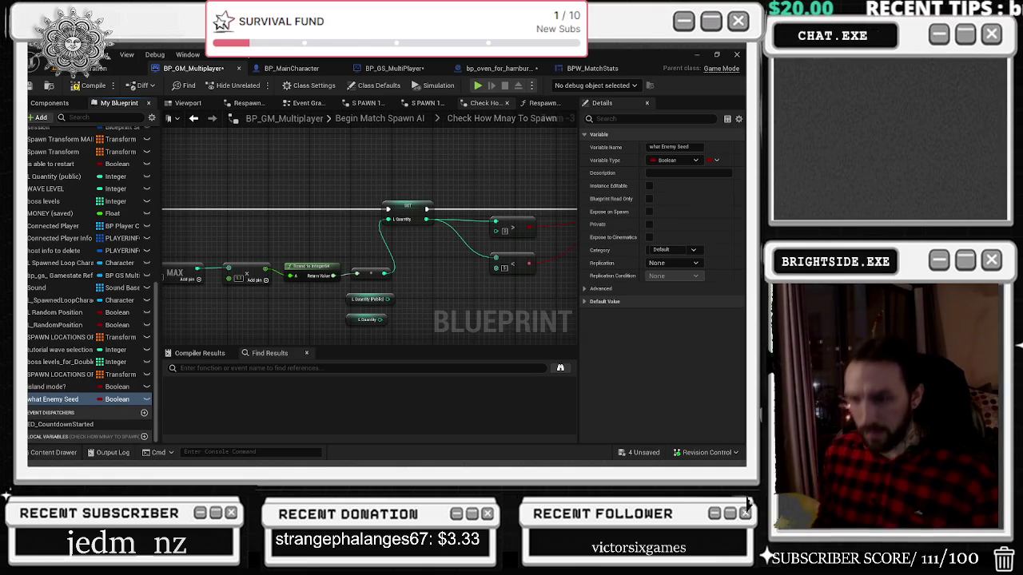
pyautogui.click(117, 398)
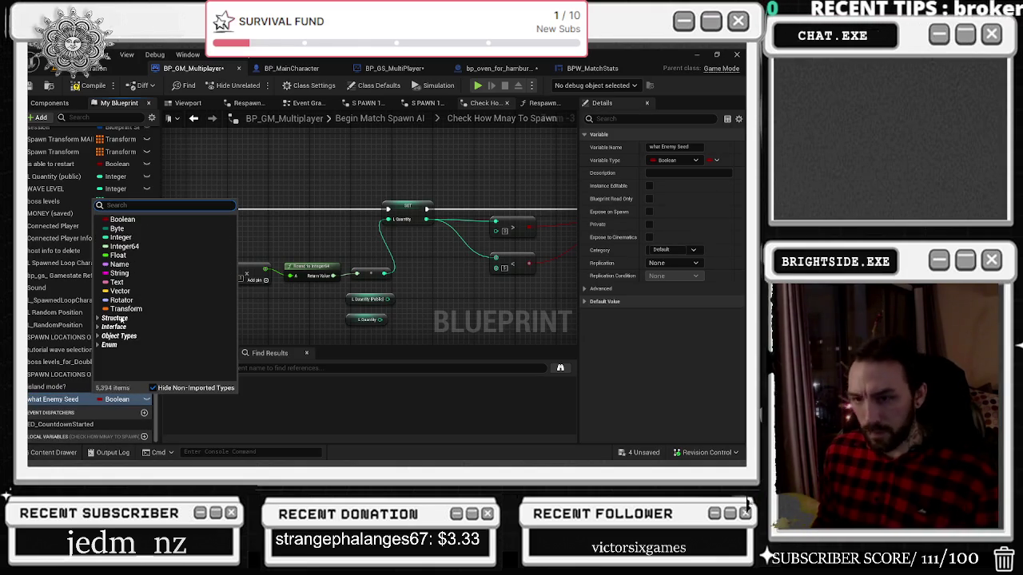
pyautogui.click(121, 237)
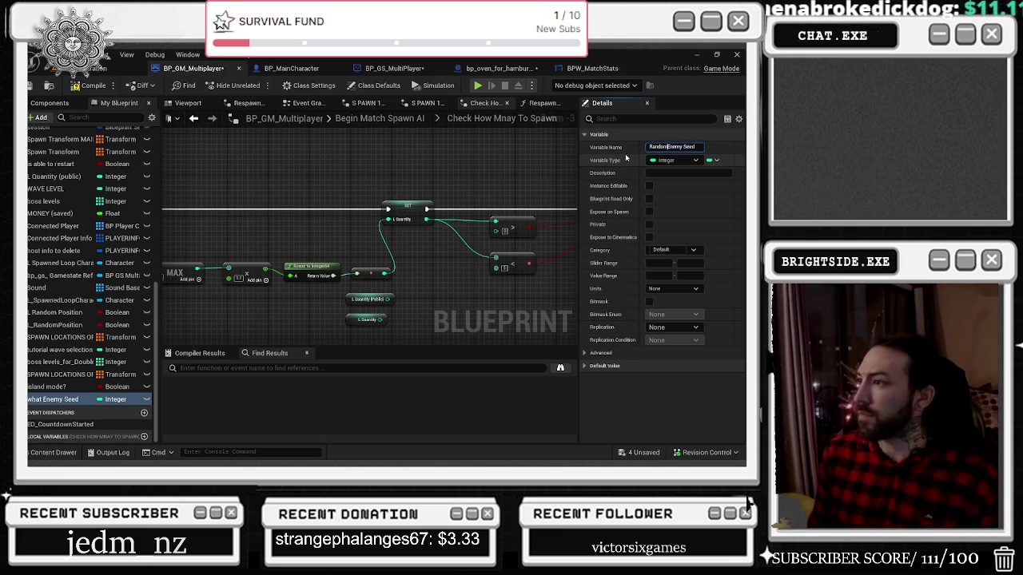
# Step: Insert a SET Random Enemy Seed node into the execution chain, then pull from Gamestate Reference
pyautogui.moveTo(54, 400)
pyautogui.mouseDown()
pyautogui.moveTo(220, 222)
pyautogui.moveTo(318, 181)
pyautogui.mouseUp()
pyautogui.moveTo(497, 195); pyautogui.dragTo(376, 191)
pyautogui.moveTo(185, 196)
pyautogui.mouseDown()
pyautogui.moveTo(313, 192)
pyautogui.moveTo(303, 226)
pyautogui.mouseUp()
pyautogui.click(330, 198)
pyautogui.moveTo(216, 232); pyautogui.dragTo(259, 195)
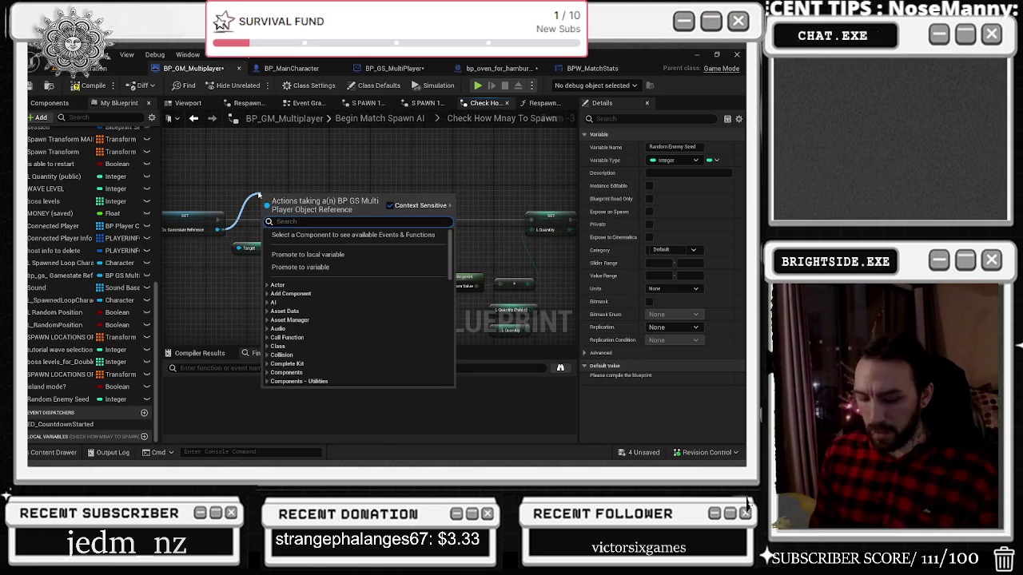
# Step: Feed SET Random Enemy Seed from the game state's Get Random Enemy Seed Spawn value
pyautogui.write('random')
pyautogui.press('Return')
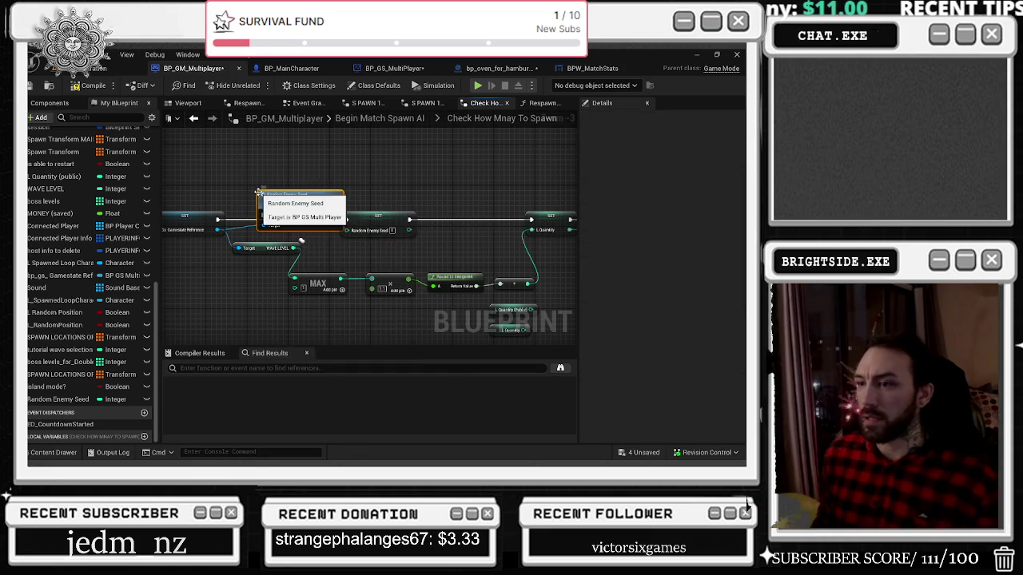
pyautogui.moveTo(217, 230); pyautogui.dragTo(252, 154)
pyautogui.write('get random')
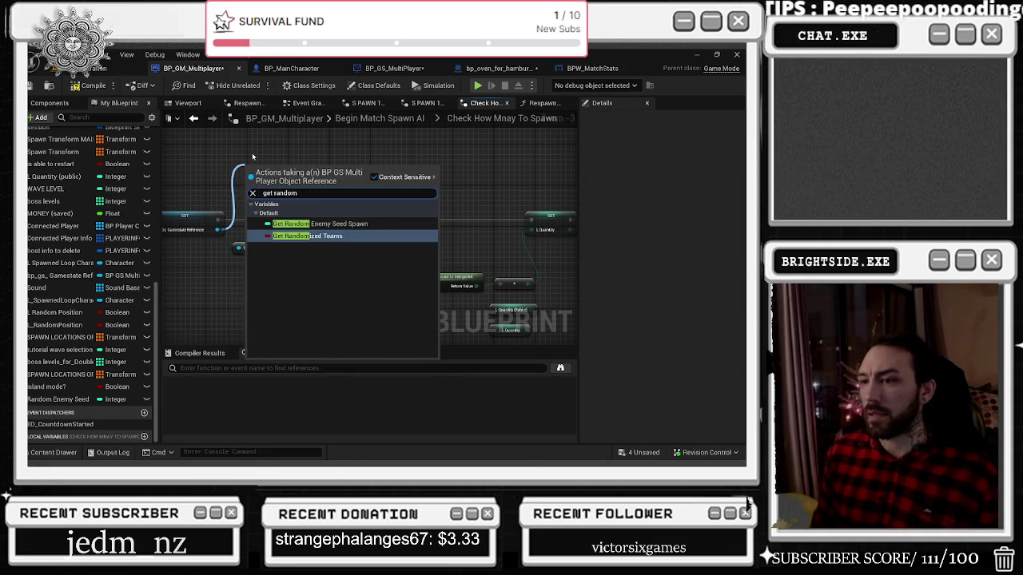
pyautogui.click(320, 223)
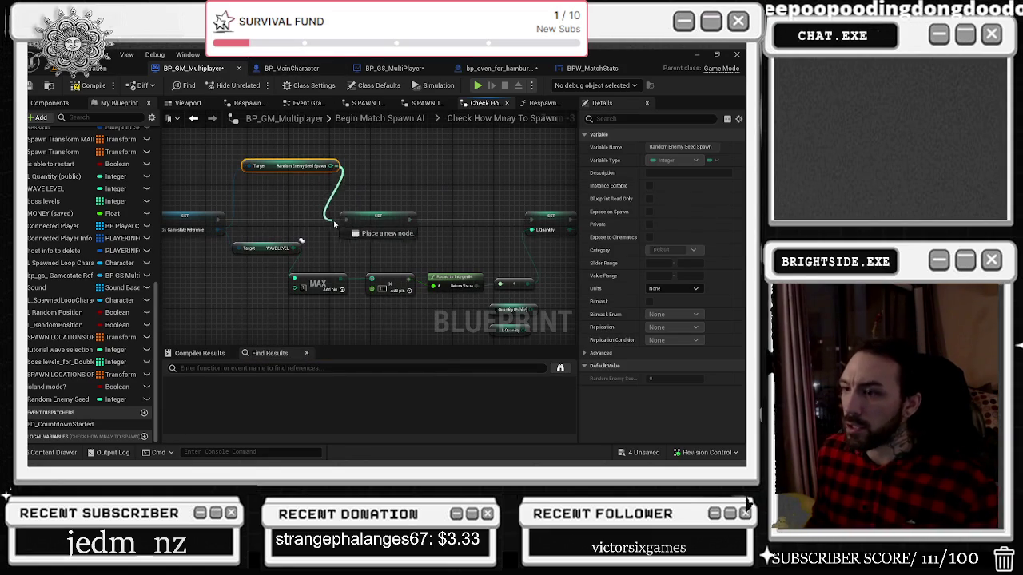
pyautogui.moveTo(367, 221); pyautogui.dragTo(443, 221)
pyautogui.click(359, 186)
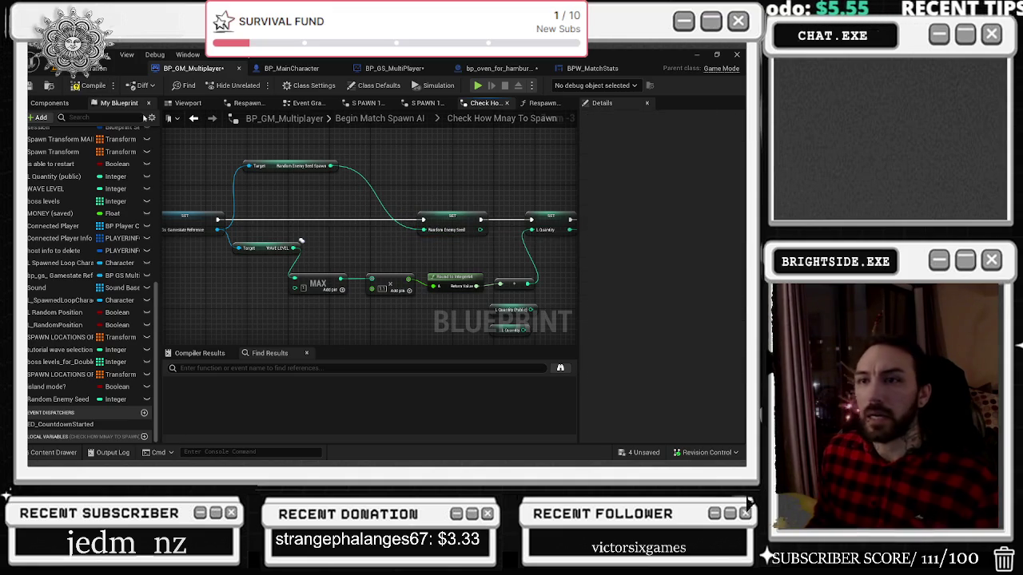
pyautogui.click(194, 119)
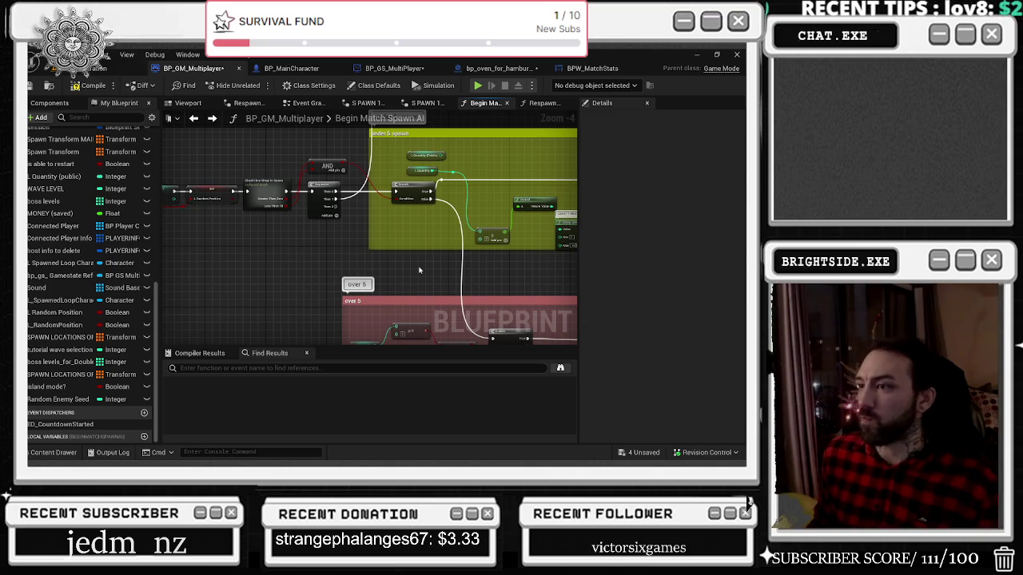
# Step: Select Random Enemy Seed and drag a new execution wire from the For Loop's Completed pin
pyautogui.moveTo(541, 274)
pyautogui.mouseDown()
pyautogui.moveTo(372, 207)
pyautogui.moveTo(193, 273)
pyautogui.mouseUp()
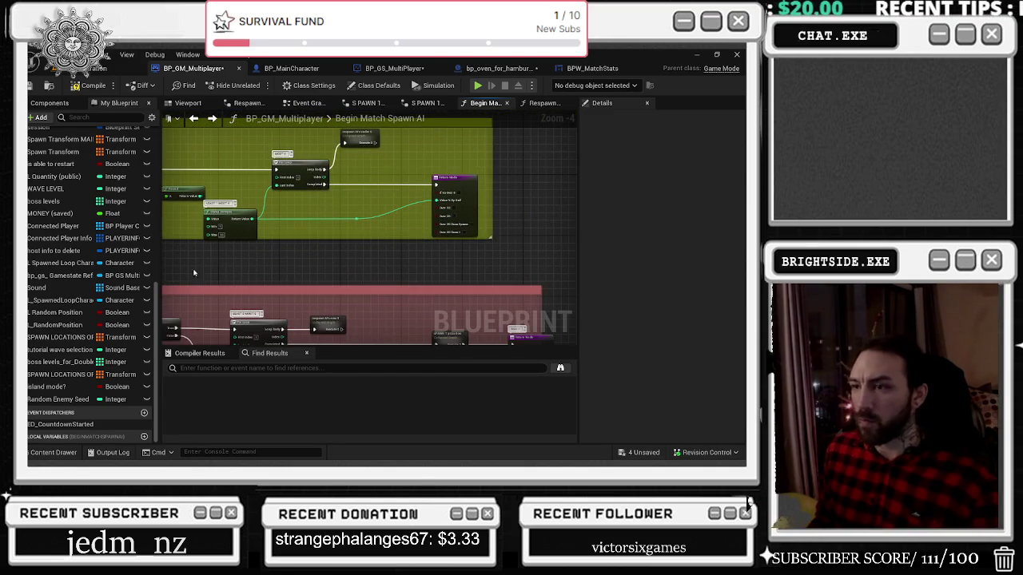
pyautogui.scroll(2, 309, 247)
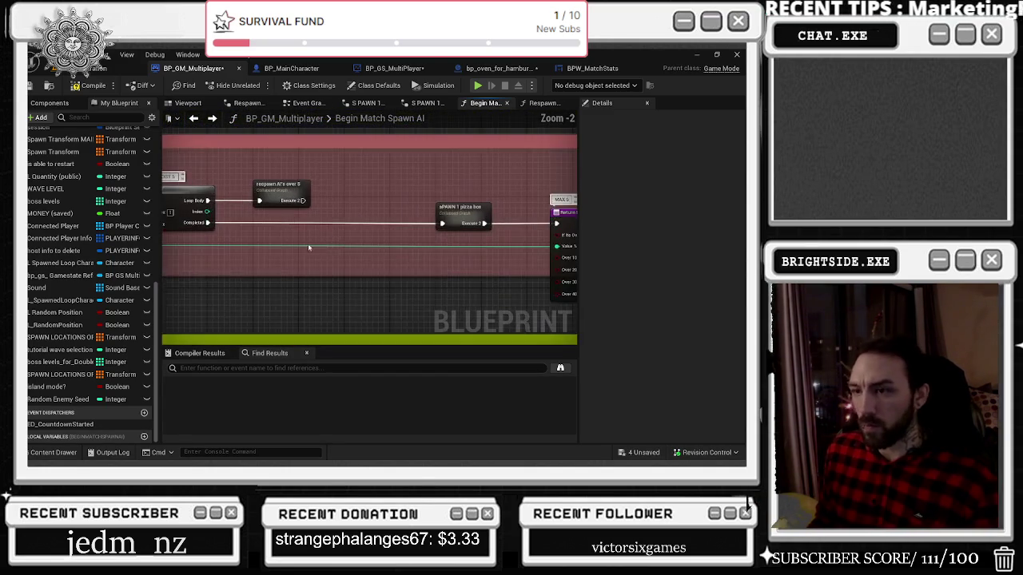
pyautogui.click(57, 400)
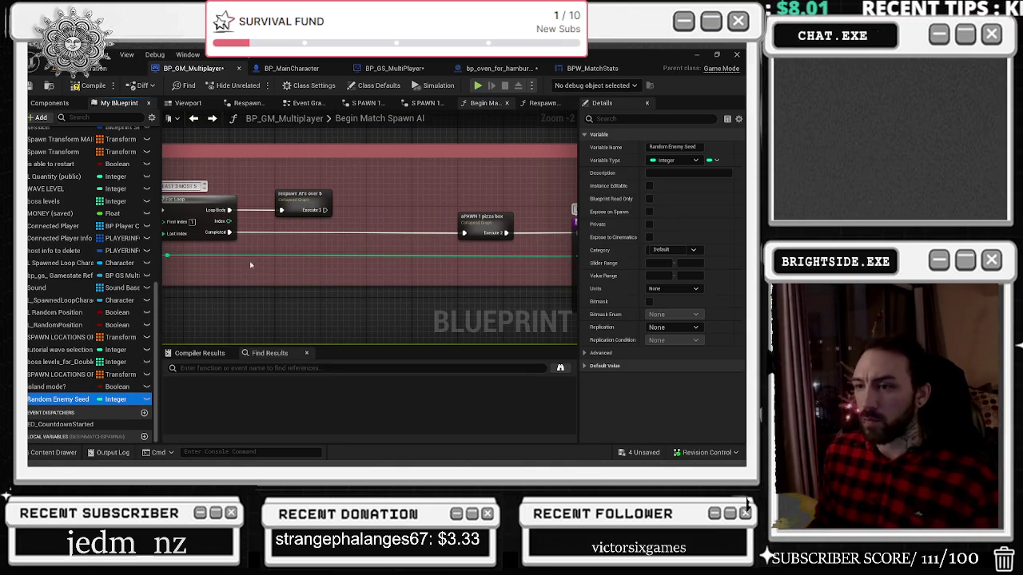
pyautogui.moveTo(229, 234); pyautogui.dragTo(243, 265)
# Step: Add a Switch on Int with cases 0–2, pizza box on case 0, Random Enemy Seed as selection
pyautogui.write('switch')
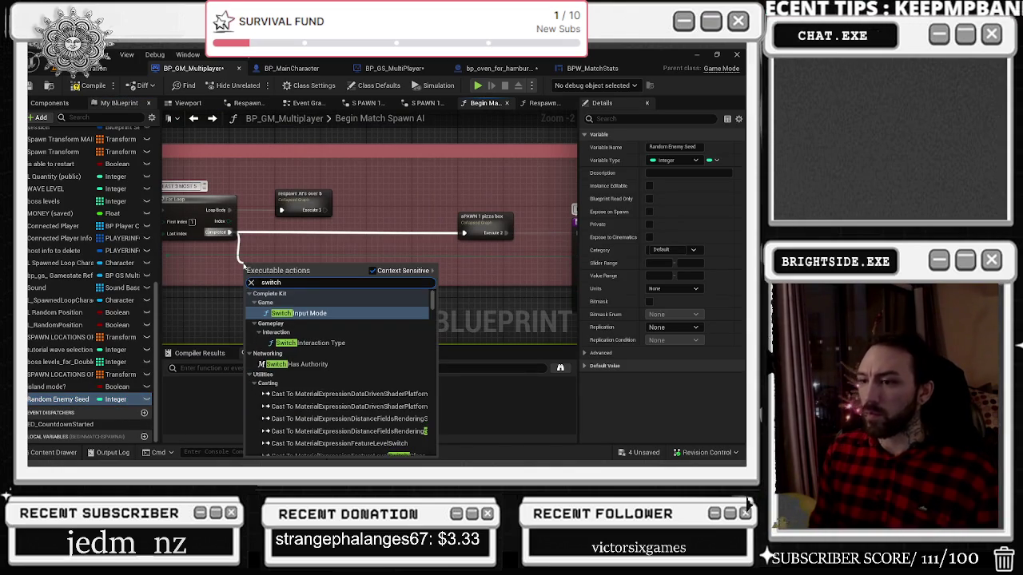
pyautogui.write(' int')
pyautogui.scroll(-5, 387, 403)
pyautogui.click(308, 420)
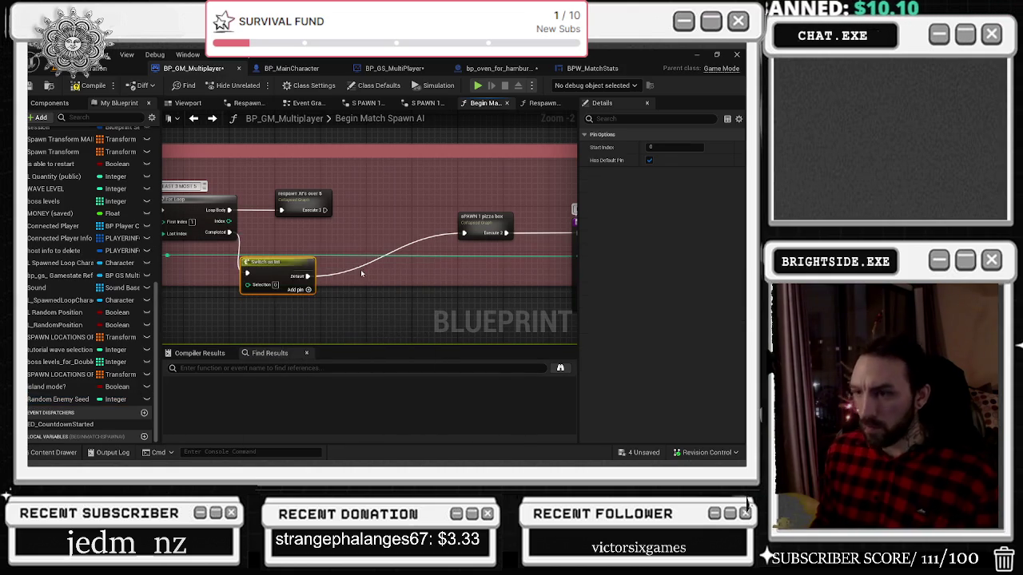
pyautogui.moveTo(290, 262); pyautogui.dragTo(325, 234)
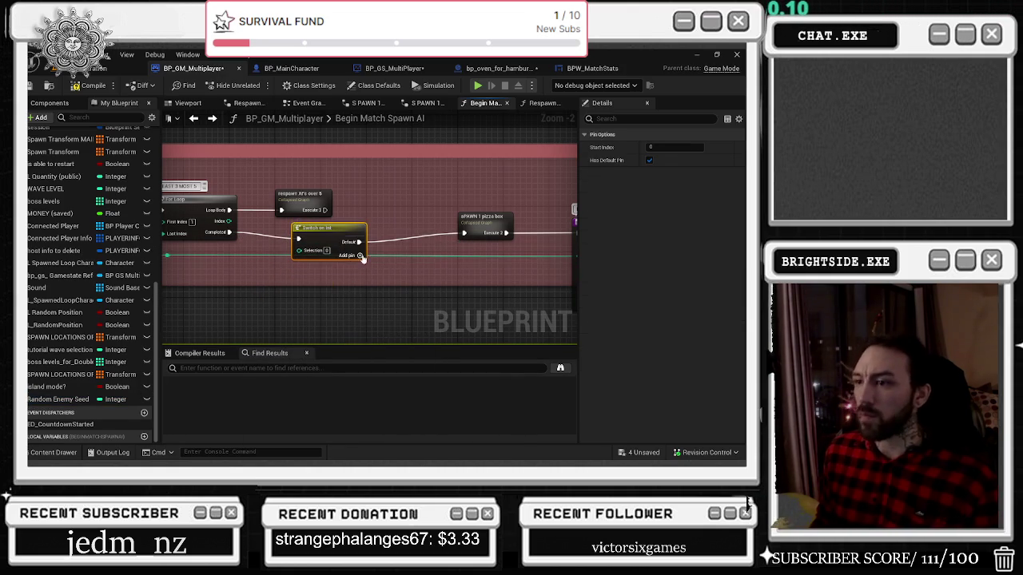
pyautogui.click(360, 268)
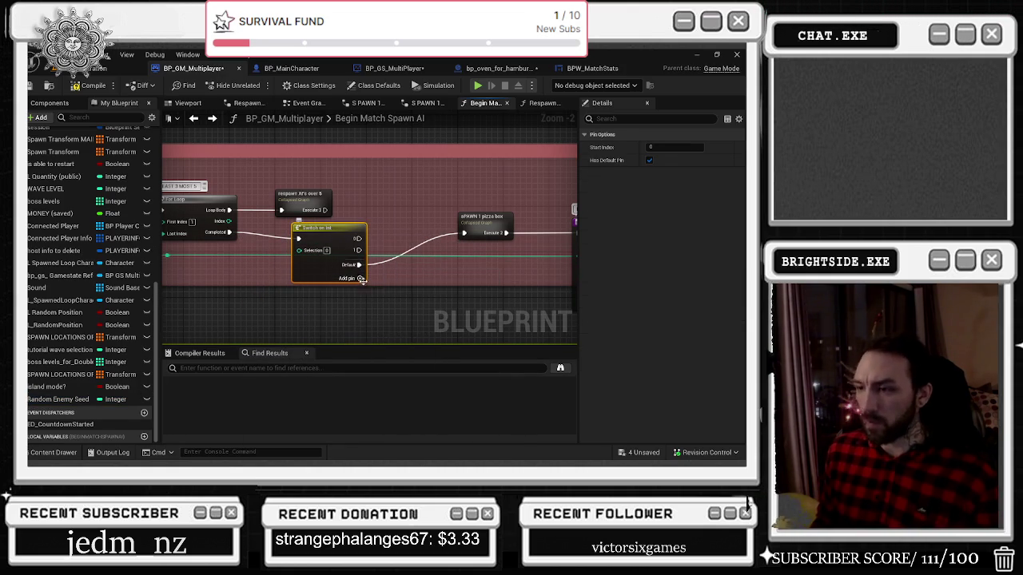
pyautogui.moveTo(344, 240); pyautogui.dragTo(356, 234)
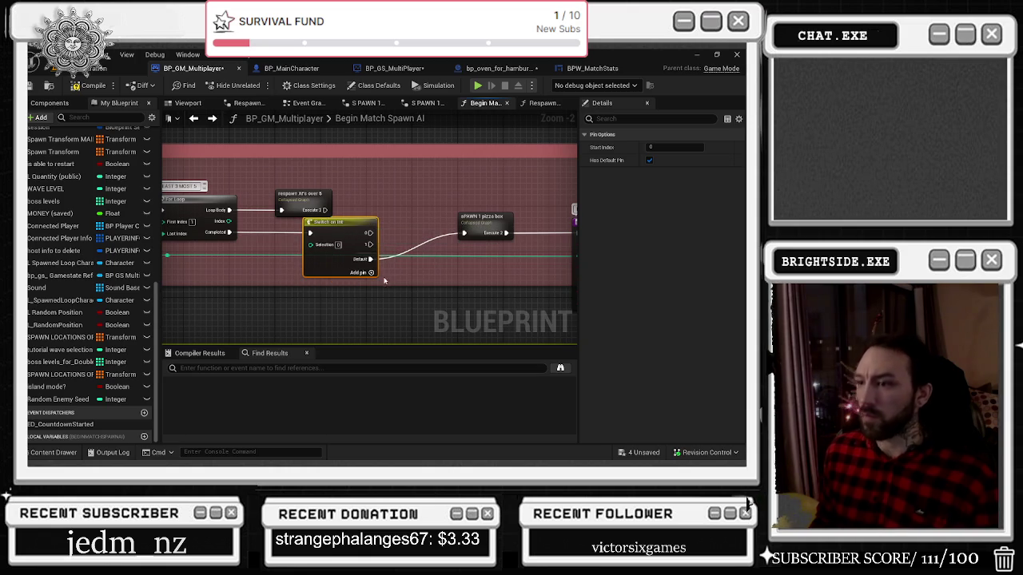
pyautogui.click(371, 271)
pyautogui.moveTo(369, 270); pyautogui.dragTo(369, 232)
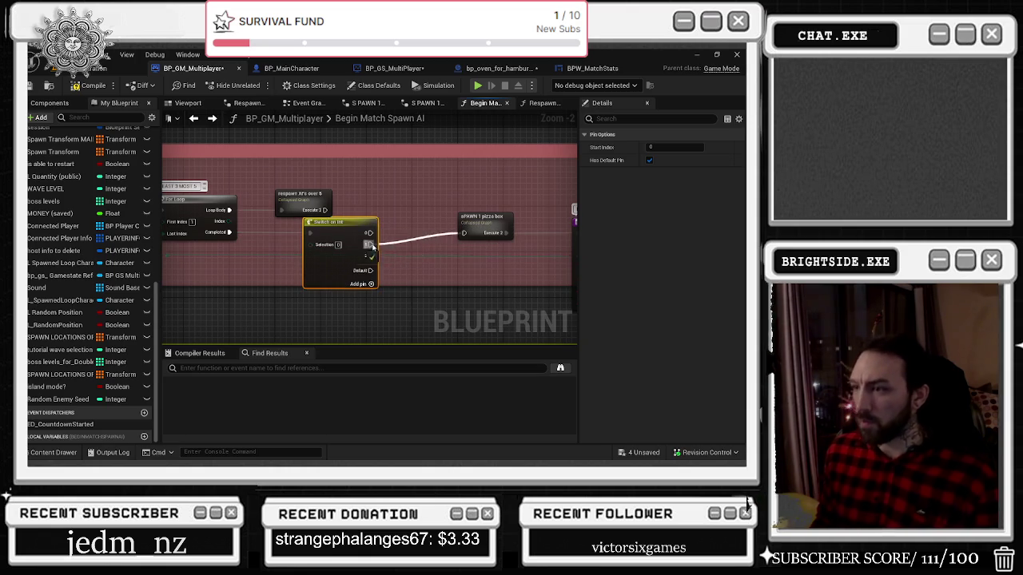
pyautogui.click(402, 163)
pyautogui.click(60, 399)
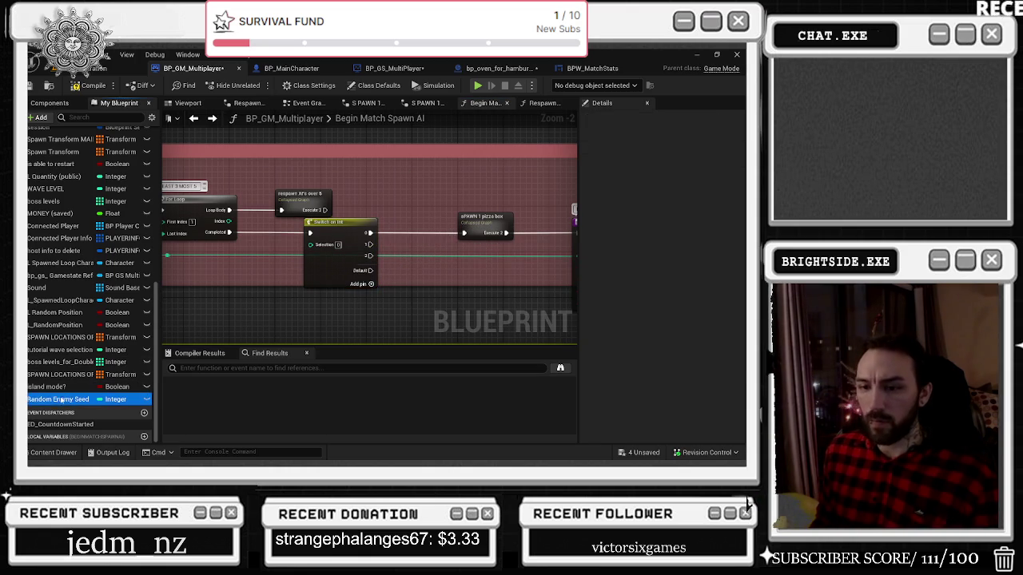
pyautogui.moveTo(60, 399)
pyautogui.mouseDown()
pyautogui.moveTo(230, 282)
pyautogui.moveTo(316, 245)
pyautogui.mouseUp()
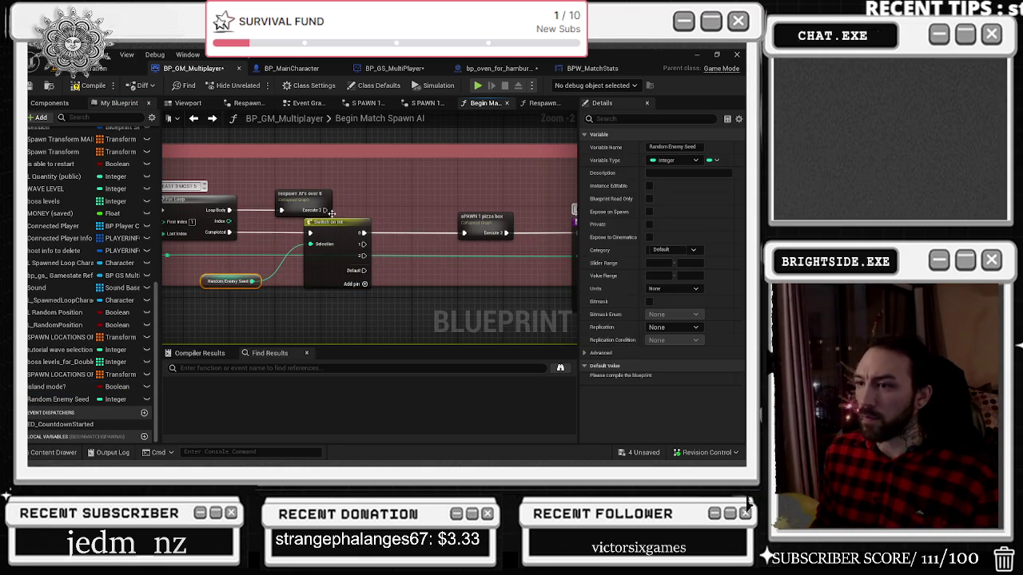
# Step: Realign the over 5 node, For Loop, Switch on Int, Random Enemy Seed getter and sPAWN 1 pizza box
pyautogui.click(310, 186)
pyautogui.moveTo(310, 185); pyautogui.dragTo(298, 169)
pyautogui.moveTo(277, 270); pyautogui.dragTo(360, 287)
pyautogui.moveTo(288, 218); pyautogui.dragTo(283, 218)
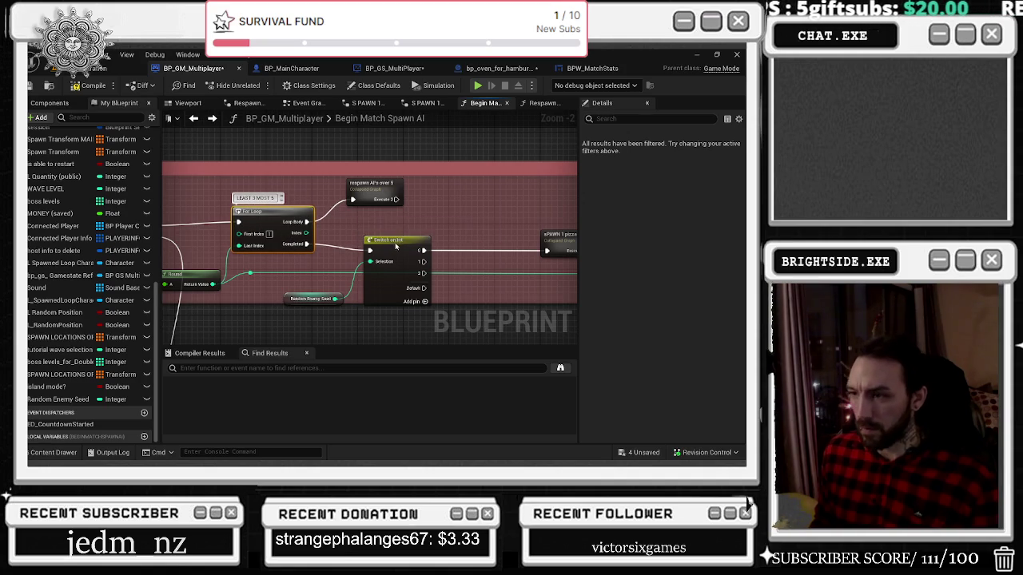
pyautogui.click(396, 247)
pyautogui.moveTo(335, 235); pyautogui.dragTo(325, 229)
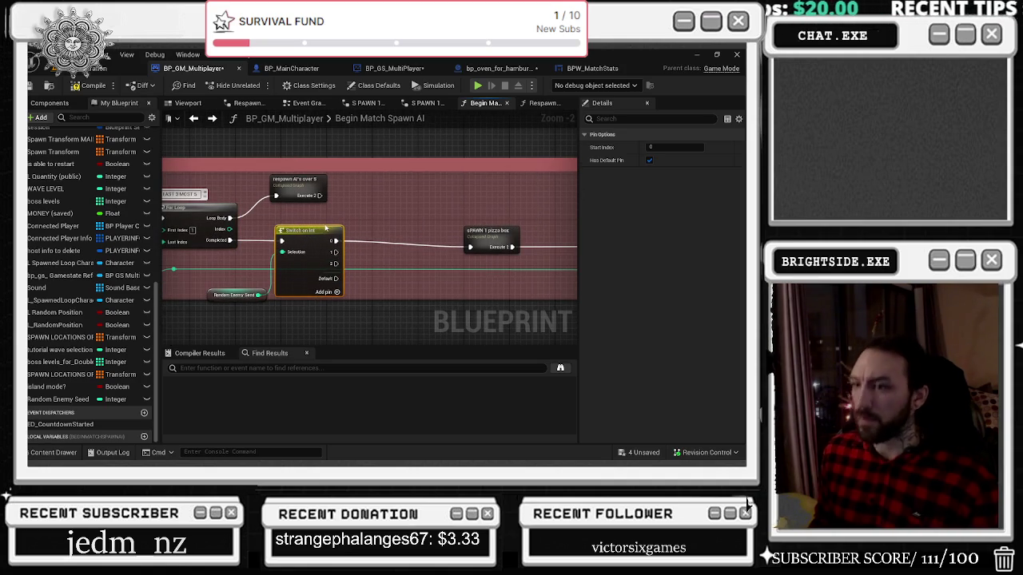
pyautogui.moveTo(276, 250); pyautogui.dragTo(355, 255)
pyautogui.moveTo(293, 298); pyautogui.dragTo(263, 298)
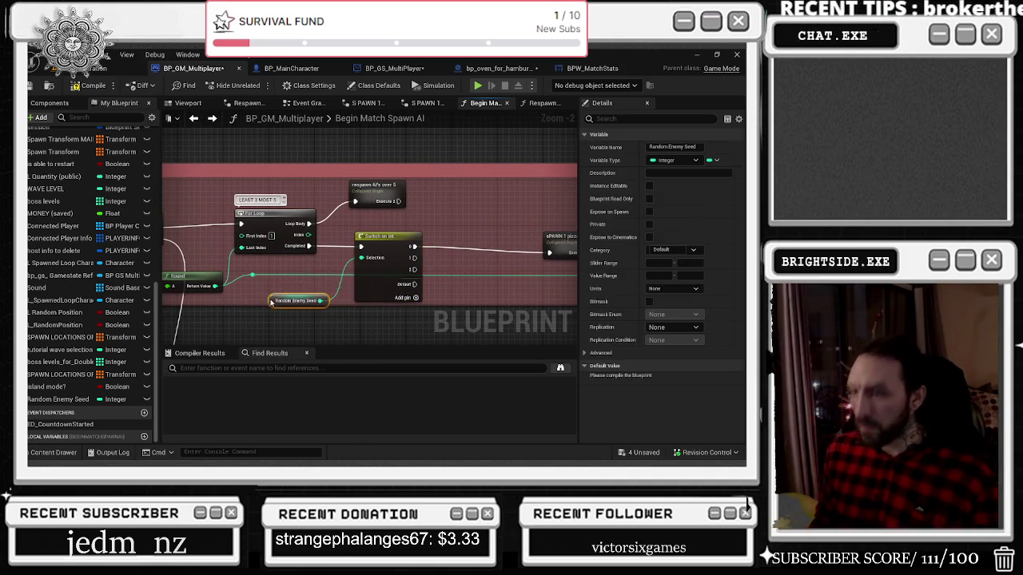
pyautogui.moveTo(386, 245); pyautogui.dragTo(369, 245)
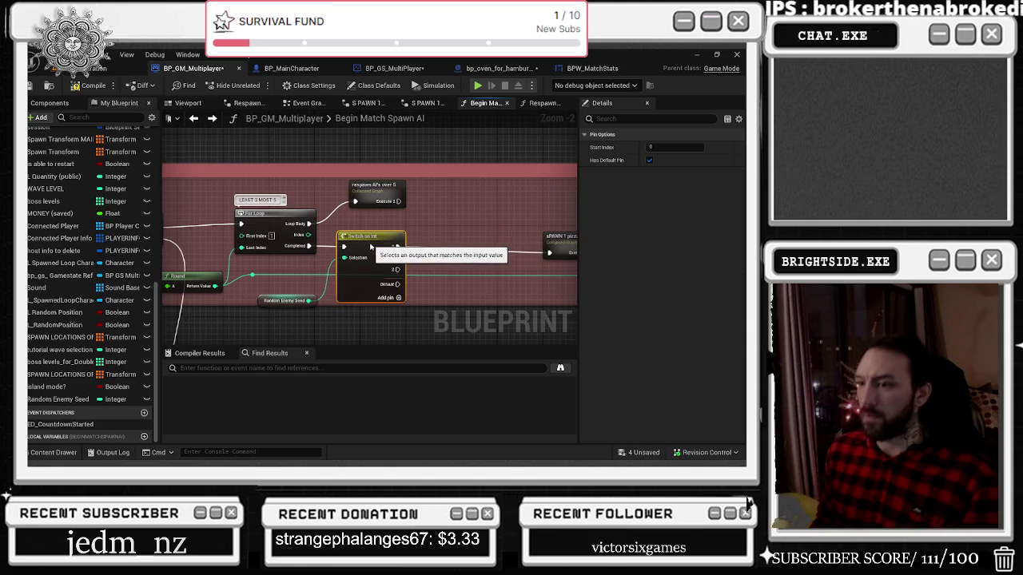
pyautogui.moveTo(423, 216); pyautogui.dragTo(368, 224)
pyautogui.moveTo(525, 253)
pyautogui.mouseDown()
pyautogui.moveTo(437, 246)
pyautogui.moveTo(382, 224)
pyautogui.mouseUp()
# Step: Add a reroute point on the Return Node wire and reposition the pizza box and Return Node
pyautogui.scroll(-2, 466, 222)
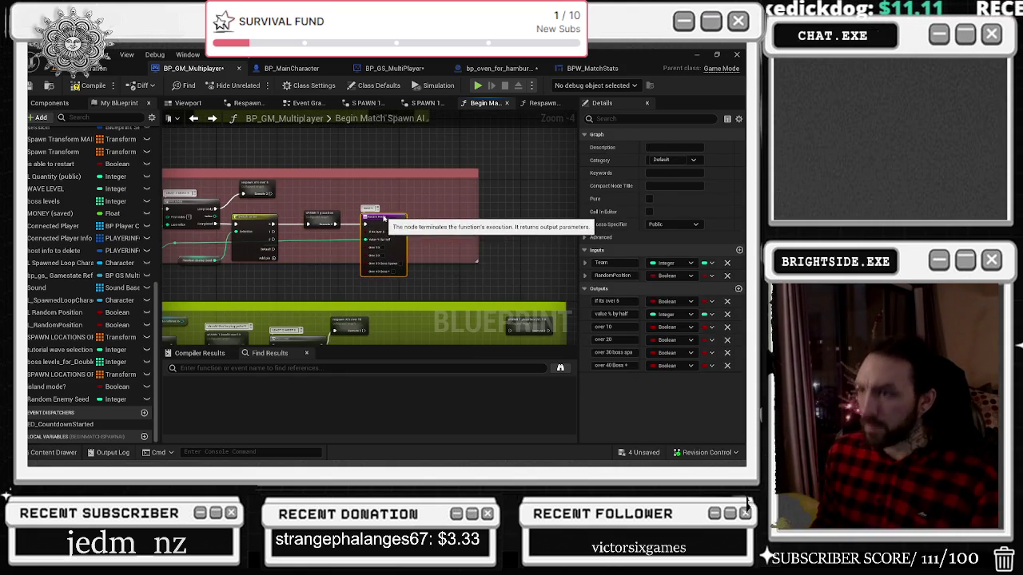
pyautogui.scroll(1, 377, 264)
pyautogui.doubleClick(381, 255)
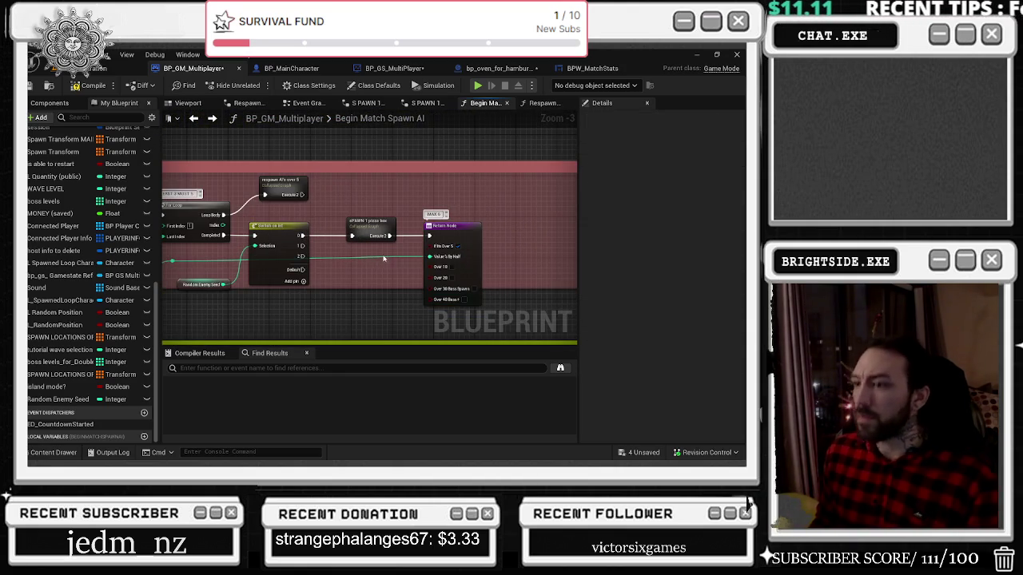
pyautogui.moveTo(378, 259)
pyautogui.mouseDown()
pyautogui.moveTo(403, 274)
pyautogui.moveTo(392, 261)
pyautogui.mouseUp()
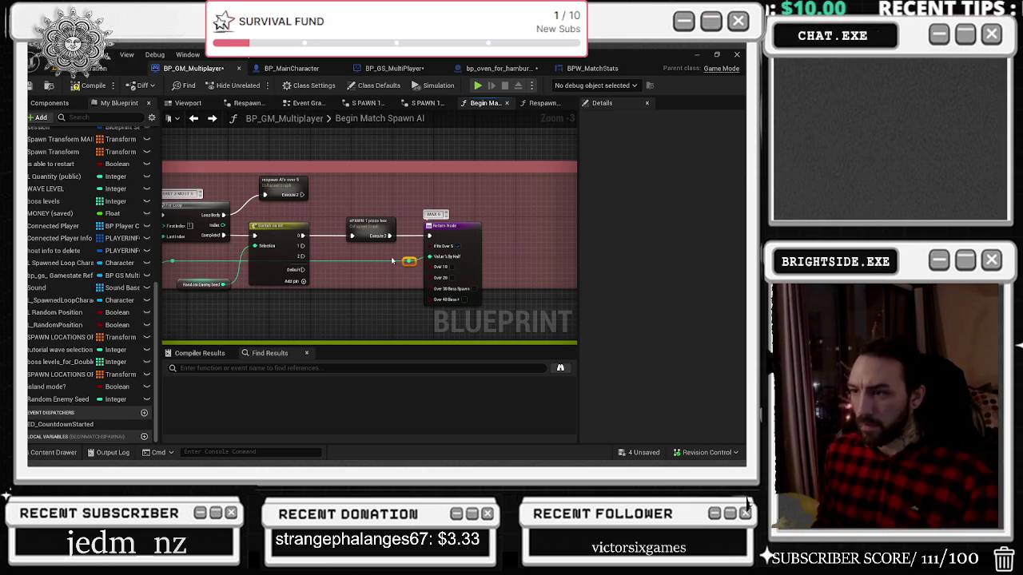
pyautogui.scroll(1, 362, 218)
pyautogui.moveTo(375, 218)
pyautogui.mouseDown()
pyautogui.moveTo(424, 264)
pyautogui.moveTo(471, 280)
pyautogui.moveTo(452, 277)
pyautogui.mouseUp()
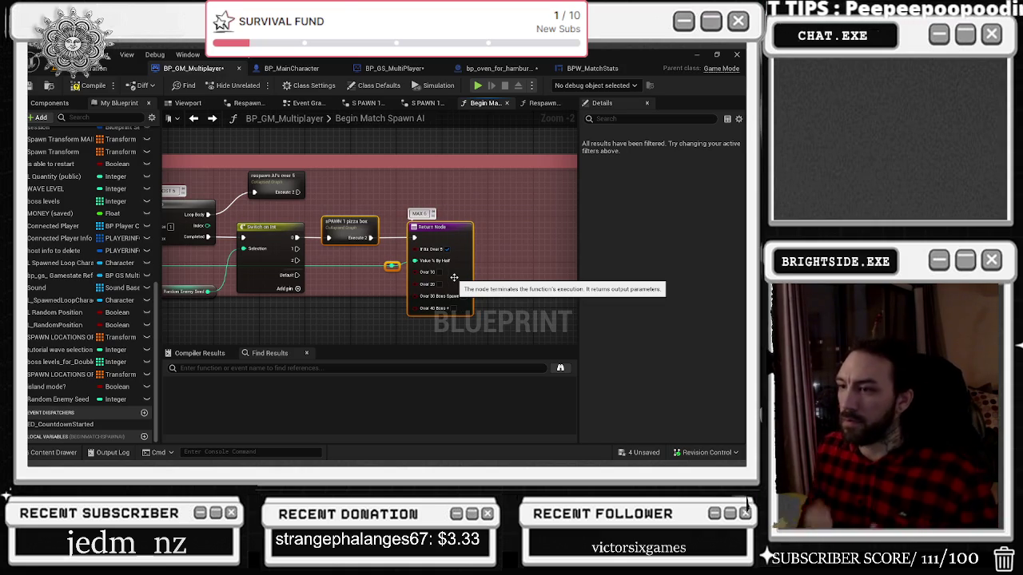
pyautogui.moveTo(454, 278); pyautogui.dragTo(531, 237)
pyautogui.click(526, 216)
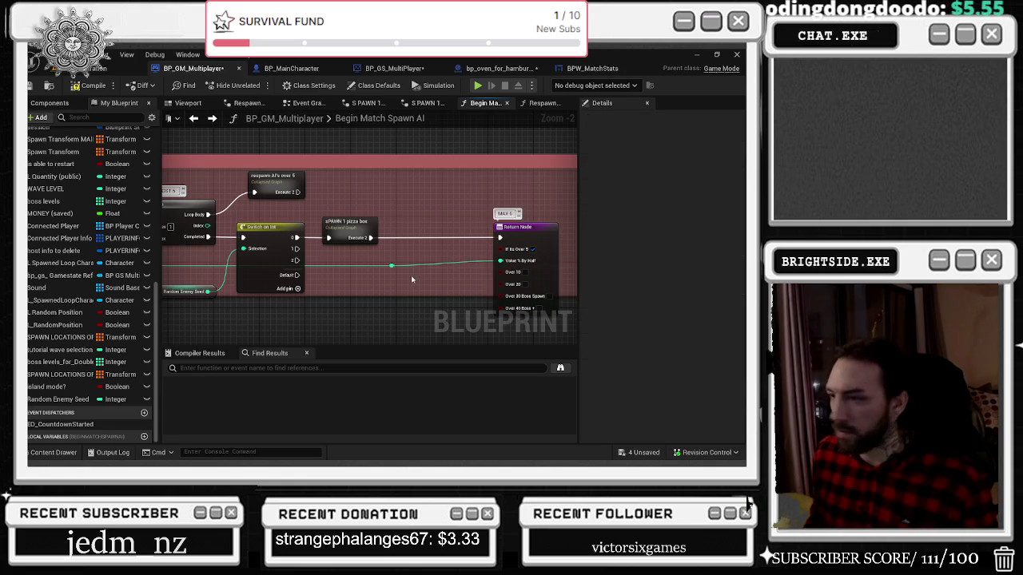
pyautogui.moveTo(351, 222); pyautogui.dragTo(363, 222)
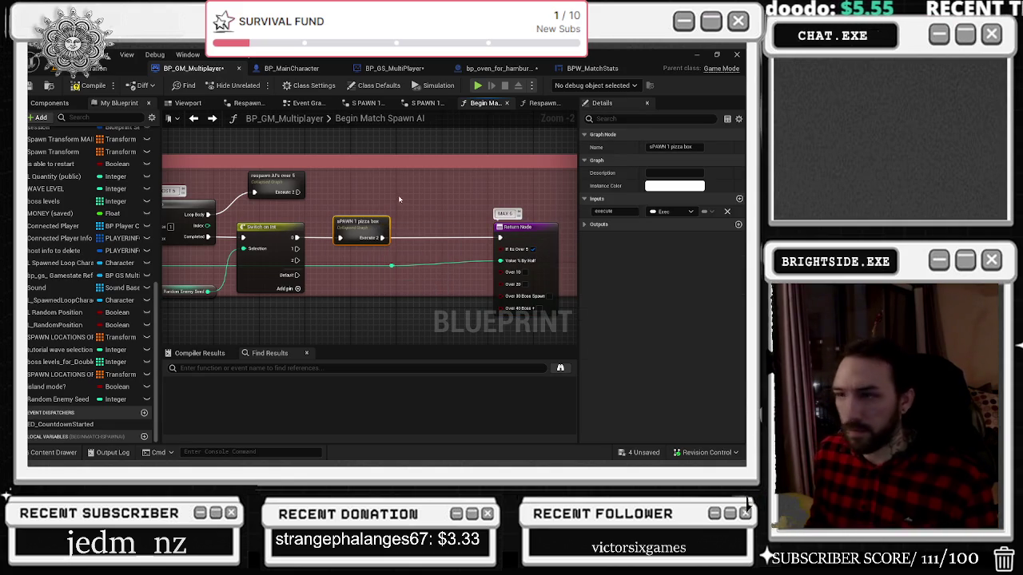
# Step: Inspect the green spawn group's vending machine level 10 spawn node
pyautogui.scroll(-1, 384, 216)
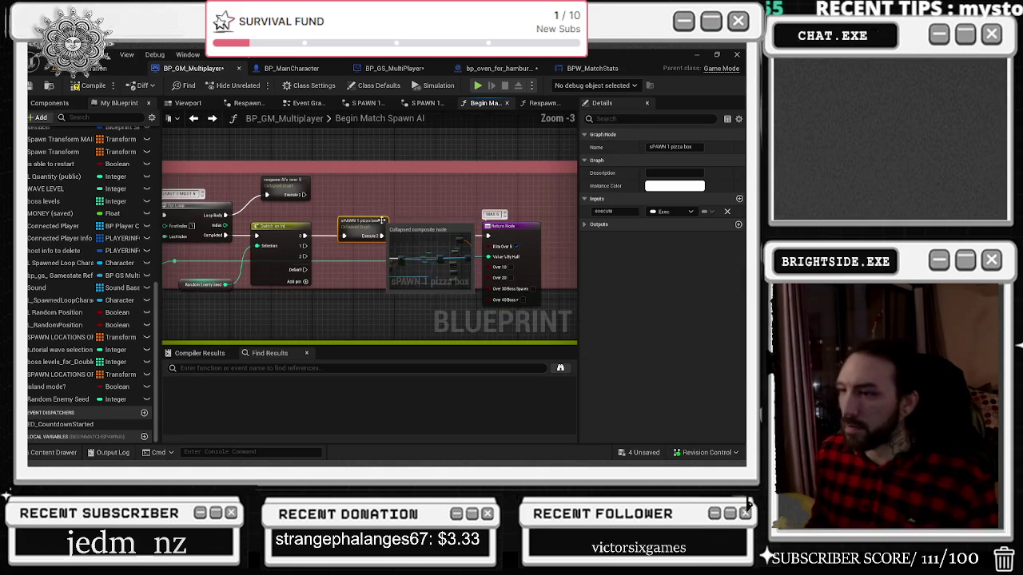
pyautogui.moveTo(330, 298)
pyautogui.mouseDown()
pyautogui.moveTo(340, 163)
pyautogui.moveTo(446, 264)
pyautogui.mouseUp()
pyautogui.click(446, 264)
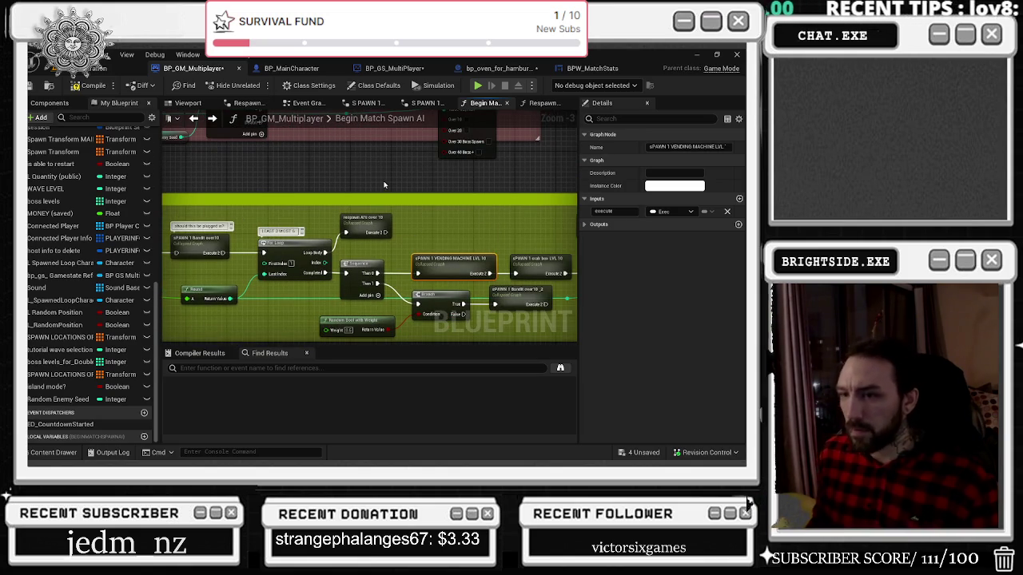
pyautogui.moveTo(421, 223); pyautogui.dragTo(386, 198)
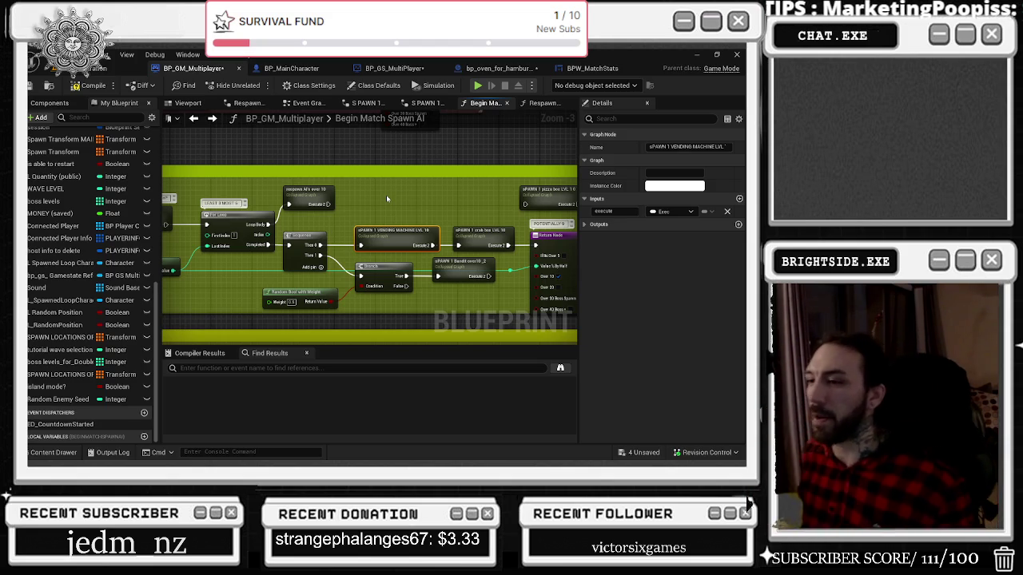
pyautogui.scroll(-9, 386, 195)
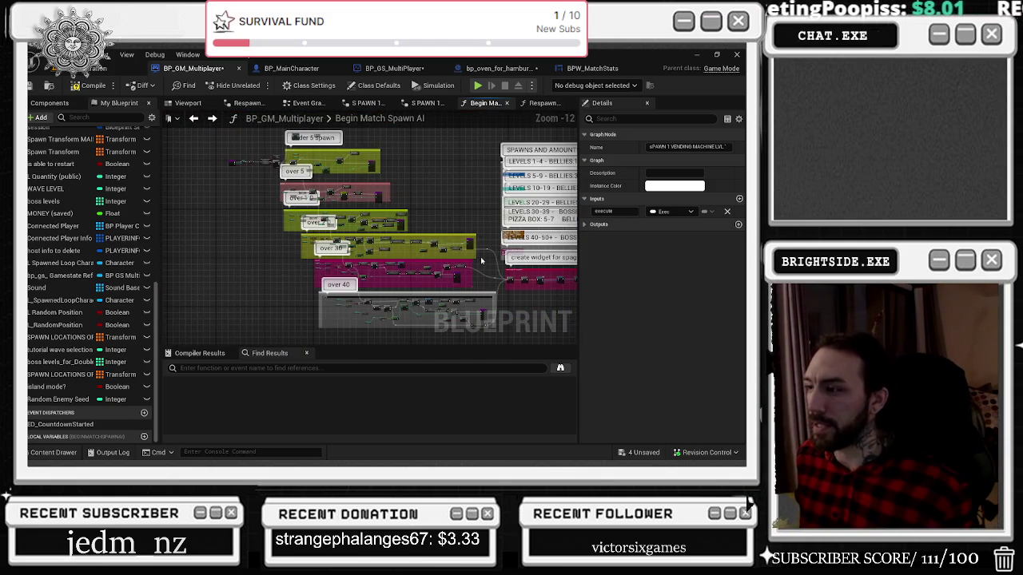
# Step: Zoom out over the spawn graph and move the lower node groups down slightly
pyautogui.scroll(8, 451, 198)
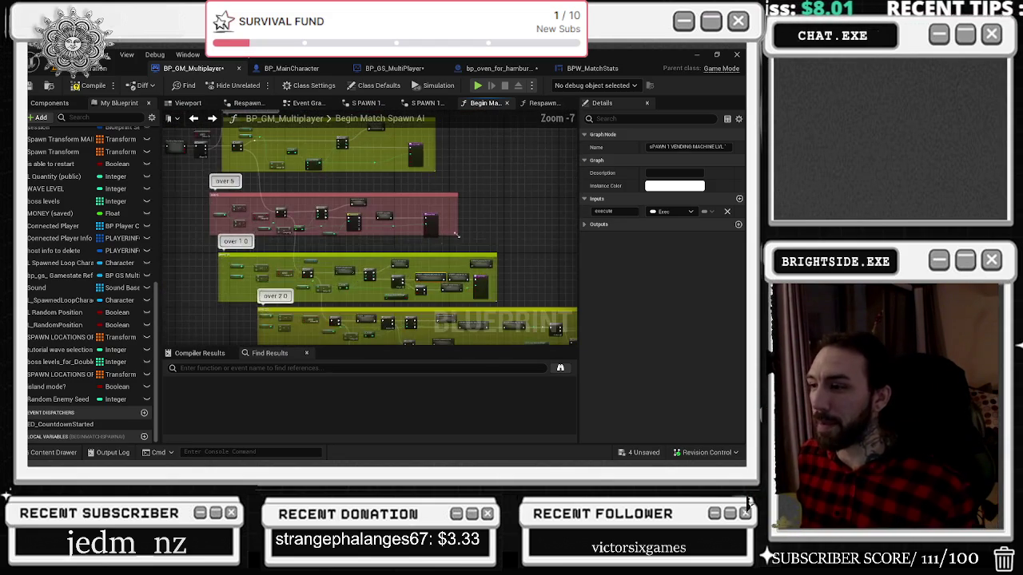
pyautogui.scroll(2, 382, 230)
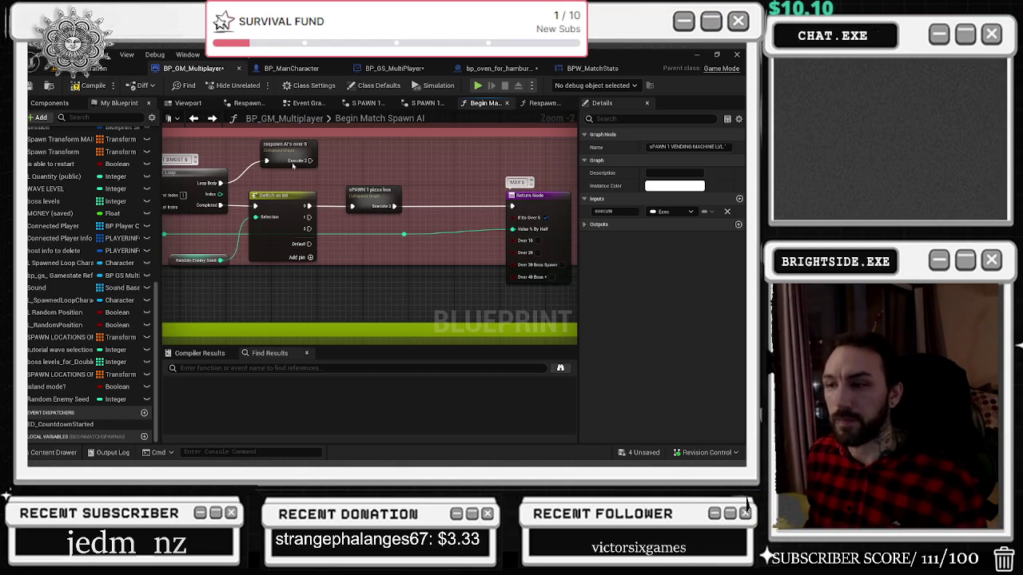
pyautogui.scroll(-9, 420, 224)
pyautogui.scroll(3, 352, 205)
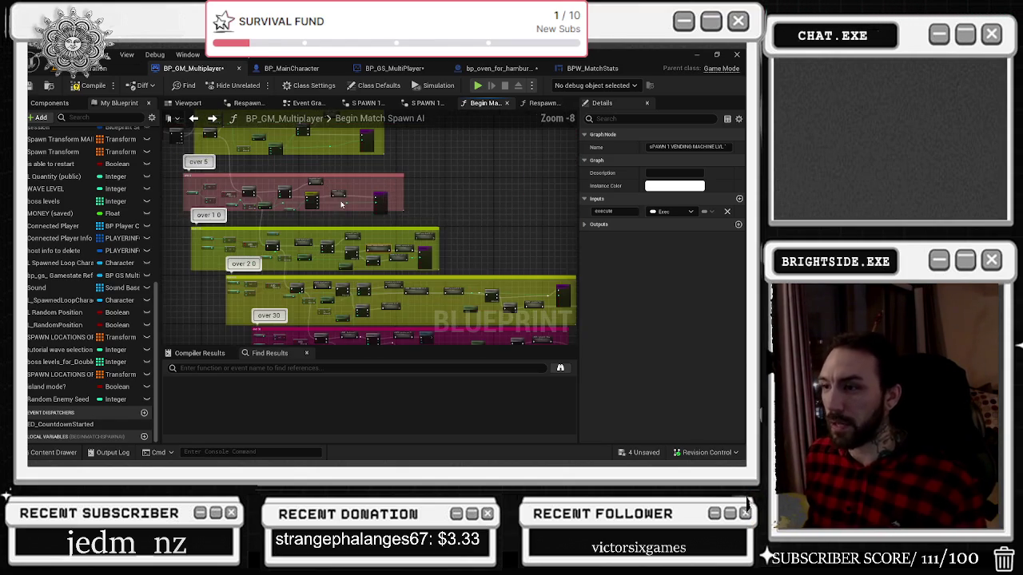
pyautogui.moveTo(370, 212)
pyautogui.mouseDown()
pyautogui.moveTo(456, 167)
pyautogui.moveTo(365, 116)
pyautogui.mouseUp()
pyautogui.scroll(-2, 453, 206)
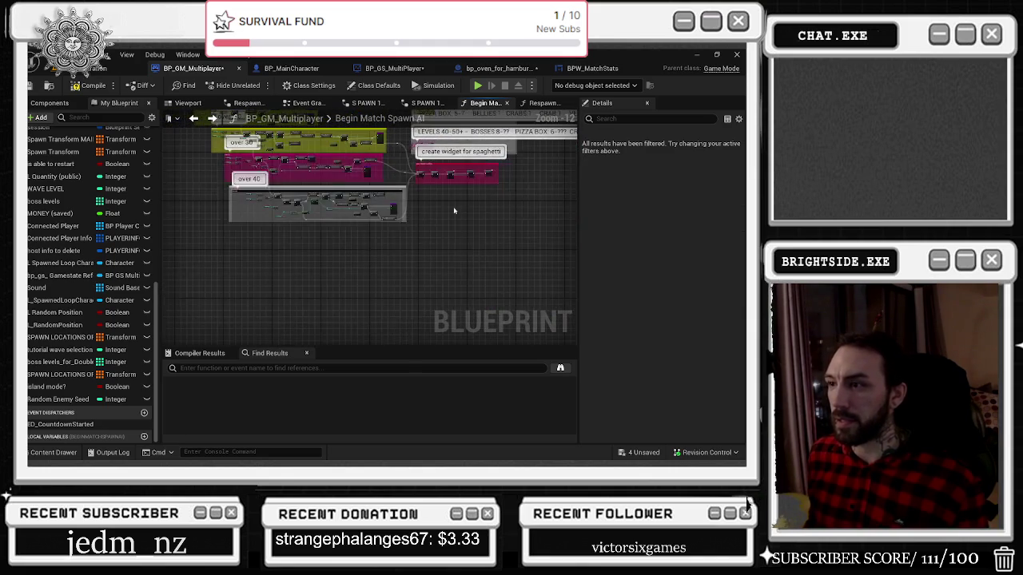
pyautogui.moveTo(267, 190)
pyautogui.mouseDown()
pyautogui.moveTo(276, 186)
pyautogui.moveTo(285, 236)
pyautogui.mouseUp()
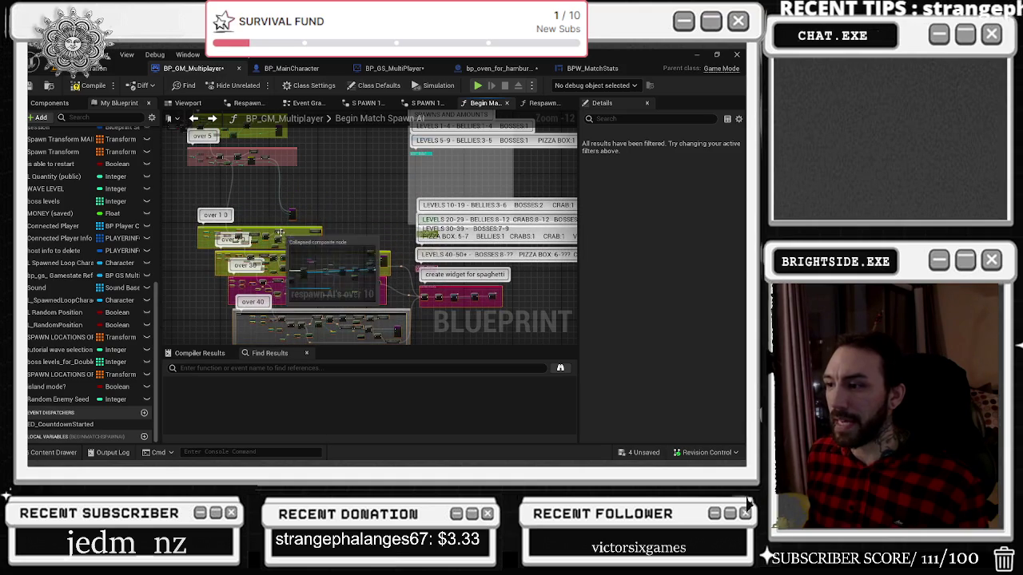
pyautogui.moveTo(377, 241)
pyautogui.mouseDown()
pyautogui.moveTo(252, 241)
pyautogui.moveTo(293, 272)
pyautogui.moveTo(284, 234)
pyautogui.mouseUp()
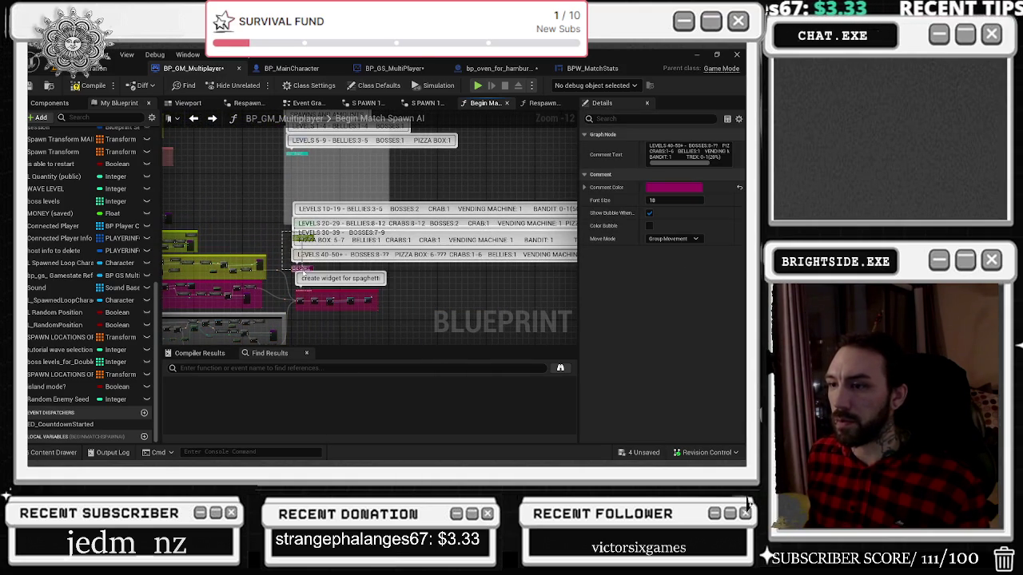
# Step: Select the level-range comment notes and move them up and right to the graph's edge
pyautogui.keyDown('ctrl'); pyautogui.click(288, 230); pyautogui.keyUp('ctrl')
pyautogui.moveTo(290, 271)
pyautogui.mouseDown()
pyautogui.moveTo(286, 222)
pyautogui.moveTo(295, 249)
pyautogui.mouseUp()
pyautogui.moveTo(254, 144)
pyautogui.mouseDown()
pyautogui.moveTo(457, 254)
pyautogui.moveTo(422, 276)
pyautogui.mouseUp()
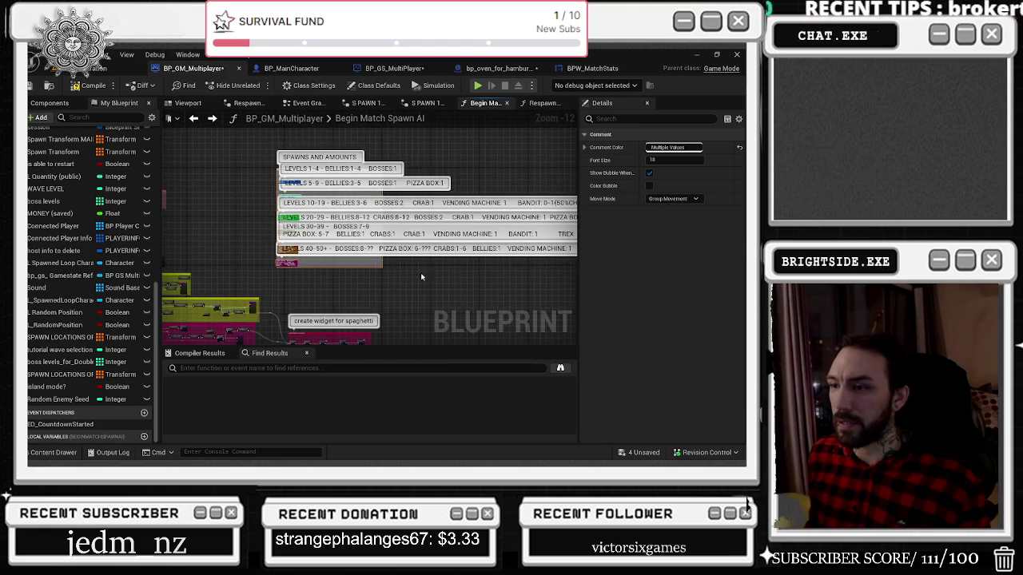
pyautogui.moveTo(282, 264)
pyautogui.mouseDown()
pyautogui.moveTo(317, 240)
pyautogui.moveTo(439, 232)
pyautogui.moveTo(430, 207)
pyautogui.mouseUp()
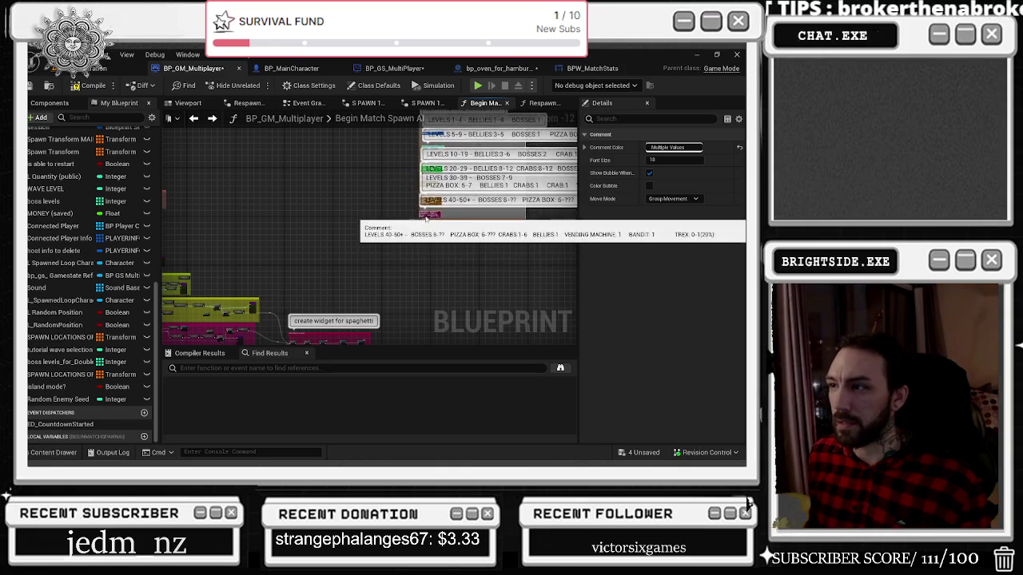
pyautogui.moveTo(431, 244); pyautogui.dragTo(534, 258)
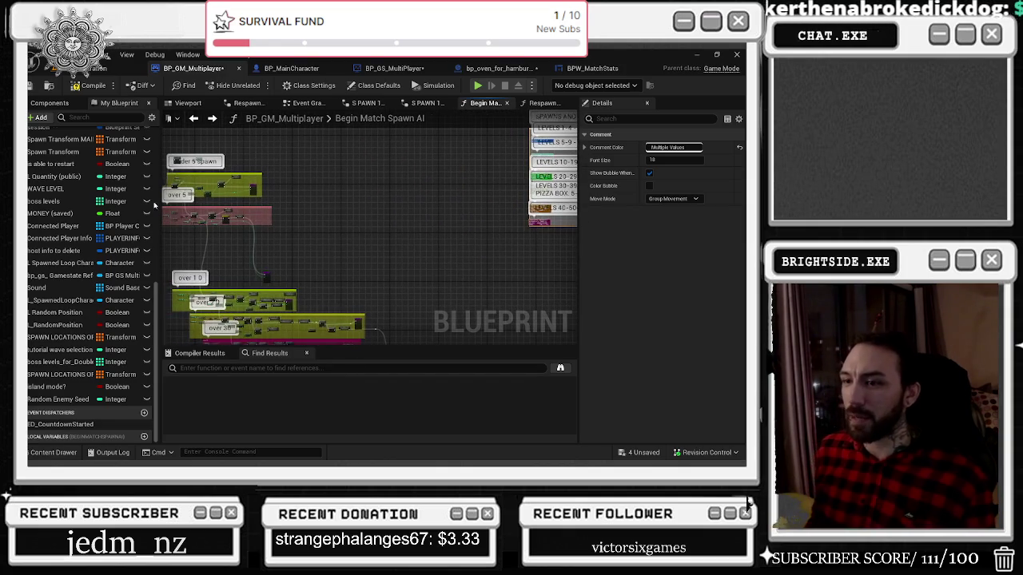
# Step: Zoom into the over 5 block and nudge its Return Node slightly right
pyautogui.scroll(2, 128, 205)
pyautogui.scroll(4, 259, 245)
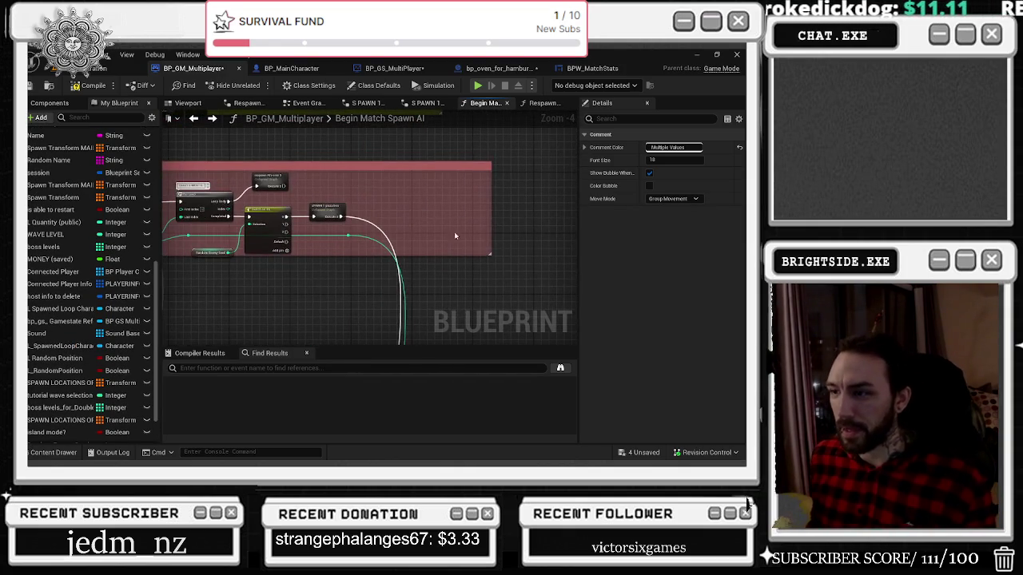
pyautogui.scroll(-6, 439, 231)
pyautogui.click(420, 182)
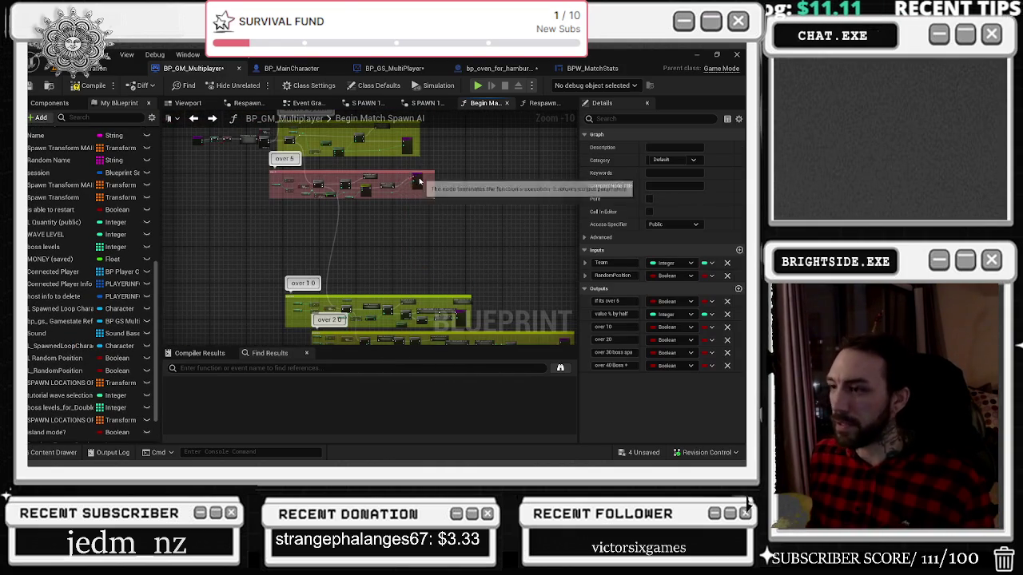
pyautogui.scroll(5, 424, 189)
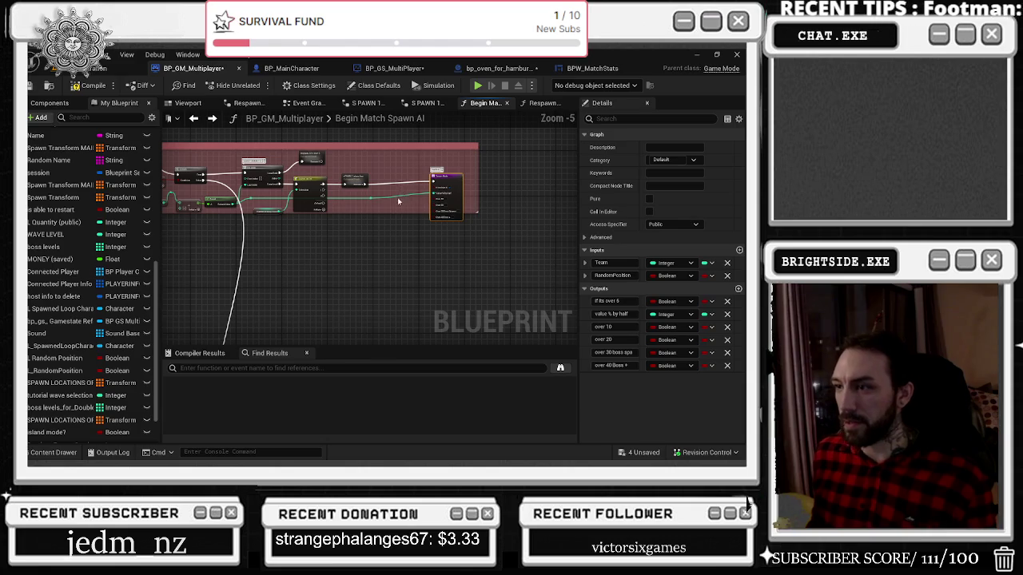
pyautogui.scroll(1, 376, 204)
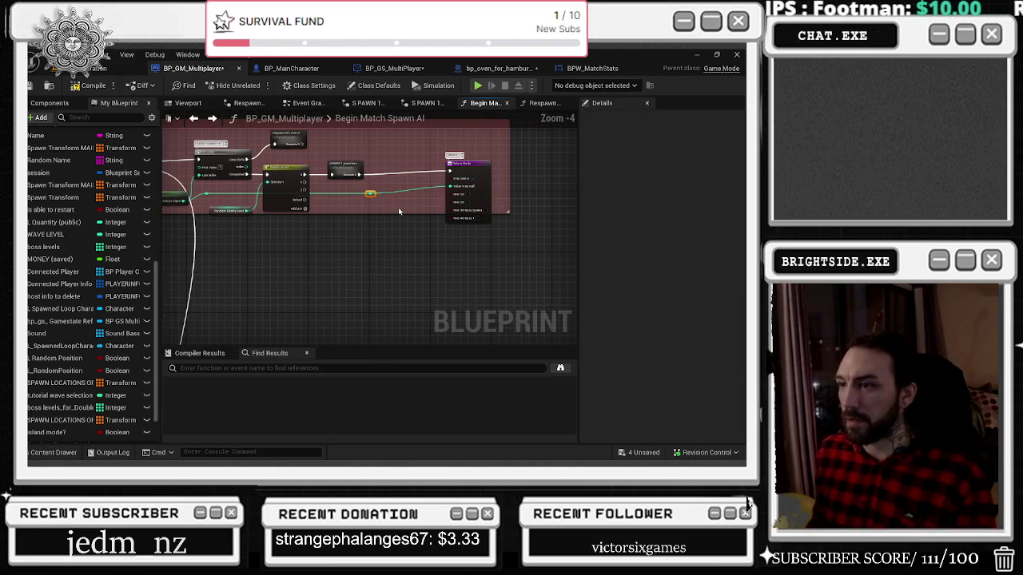
pyautogui.moveTo(470, 165); pyautogui.dragTo(543, 174)
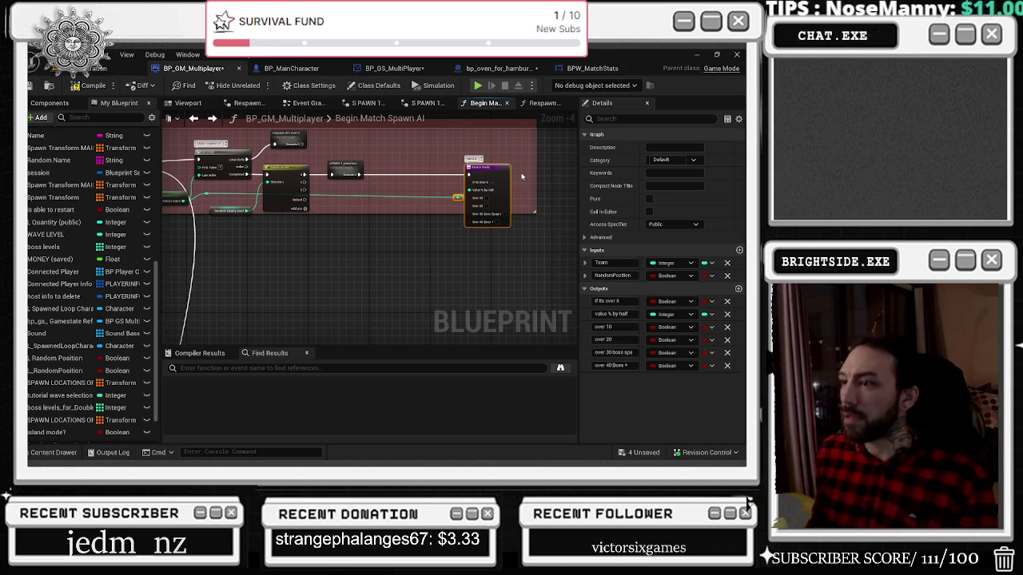
pyautogui.scroll(1, 548, 170)
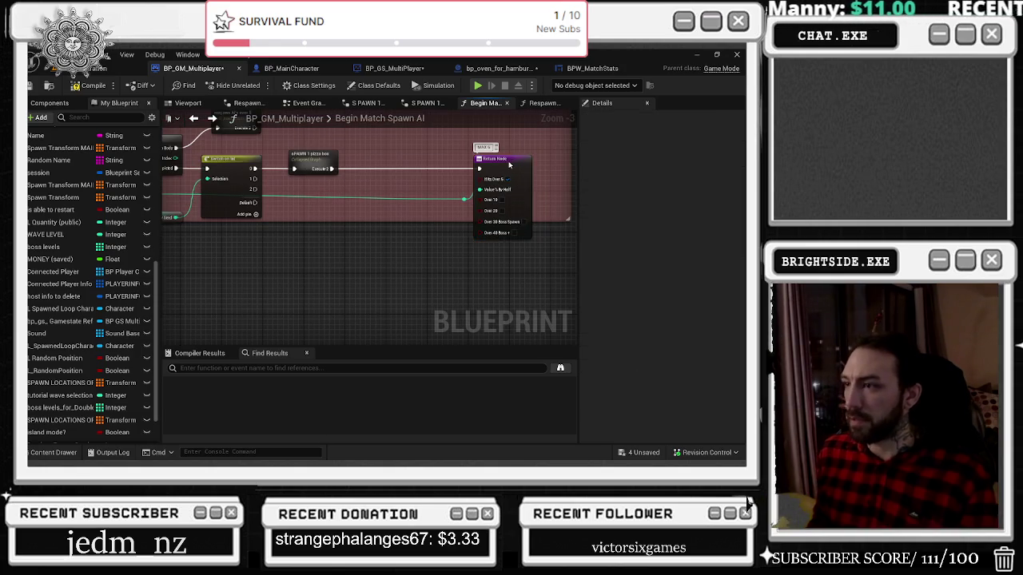
pyautogui.click(430, 213)
# Step: Duplicate the sPAWN 1 crab box LVL 10 node as crab box LVL 10_2
pyautogui.scroll(-2, 406, 217)
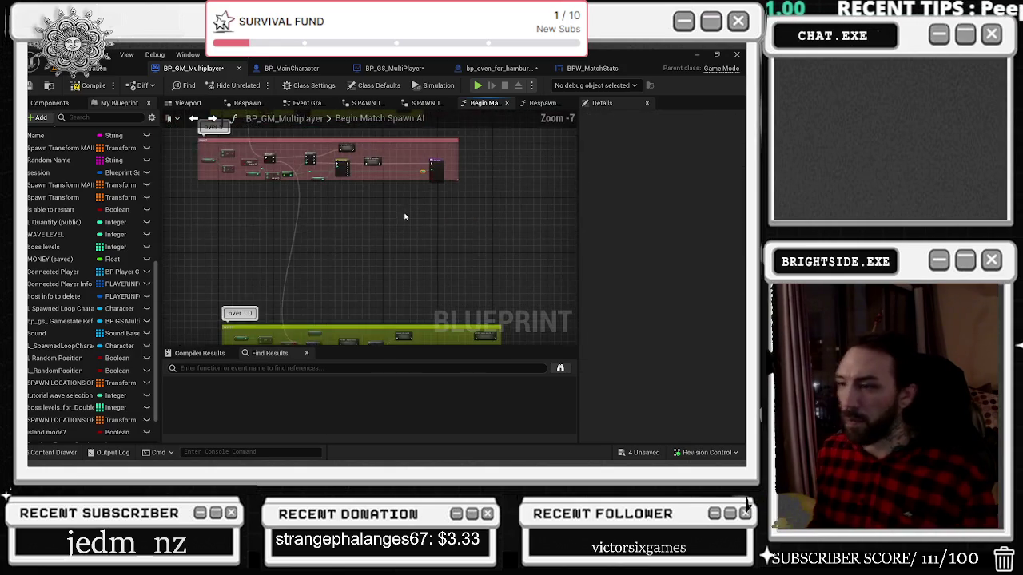
pyautogui.scroll(1, 345, 207)
pyautogui.scroll(1, 447, 188)
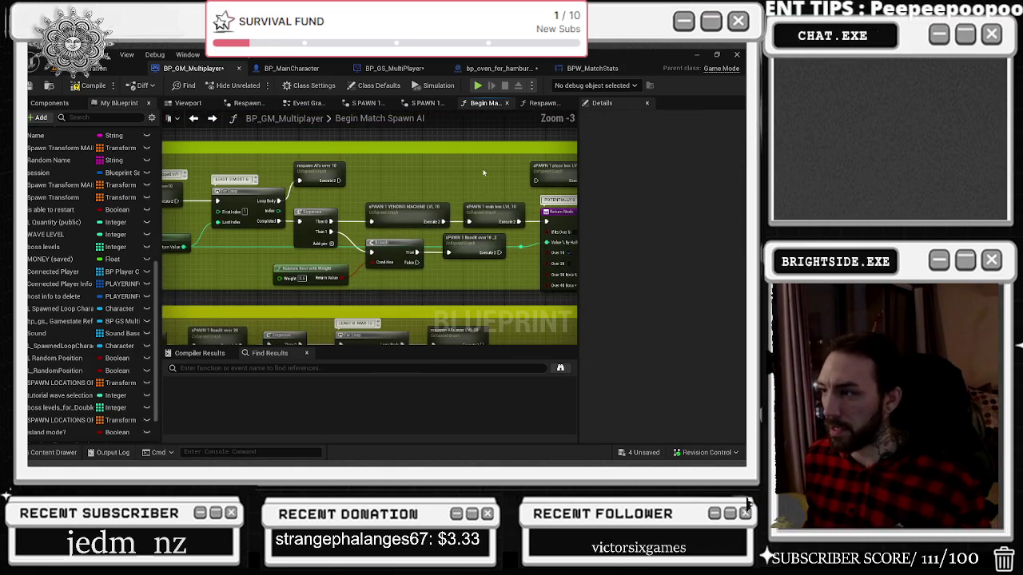
pyautogui.click(494, 208)
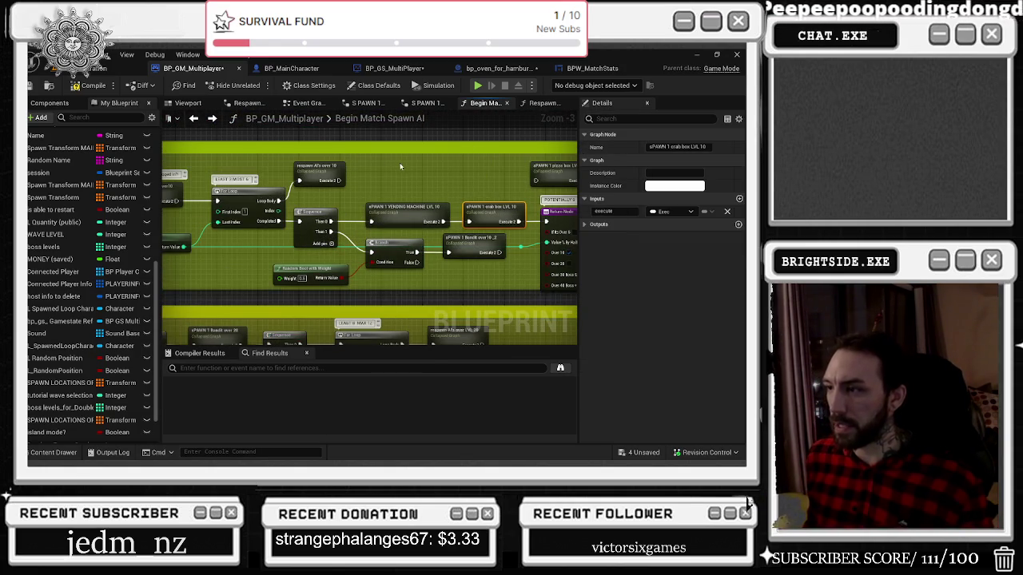
pyautogui.scroll(-2, 401, 167)
pyautogui.scroll(2, 350, 219)
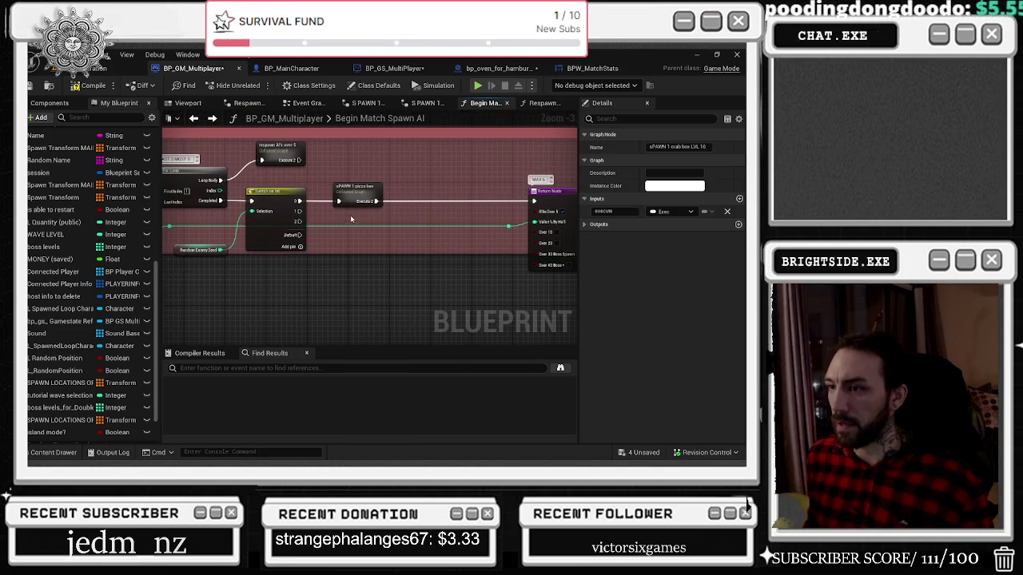
pyautogui.hotkey('ctrl', 'v')
# Step: Wire Switch output 2 to the crab box copy and add a pizza box copy linked to the Return Node
pyautogui.moveTo(298, 221)
pyautogui.mouseDown()
pyautogui.moveTo(391, 238)
pyautogui.moveTo(354, 233)
pyautogui.mouseUp()
pyautogui.moveTo(375, 223); pyautogui.dragTo(354, 222)
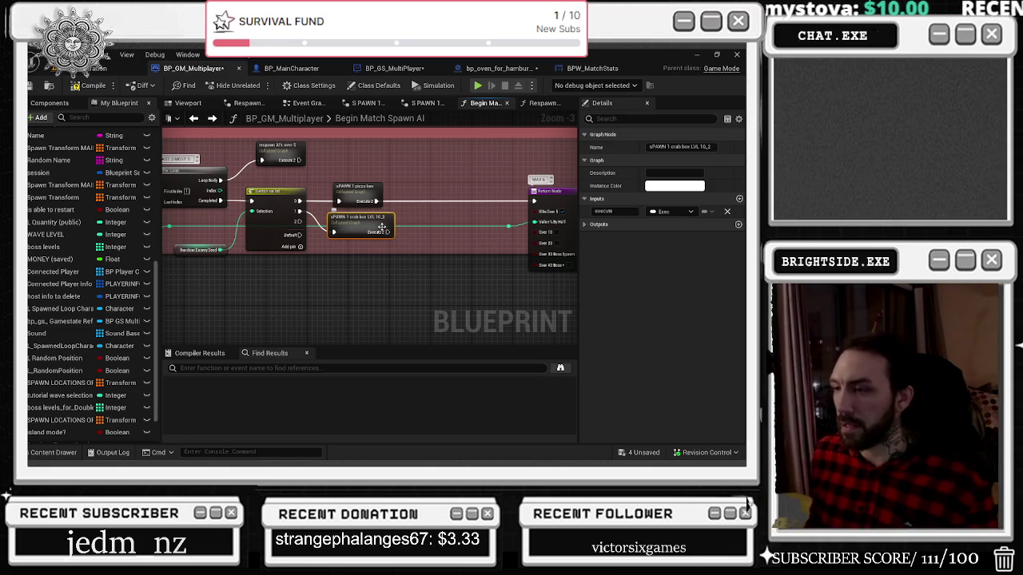
pyautogui.click(363, 189)
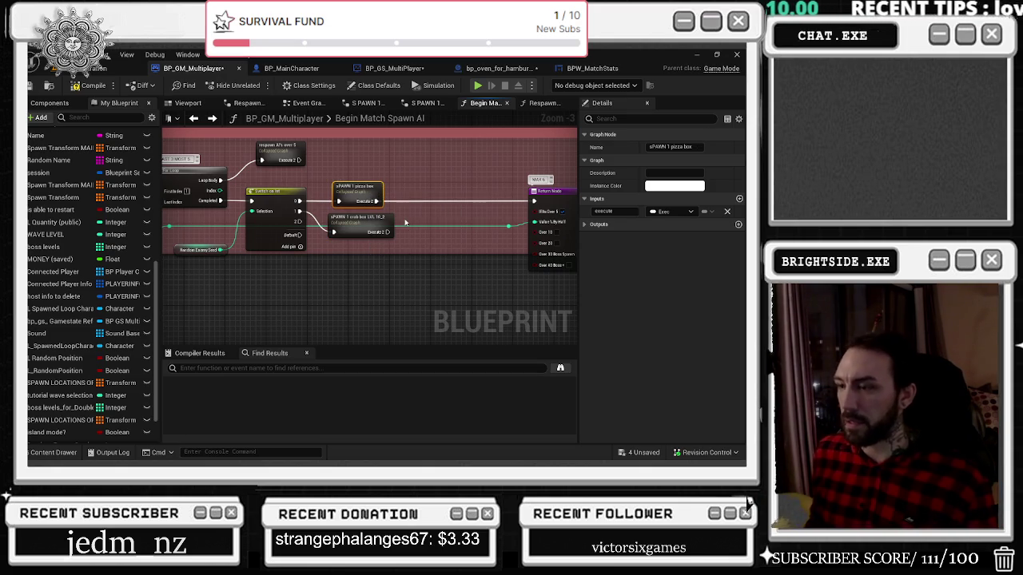
pyautogui.hotkey('ctrl', 'w')
pyautogui.moveTo(446, 232)
pyautogui.mouseDown()
pyautogui.moveTo(512, 240)
pyautogui.moveTo(534, 200)
pyautogui.mouseUp()
# Step: Extend the Begin Match comment downward, shift the over 5 comment, and link pizza box 2
pyautogui.moveTo(453, 251)
pyautogui.mouseDown()
pyautogui.moveTo(452, 281)
pyautogui.moveTo(363, 294)
pyautogui.moveTo(365, 304)
pyautogui.mouseUp()
pyautogui.scroll(-4, 391, 306)
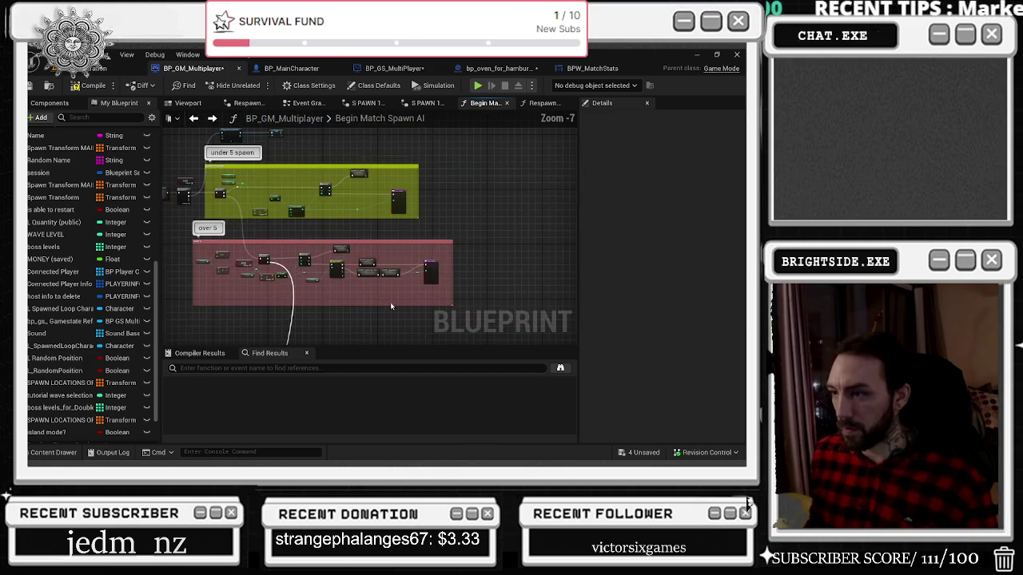
pyautogui.moveTo(384, 277); pyautogui.dragTo(394, 274)
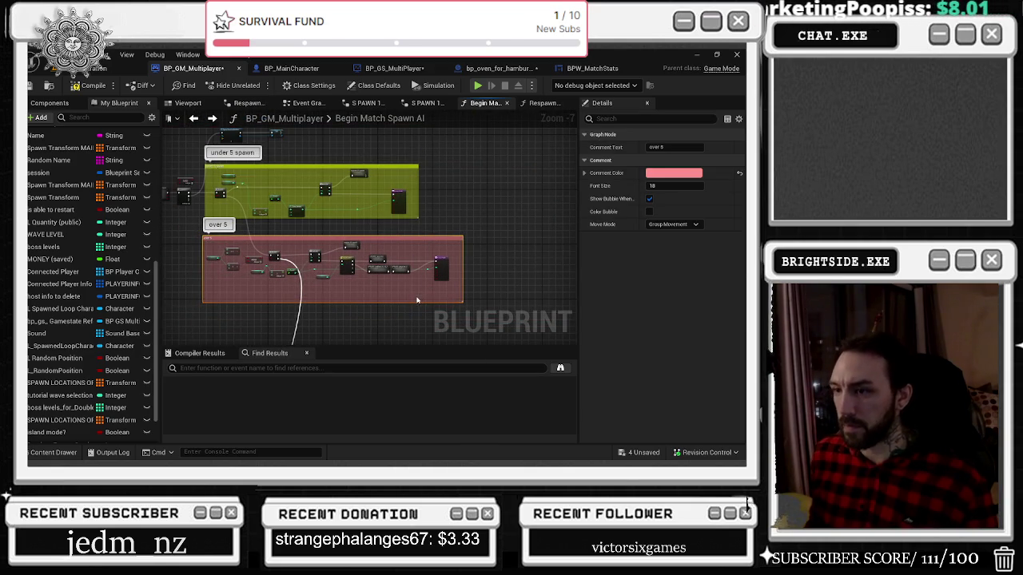
pyautogui.scroll(3, 416, 296)
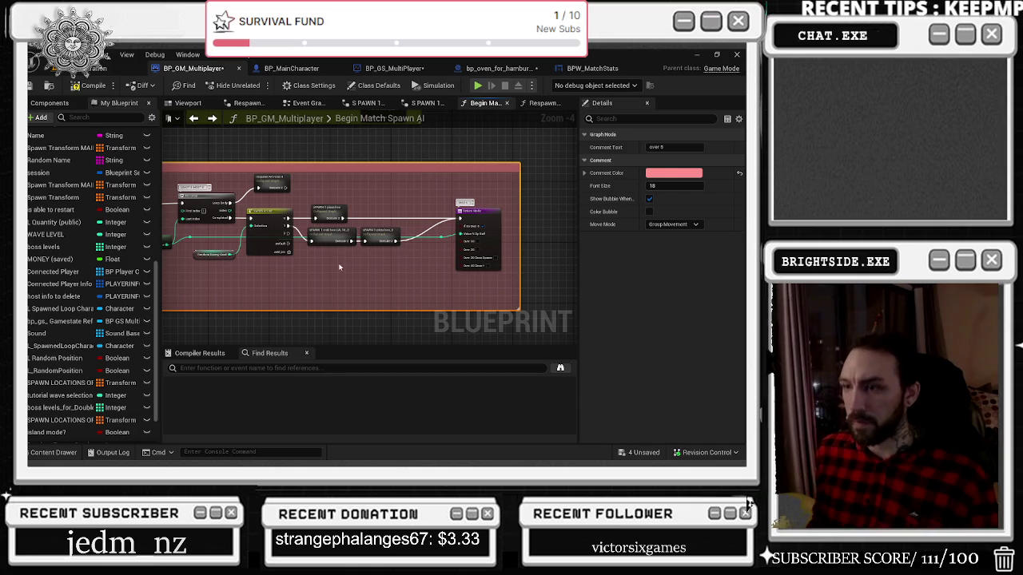
pyautogui.scroll(1, 346, 256)
pyautogui.click(396, 227)
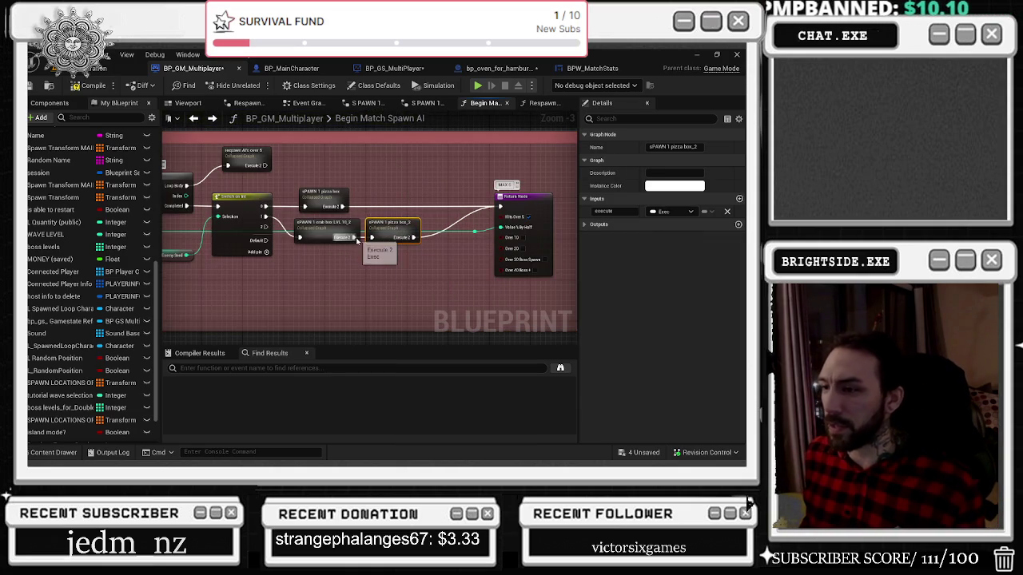
pyautogui.moveTo(413, 237)
pyautogui.mouseDown()
pyautogui.moveTo(502, 214)
pyautogui.moveTo(408, 261)
pyautogui.mouseUp()
# Step: Place the Vending Machine LVL 10_2 spawn below the crab box and connect it to the Return Node
pyautogui.moveTo(354, 314)
pyautogui.mouseDown()
pyautogui.moveTo(218, 206)
pyautogui.moveTo(268, 157)
pyautogui.mouseUp()
pyautogui.click(339, 200)
pyautogui.moveTo(339, 199)
pyautogui.mouseDown()
pyautogui.moveTo(349, 222)
pyautogui.moveTo(323, 295)
pyautogui.moveTo(303, 292)
pyautogui.moveTo(323, 301)
pyautogui.moveTo(306, 288)
pyautogui.mouseUp()
pyautogui.moveTo(410, 283); pyautogui.dragTo(423, 277)
pyautogui.click(334, 289)
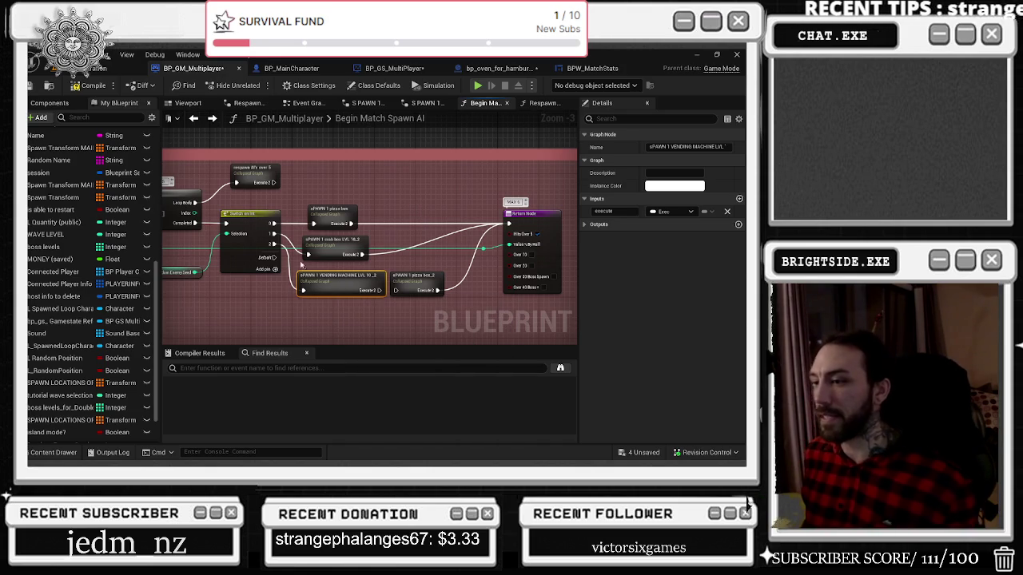
pyautogui.moveTo(373, 290); pyautogui.dragTo(508, 223)
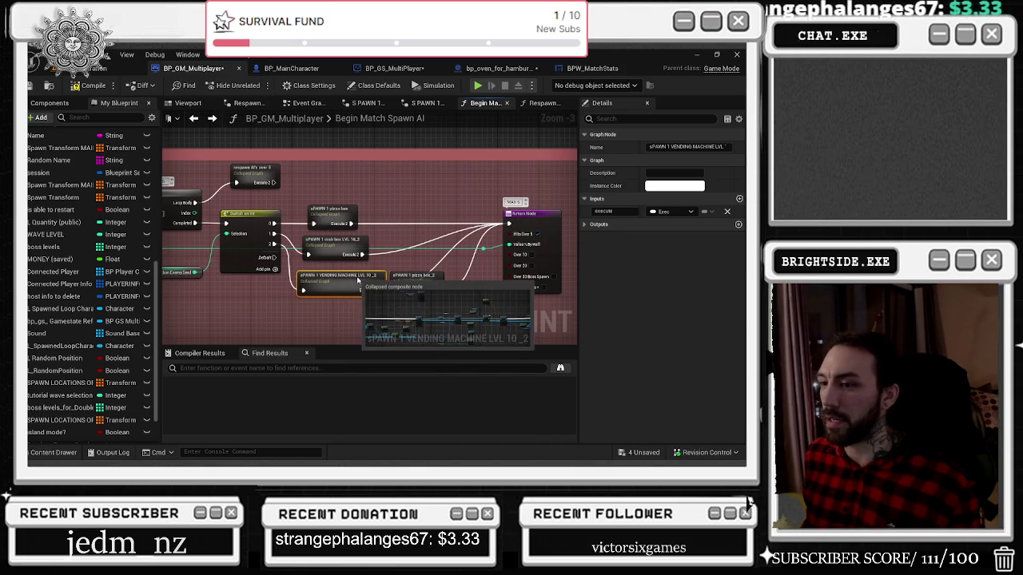
# Step: Move pizza box_2 down-right and select the Switch and Random Enemy Seed nodes
pyautogui.moveTo(417, 283)
pyautogui.mouseDown()
pyautogui.moveTo(427, 310)
pyautogui.moveTo(531, 238)
pyautogui.mouseUp()
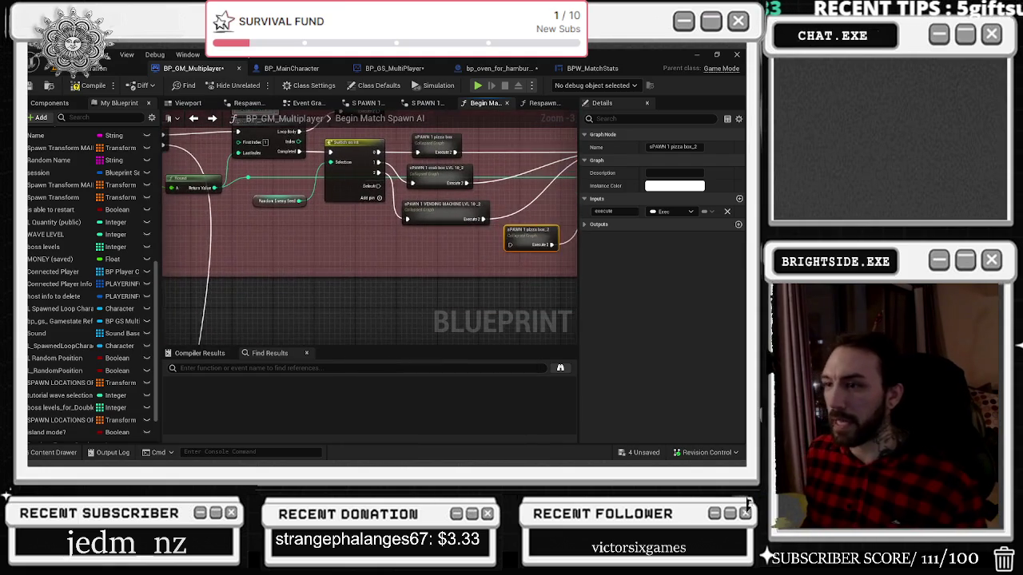
pyautogui.moveTo(317, 228); pyautogui.dragTo(303, 254)
pyautogui.moveTo(299, 172)
pyautogui.mouseDown()
pyautogui.moveTo(320, 247)
pyautogui.moveTo(358, 255)
pyautogui.moveTo(295, 256)
pyautogui.mouseUp()
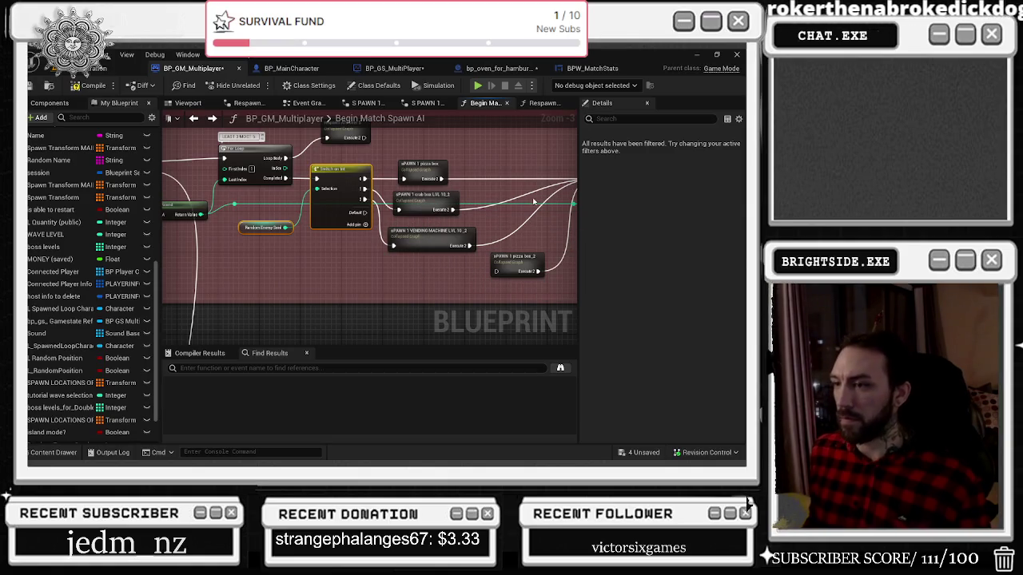
pyautogui.moveTo(509, 171); pyautogui.dragTo(459, 153)
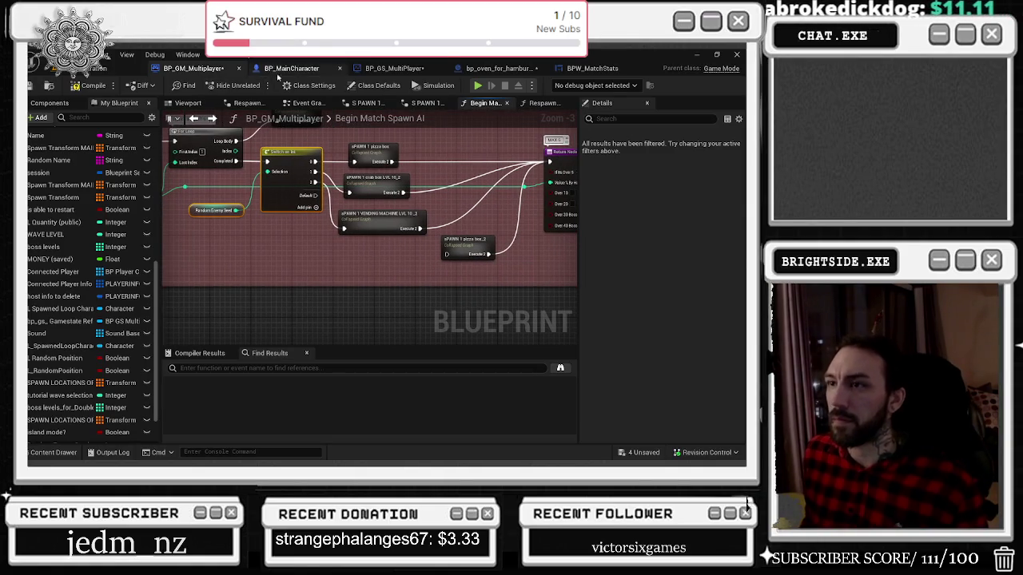
# Step: Set the Random Enemy Seed random integer Max to 2 and make the event reliable
pyautogui.click(389, 70)
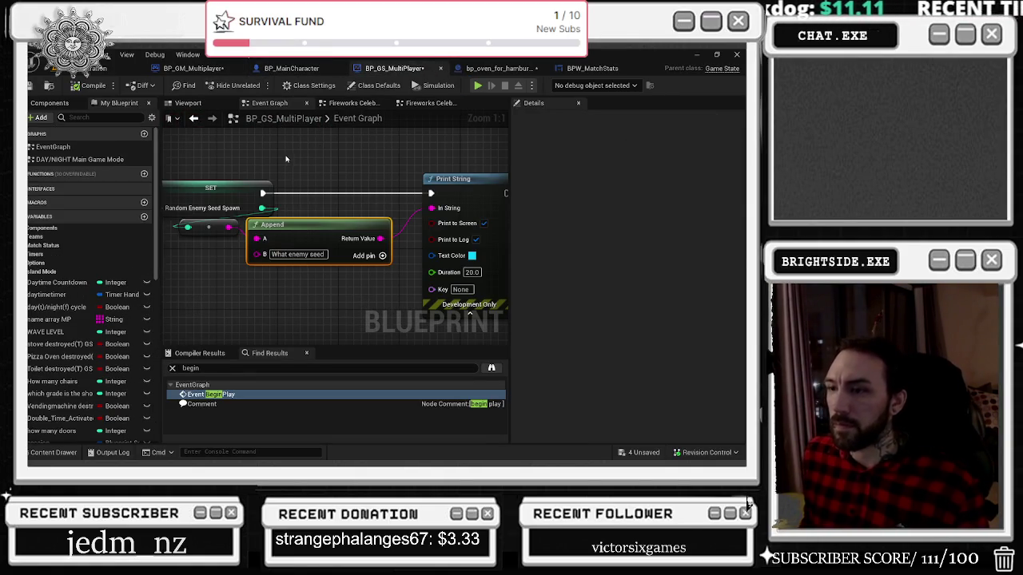
pyautogui.moveTo(287, 159); pyautogui.dragTo(488, 198)
pyautogui.click(254, 296)
pyautogui.write('2')
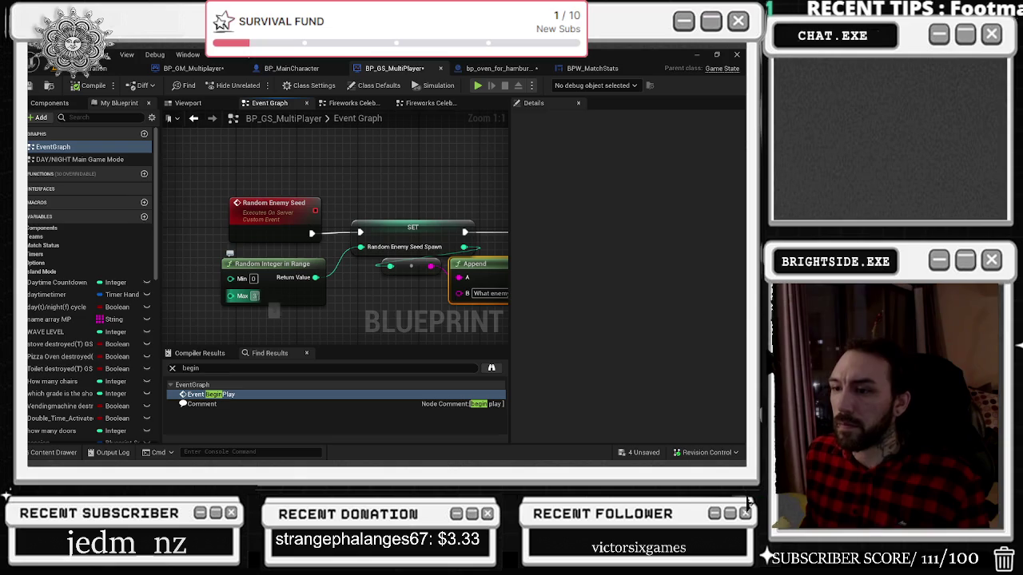
pyautogui.click(362, 170)
pyautogui.moveTo(362, 170); pyautogui.dragTo(309, 159)
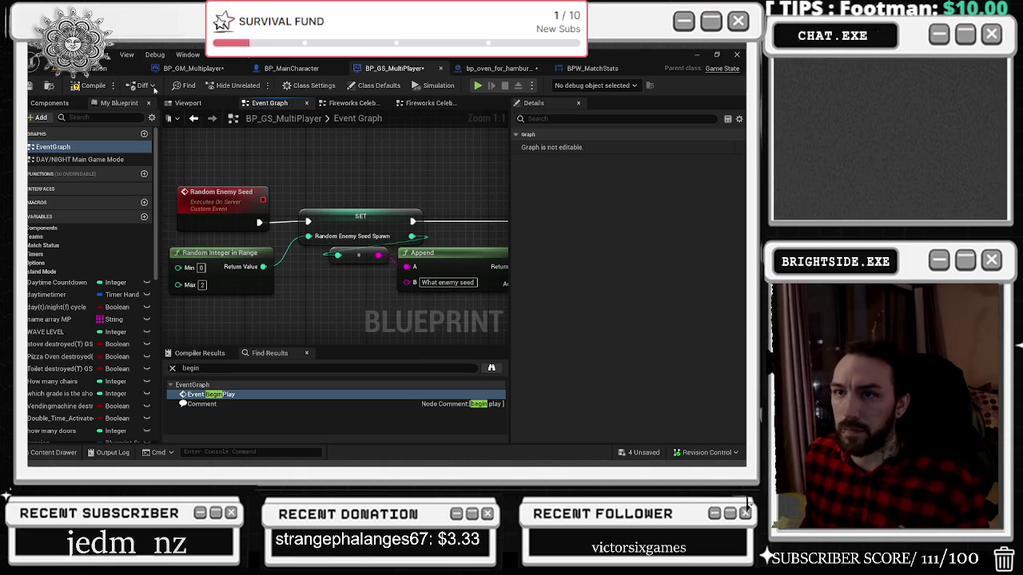
pyautogui.click(216, 205)
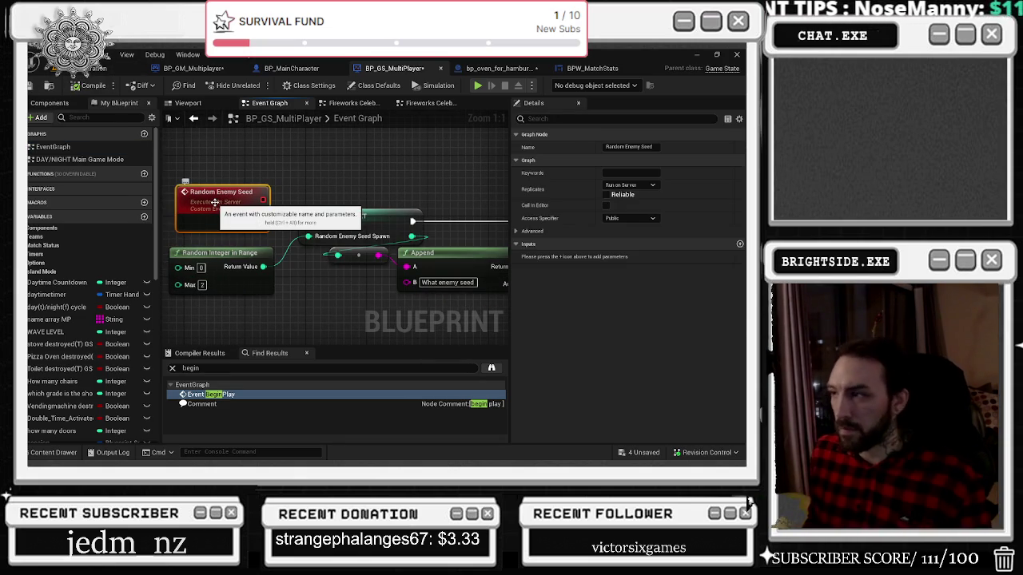
pyautogui.click(605, 195)
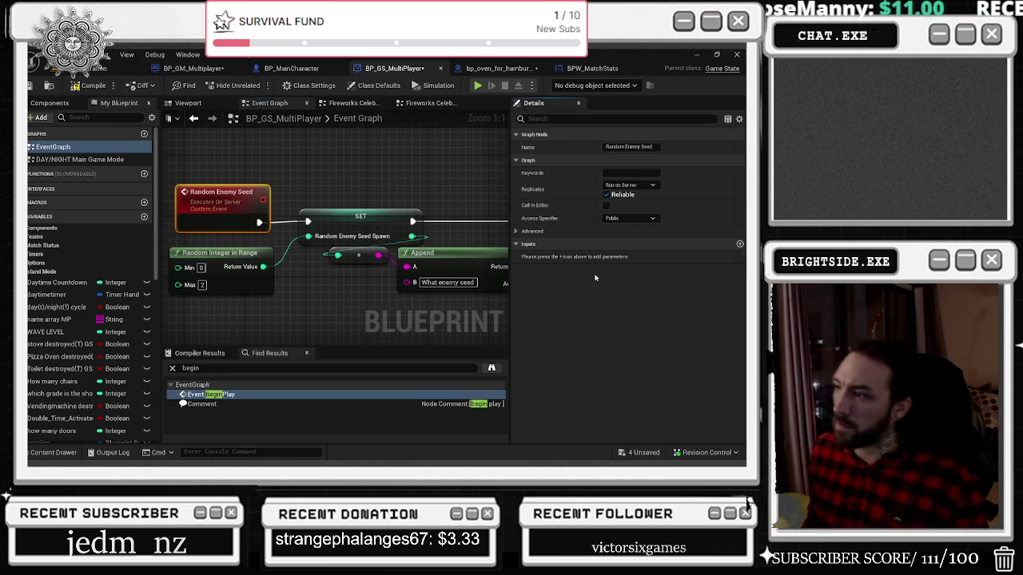
# Step: Save all assets, compile and save BP_GS_MultiPlayer, then switch to BP_GM_Multiplayer
pyautogui.click(639, 452)
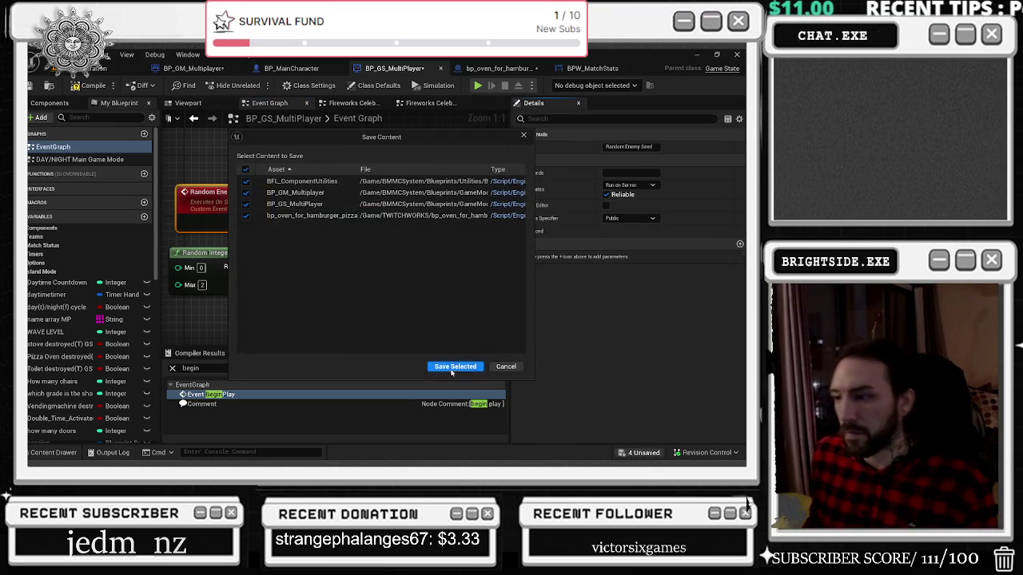
pyautogui.click(456, 365)
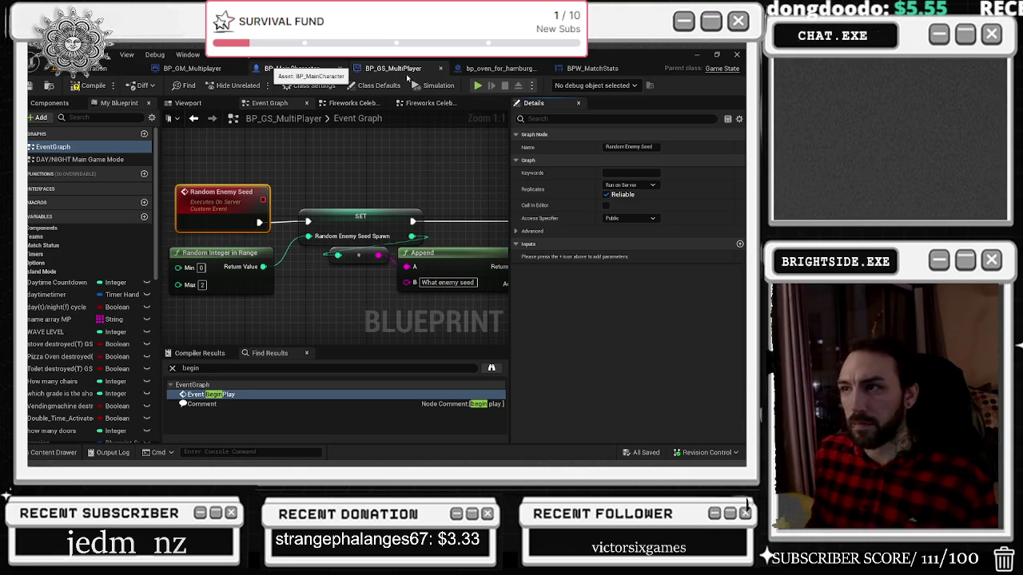
pyautogui.click(292, 68)
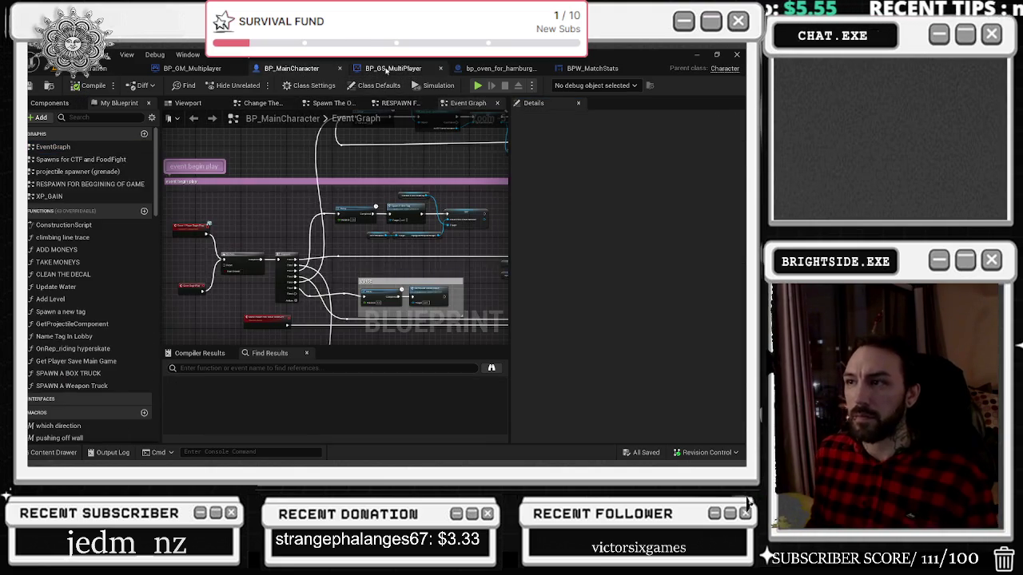
pyautogui.click(393, 68)
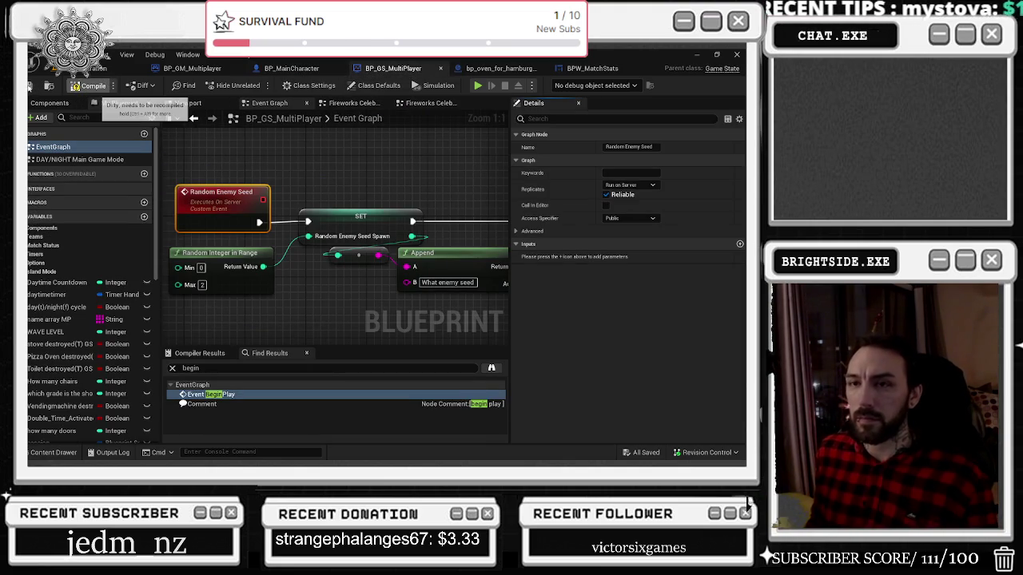
pyautogui.click(89, 85)
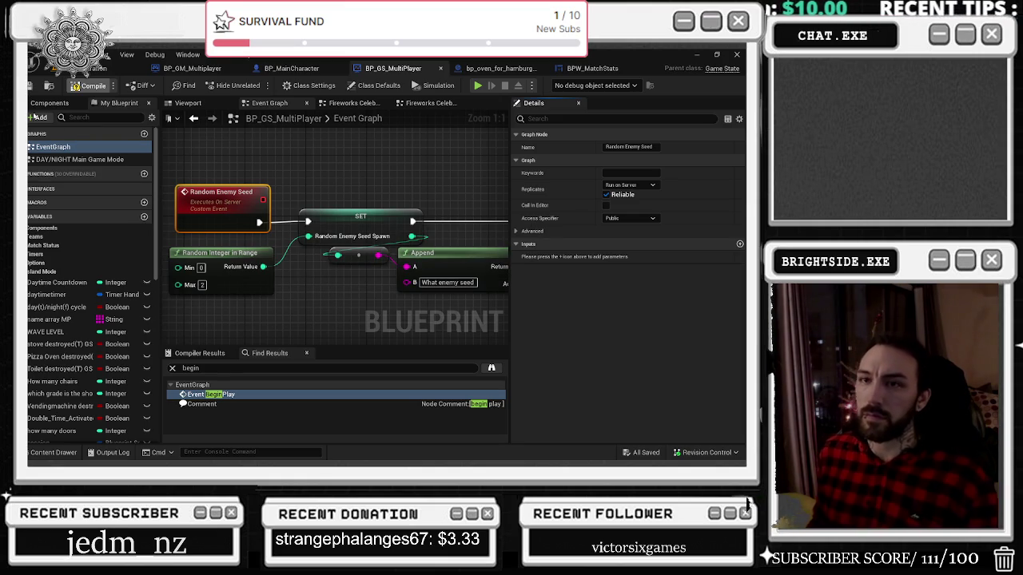
pyautogui.hotkey('ctrl', 's')
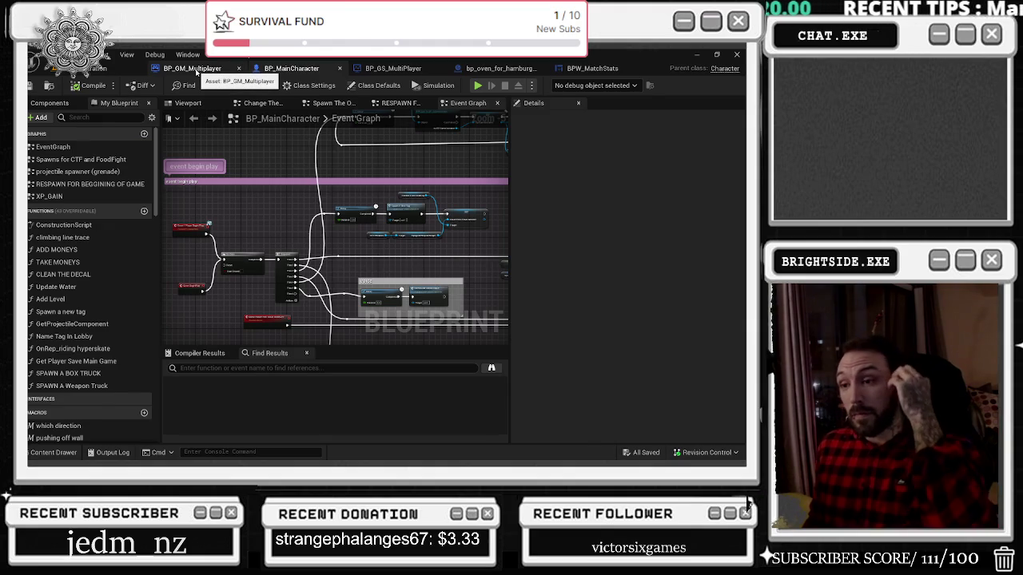
pyautogui.click(196, 70)
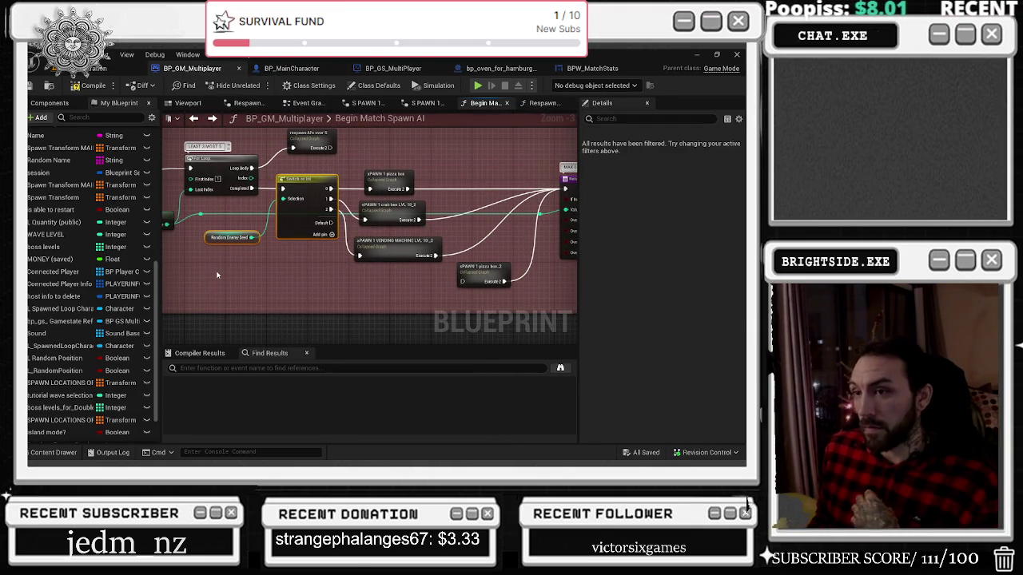
# Step: Move the over 10 comment group upward to free space beneath it
pyautogui.moveTo(238, 285)
pyautogui.mouseDown()
pyautogui.moveTo(340, 249)
pyautogui.moveTo(202, 163)
pyautogui.mouseUp()
pyautogui.moveTo(346, 163); pyautogui.dragTo(327, 156)
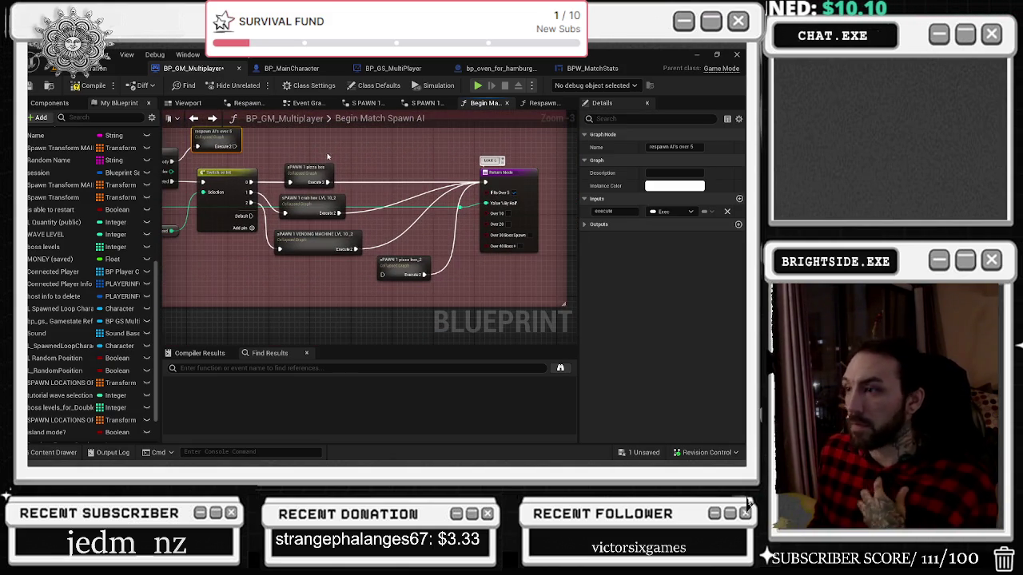
pyautogui.scroll(-5, 393, 203)
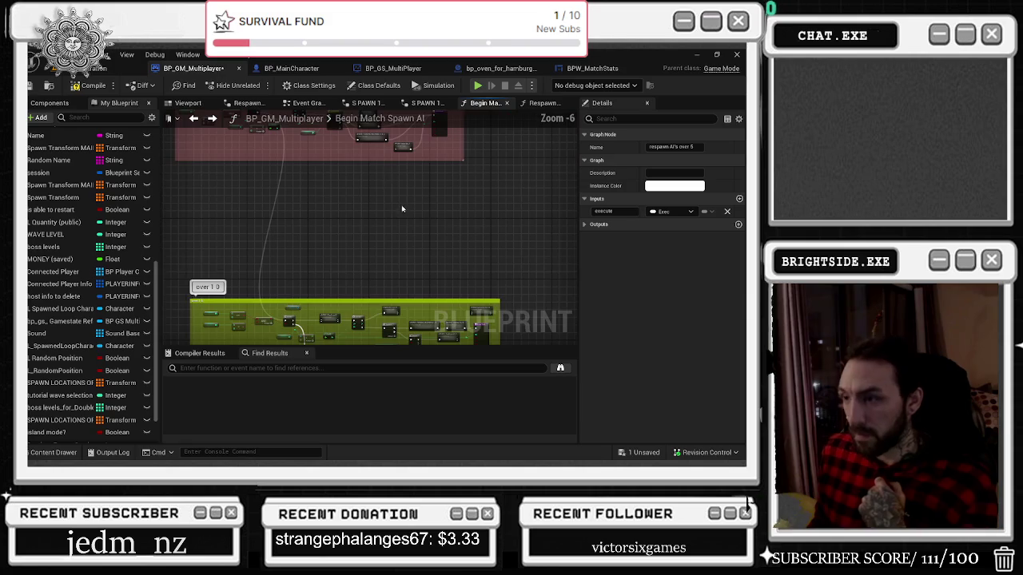
pyautogui.click(359, 175)
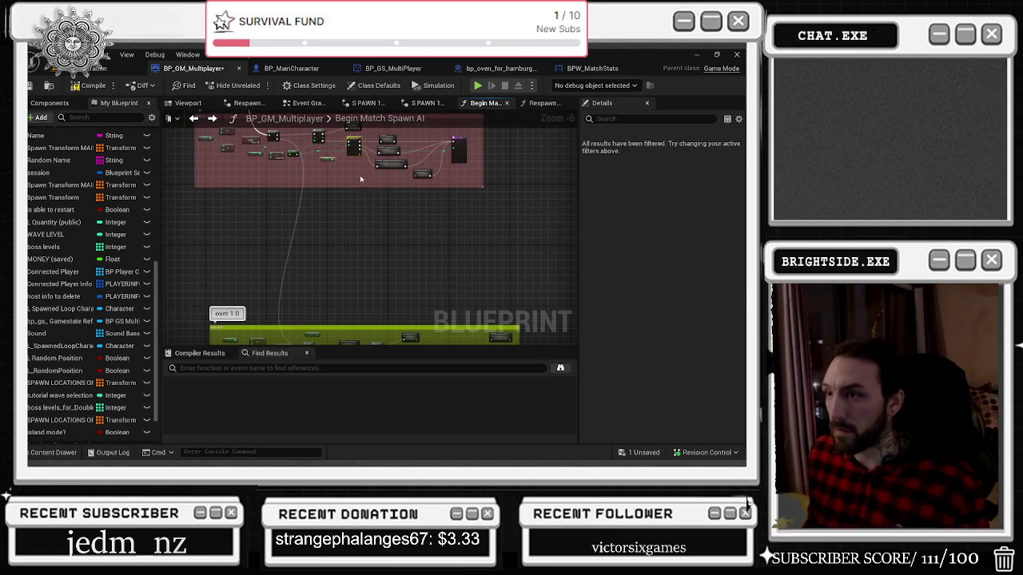
pyautogui.scroll(4, 357, 180)
pyautogui.moveTo(398, 177)
pyautogui.mouseDown()
pyautogui.moveTo(323, 159)
pyautogui.moveTo(366, 184)
pyautogui.mouseUp()
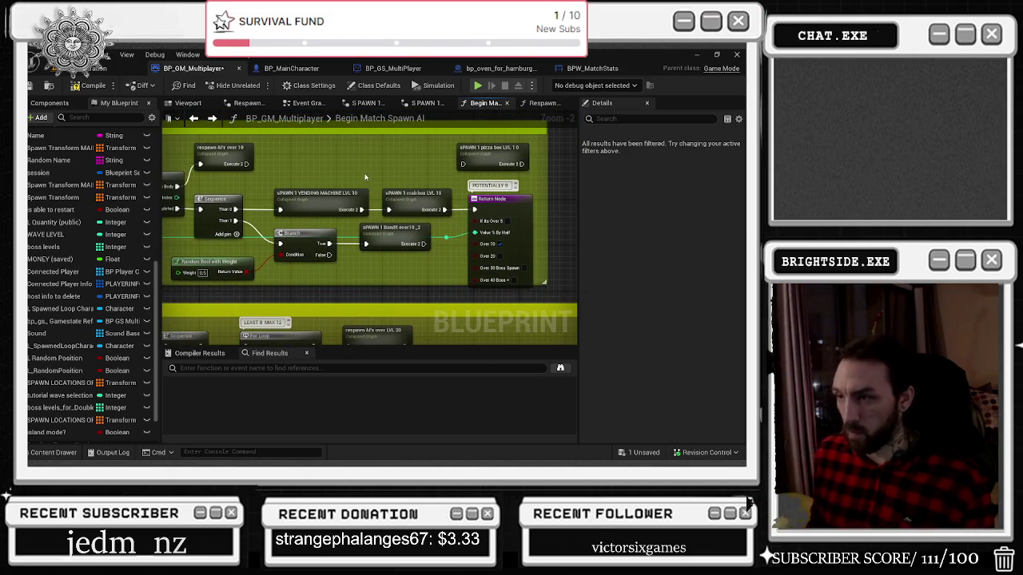
pyautogui.scroll(-4, 366, 172)
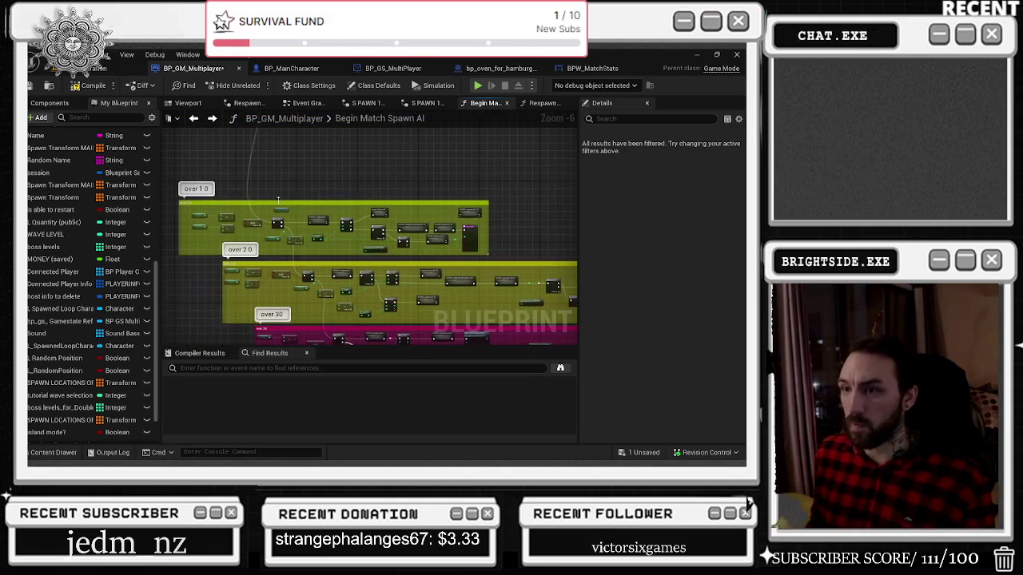
pyautogui.moveTo(226, 203)
pyautogui.mouseDown()
pyautogui.moveTo(226, 128)
pyautogui.moveTo(240, 152)
pyautogui.mouseUp()
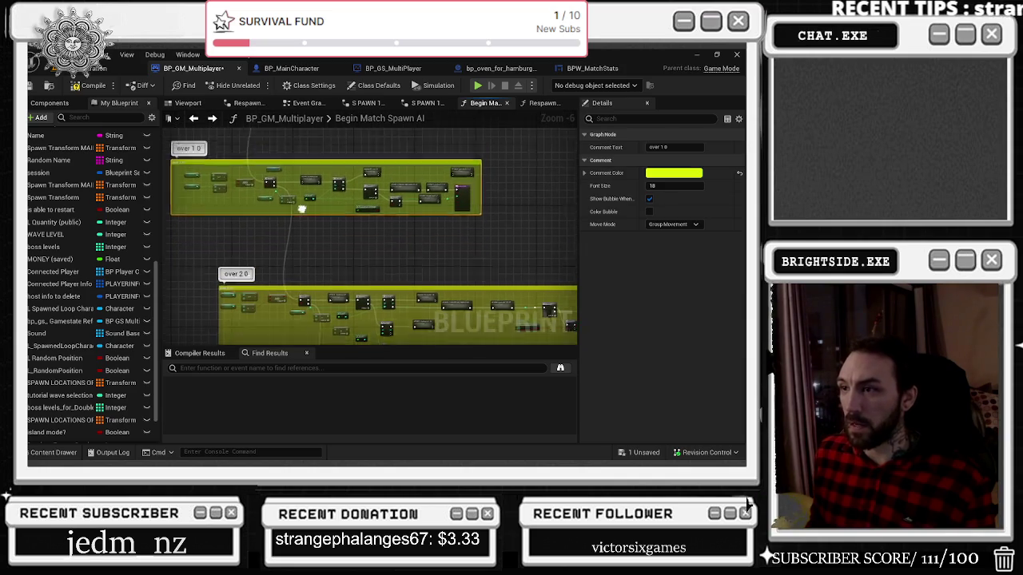
pyautogui.moveTo(292, 214); pyautogui.dragTo(286, 166)
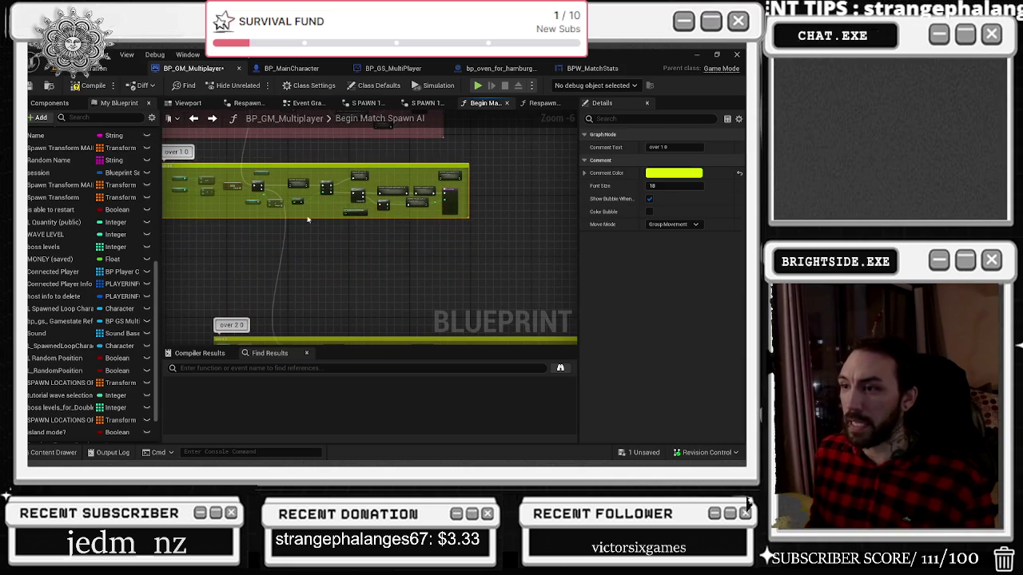
pyautogui.click(383, 238)
pyautogui.scroll(3, 389, 231)
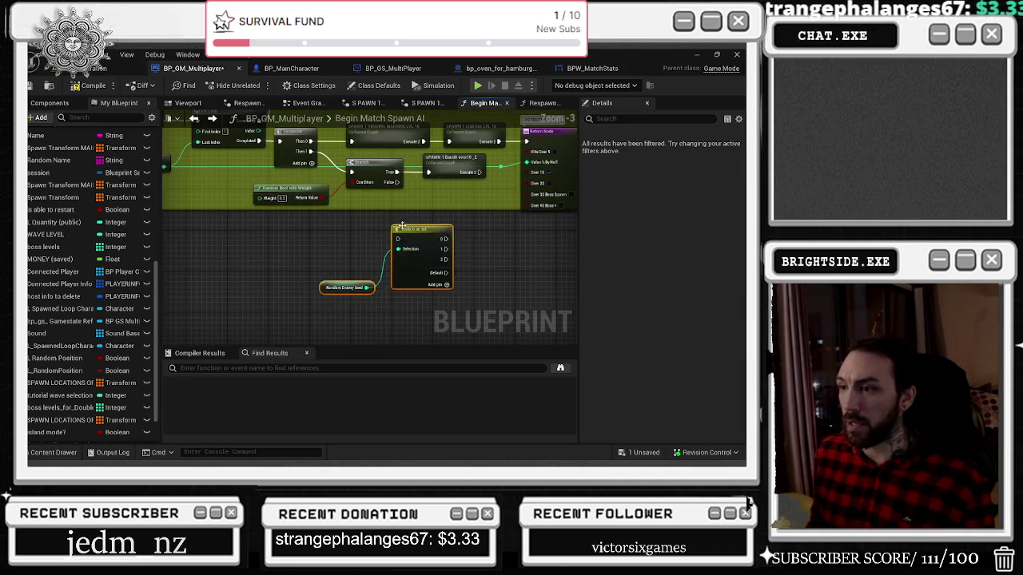
# Step: Shift the Branch and Bandit nodes down, place Switch on Int below, and wire For Loop into it
pyautogui.click(364, 163)
pyautogui.keyDown('ctrl'); pyautogui.click(283, 189); pyautogui.keyUp('ctrl')
pyautogui.keyDown('ctrl'); pyautogui.click(463, 163); pyautogui.keyUp('ctrl')
pyautogui.moveTo(467, 169)
pyautogui.mouseDown()
pyautogui.moveTo(478, 323)
pyautogui.moveTo(486, 321)
pyautogui.moveTo(399, 196)
pyautogui.moveTo(478, 215)
pyautogui.mouseUp()
pyautogui.moveTo(486, 254); pyautogui.dragTo(475, 249)
pyautogui.moveTo(512, 184); pyautogui.dragTo(470, 179)
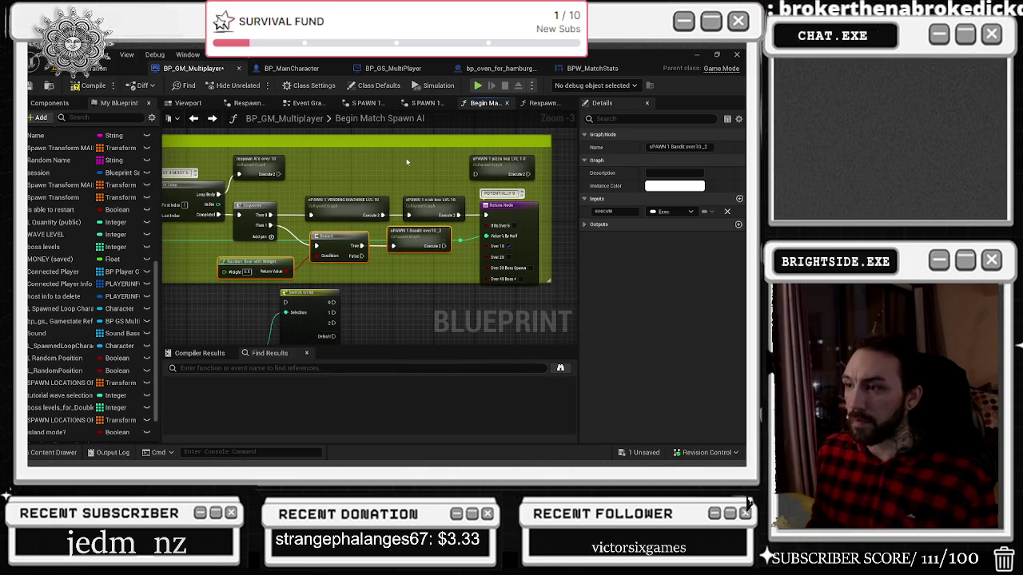
pyautogui.moveTo(361, 236); pyautogui.dragTo(384, 211)
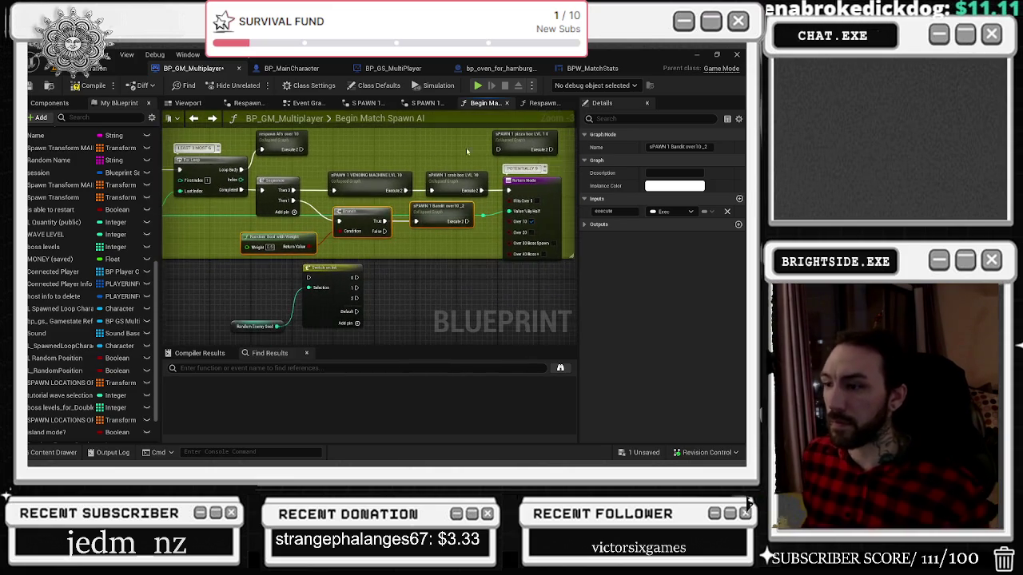
pyautogui.moveTo(520, 136)
pyautogui.mouseDown()
pyautogui.moveTo(420, 286)
pyautogui.moveTo(418, 305)
pyautogui.mouseUp()
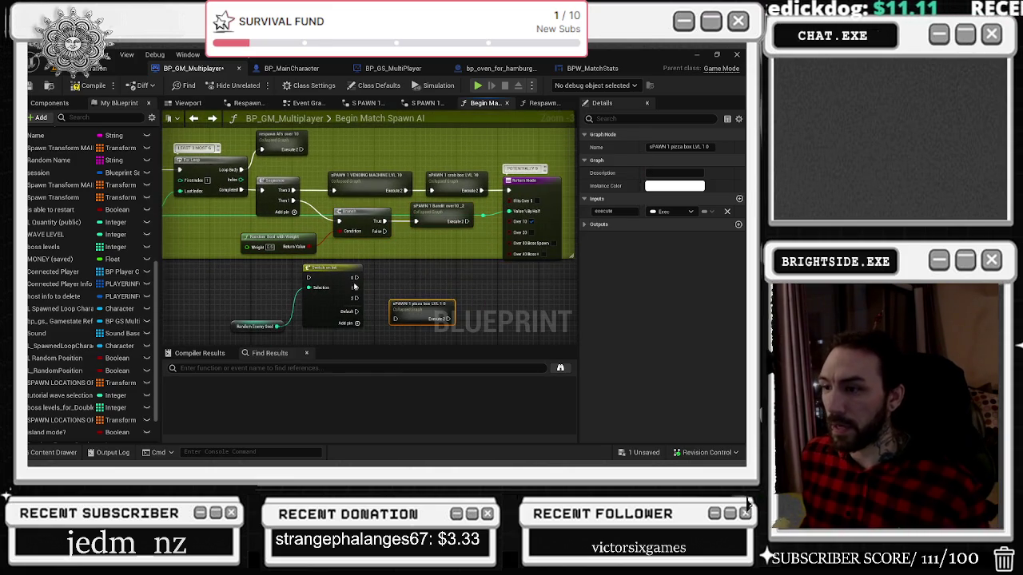
pyautogui.click(327, 268)
pyautogui.click(286, 179)
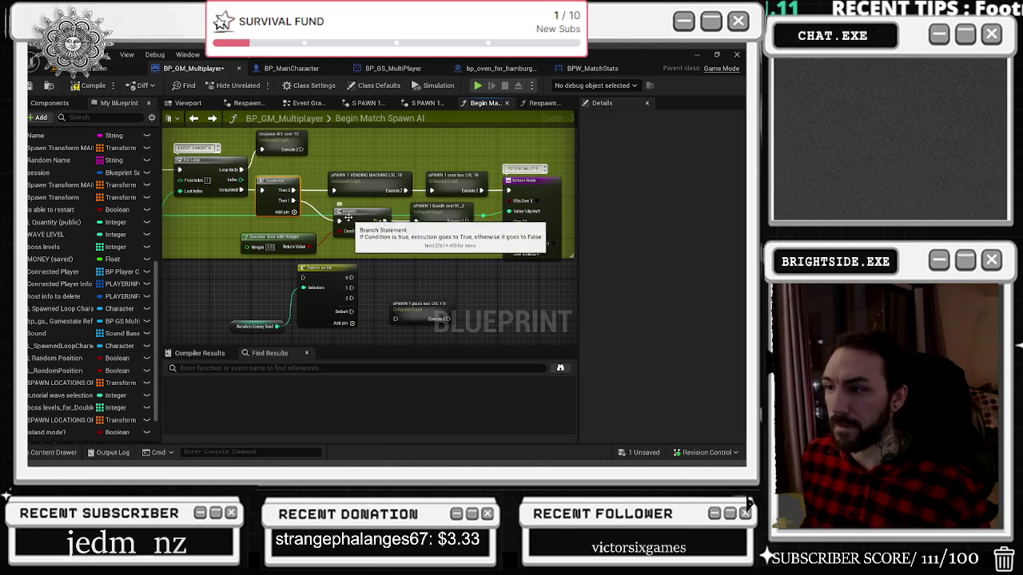
pyautogui.moveTo(324, 269); pyautogui.dragTo(205, 263)
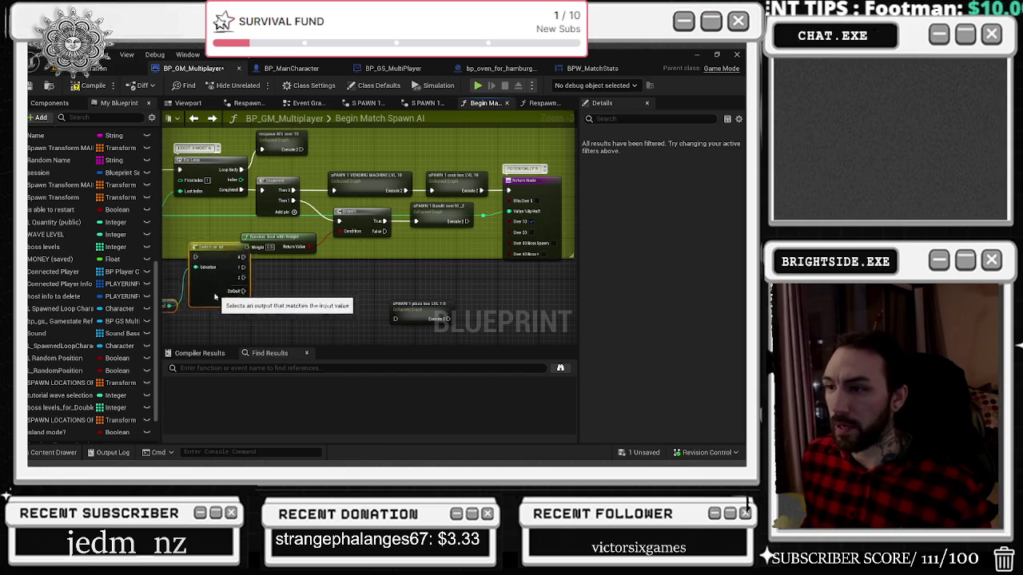
pyautogui.moveTo(242, 188)
pyautogui.mouseDown()
pyautogui.moveTo(168, 215)
pyautogui.moveTo(187, 275)
pyautogui.moveTo(270, 197)
pyautogui.moveTo(262, 190)
pyautogui.mouseUp()
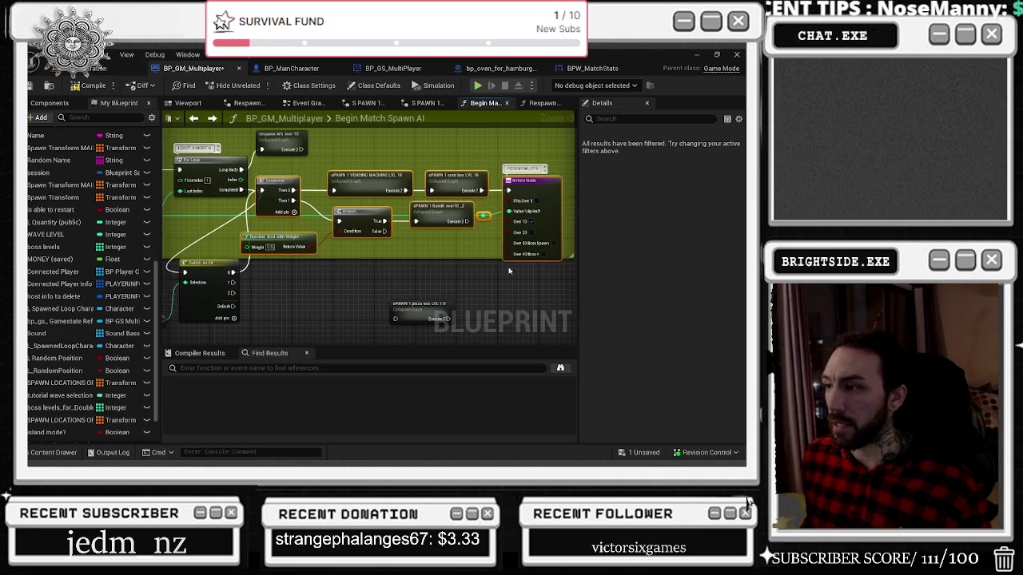
pyautogui.scroll(2, 467, 244)
# Step: Rearrange the Switch and spawn nodes and wire Switch pin 1 into a new Sequence node
pyautogui.moveTo(470, 208)
pyautogui.mouseDown()
pyautogui.moveTo(529, 281)
pyautogui.moveTo(545, 183)
pyautogui.mouseUp()
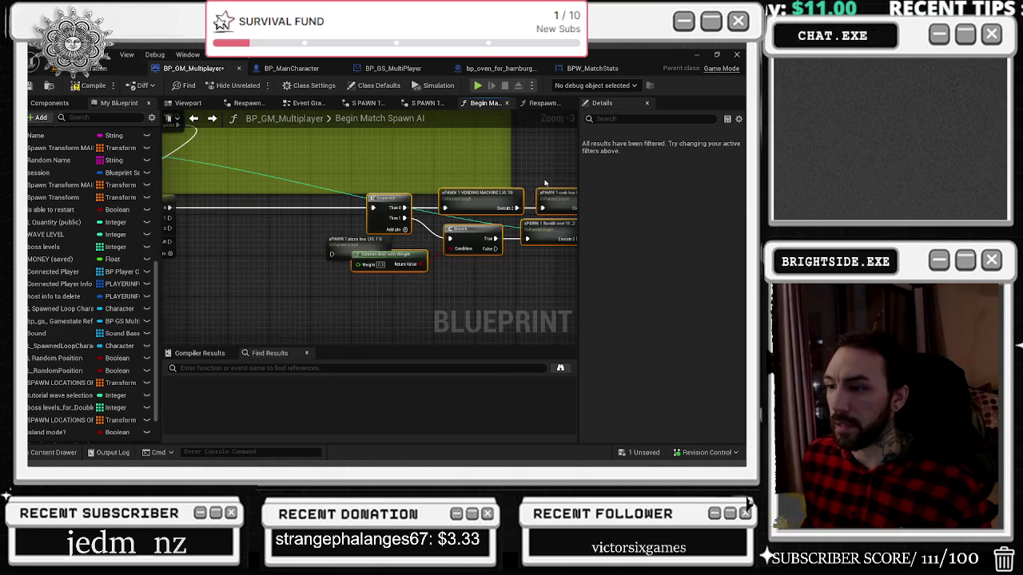
pyautogui.moveTo(350, 244); pyautogui.dragTo(343, 280)
pyautogui.moveTo(268, 186); pyautogui.dragTo(410, 191)
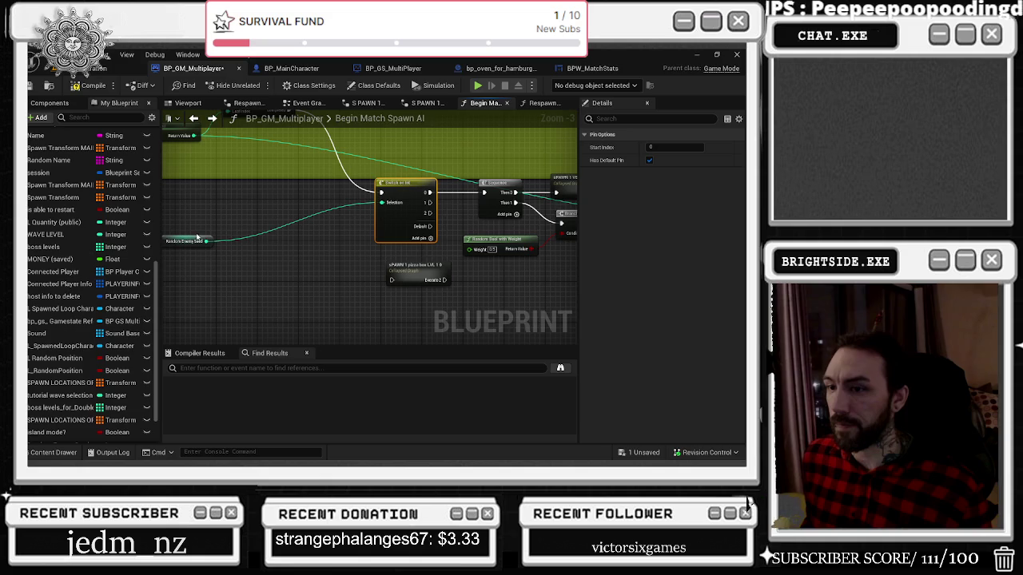
pyautogui.moveTo(200, 239); pyautogui.dragTo(320, 237)
pyautogui.moveTo(480, 303); pyautogui.dragTo(320, 288)
pyautogui.moveTo(276, 257)
pyautogui.mouseDown()
pyautogui.moveTo(370, 284)
pyautogui.moveTo(478, 278)
pyautogui.mouseUp()
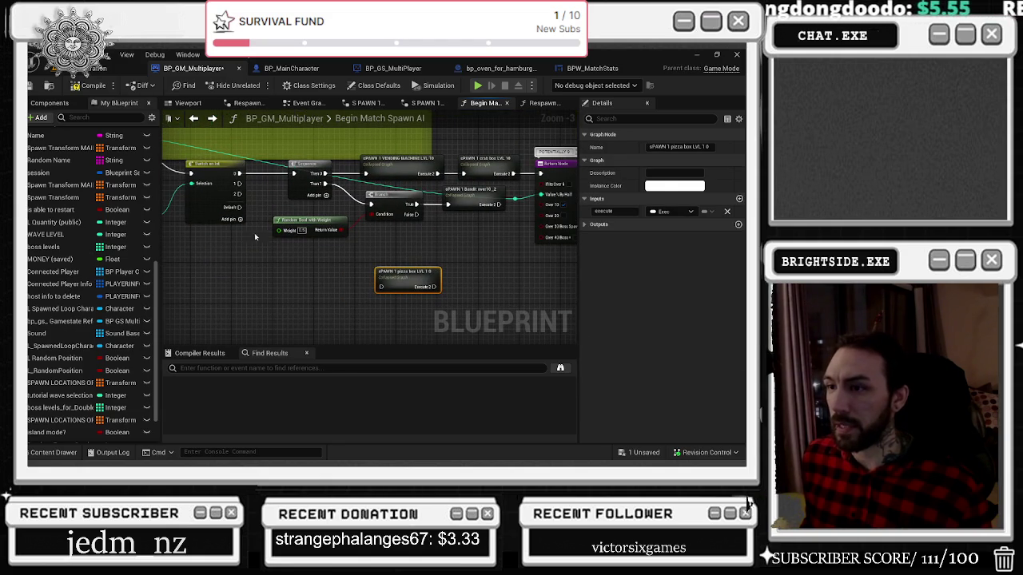
pyautogui.click(303, 264)
pyautogui.moveTo(237, 184)
pyautogui.mouseDown()
pyautogui.moveTo(297, 267)
pyautogui.moveTo(378, 289)
pyautogui.moveTo(509, 260)
pyautogui.mouseUp()
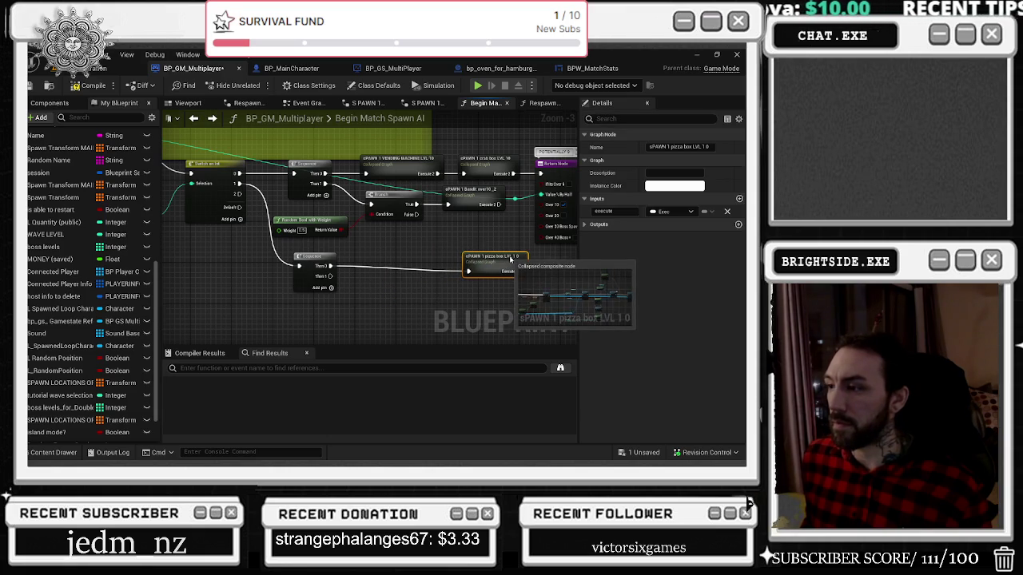
# Step: Copy the VENDING MACHINE spawn node and chain it before the pizza box spawn with a reroute
pyautogui.click(398, 169)
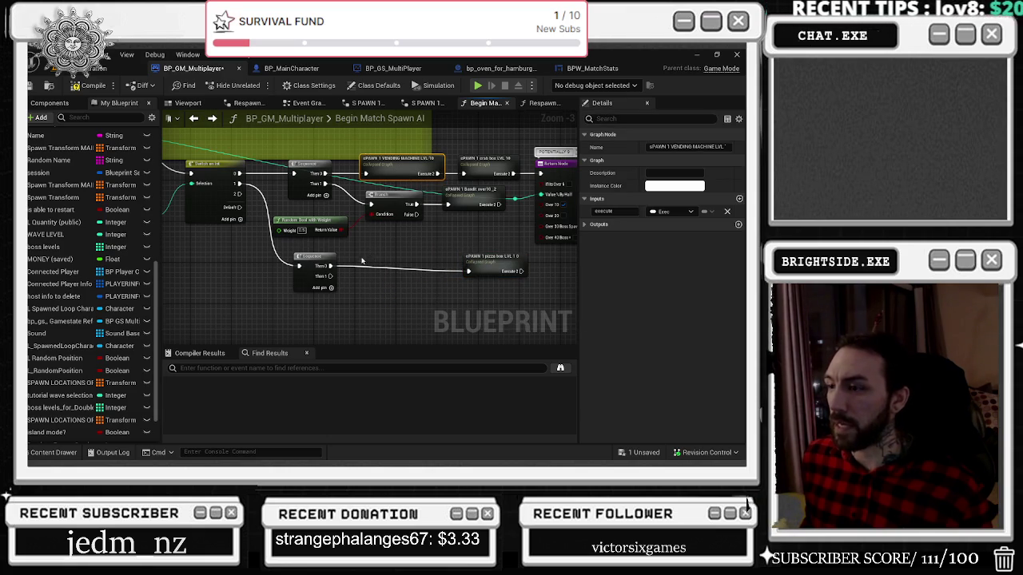
pyautogui.hotkey('ctrl', 'c')
pyautogui.hotkey('ctrl', 'v')
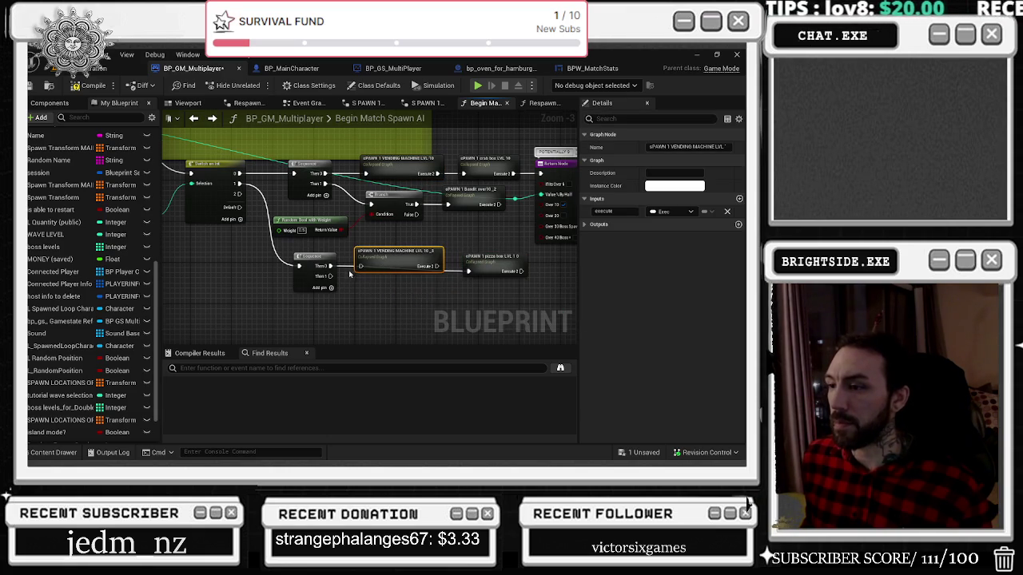
pyautogui.click(453, 267)
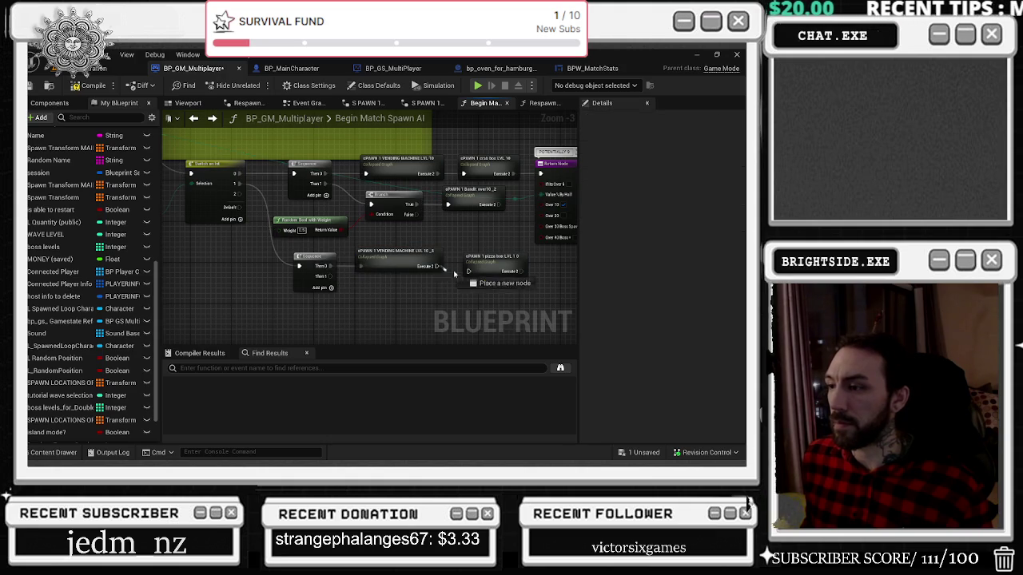
pyautogui.moveTo(490, 260); pyautogui.dragTo(366, 187)
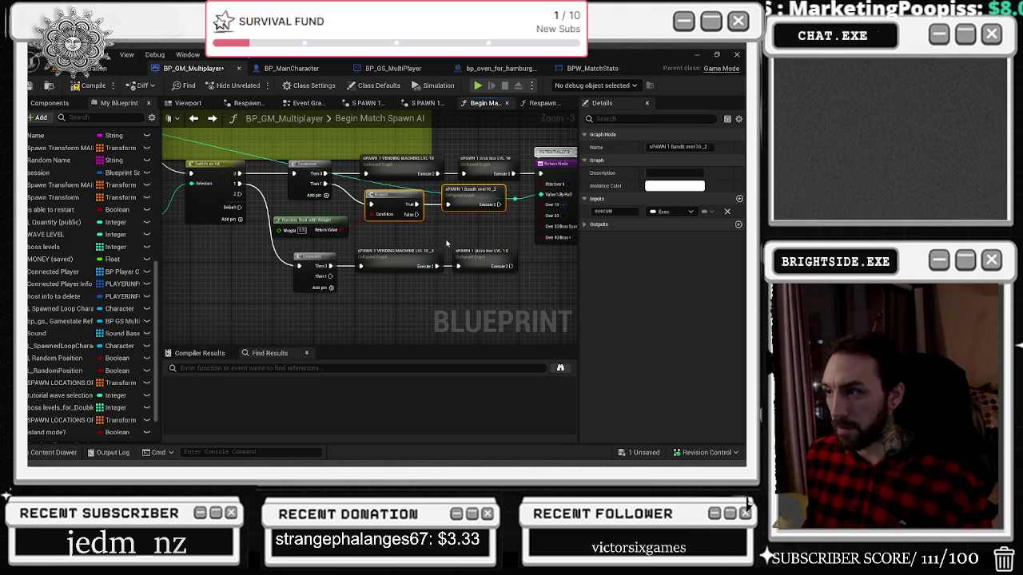
pyautogui.press('f')
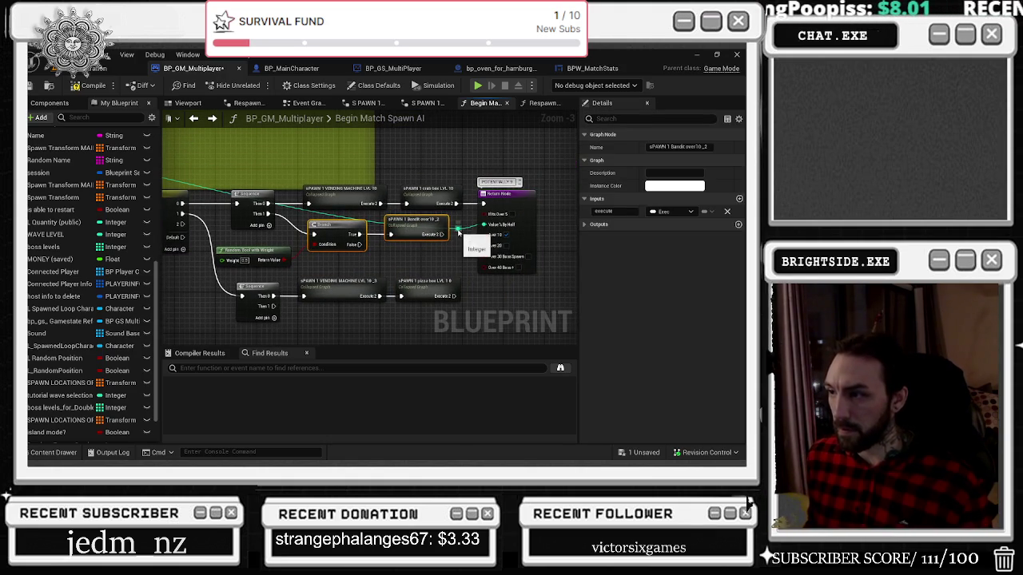
pyautogui.scroll(-1, 473, 185)
pyautogui.moveTo(456, 270)
pyautogui.mouseDown()
pyautogui.moveTo(486, 212)
pyautogui.moveTo(464, 161)
pyautogui.moveTo(450, 333)
pyautogui.moveTo(370, 312)
pyautogui.mouseUp()
pyautogui.doubleClick(461, 222)
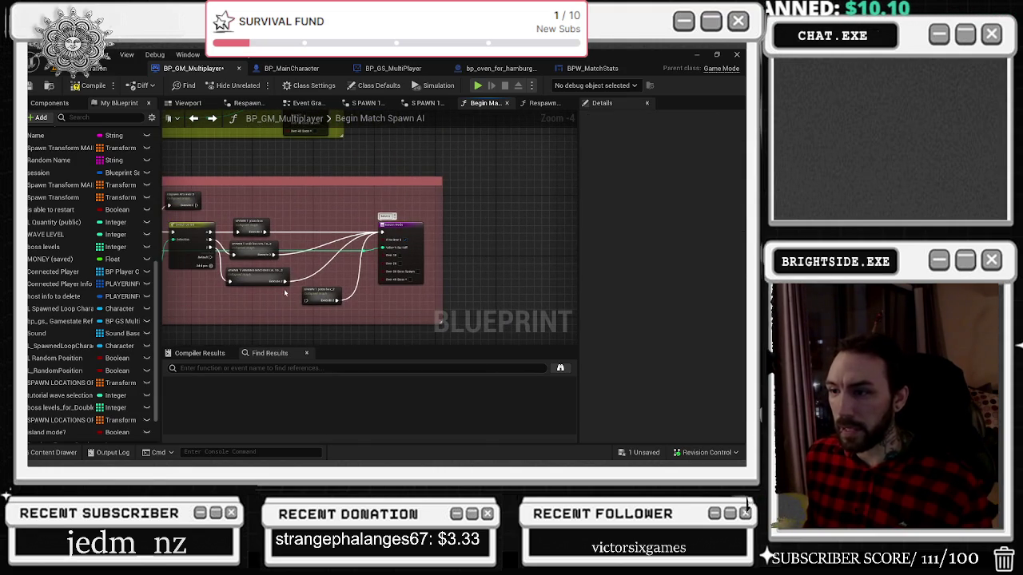
# Step: Select the wired spawn node group and nudge it up and left
pyautogui.click(320, 293)
pyautogui.moveTo(394, 279)
pyautogui.mouseDown()
pyautogui.moveTo(395, 230)
pyautogui.moveTo(497, 292)
pyautogui.mouseUp()
pyautogui.click(398, 119)
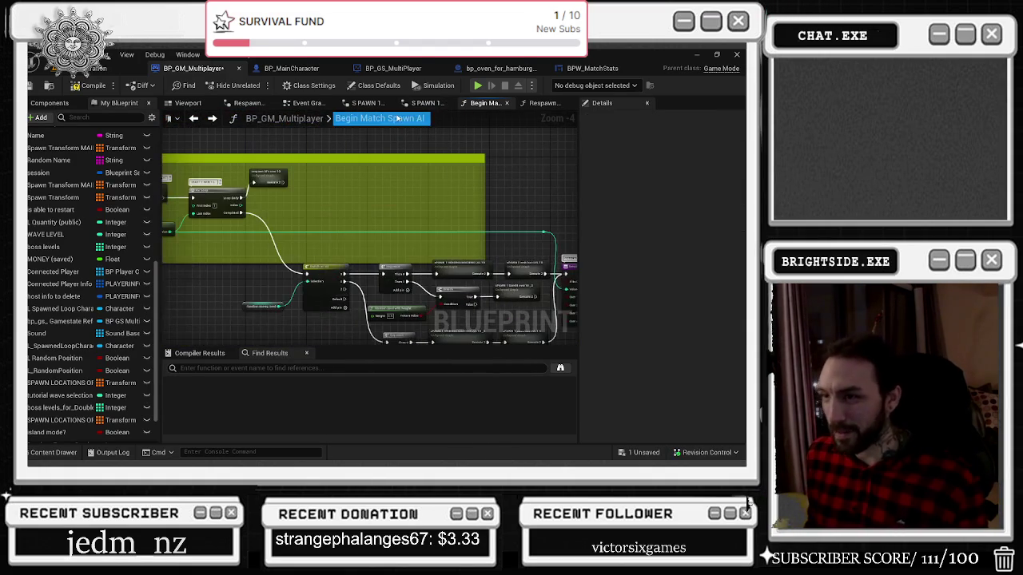
pyautogui.moveTo(234, 228)
pyautogui.mouseDown()
pyautogui.moveTo(384, 280)
pyautogui.moveTo(551, 316)
pyautogui.mouseUp()
pyautogui.moveTo(546, 231)
pyautogui.mouseDown()
pyautogui.moveTo(509, 211)
pyautogui.moveTo(540, 222)
pyautogui.moveTo(520, 193)
pyautogui.moveTo(512, 224)
pyautogui.moveTo(476, 234)
pyautogui.mouseUp()
pyautogui.scroll(1, 362, 273)
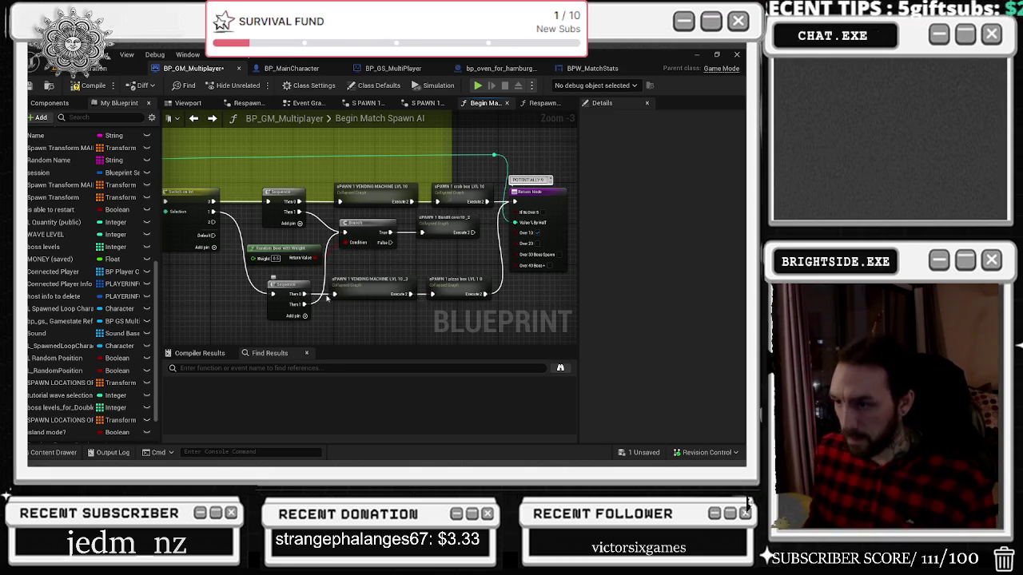
pyautogui.scroll(-1, 304, 275)
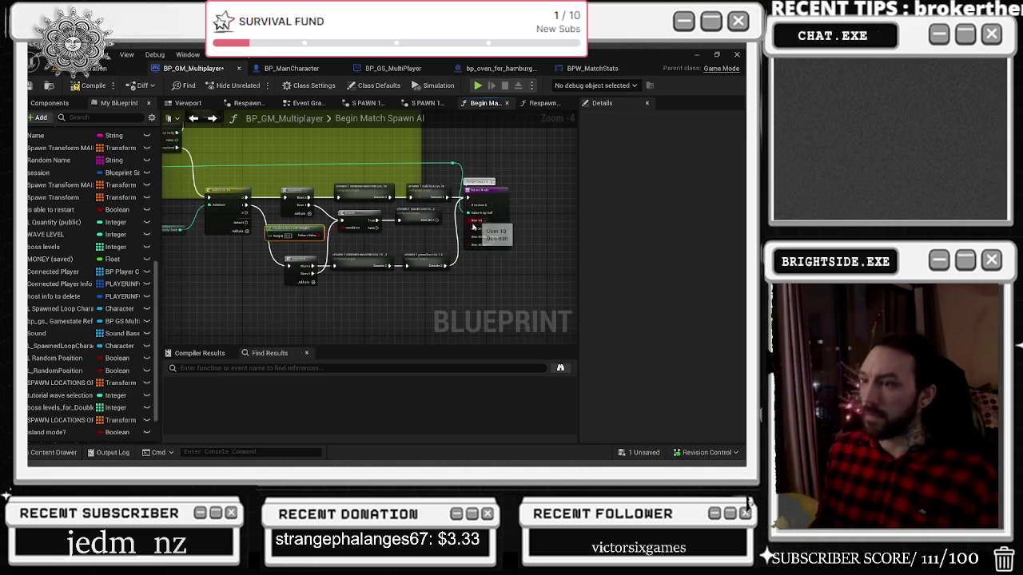
pyautogui.scroll(1, 471, 211)
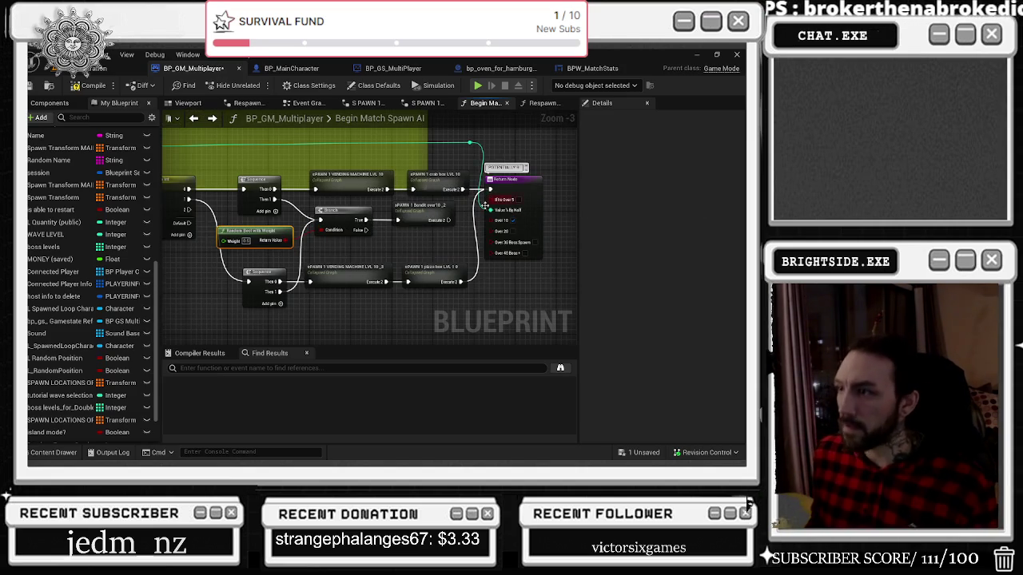
# Step: Cancel the autosave and shift the lower Sequence and vending machine LVL 10_3 nodes left
pyautogui.moveTo(415, 246); pyautogui.dragTo(341, 217)
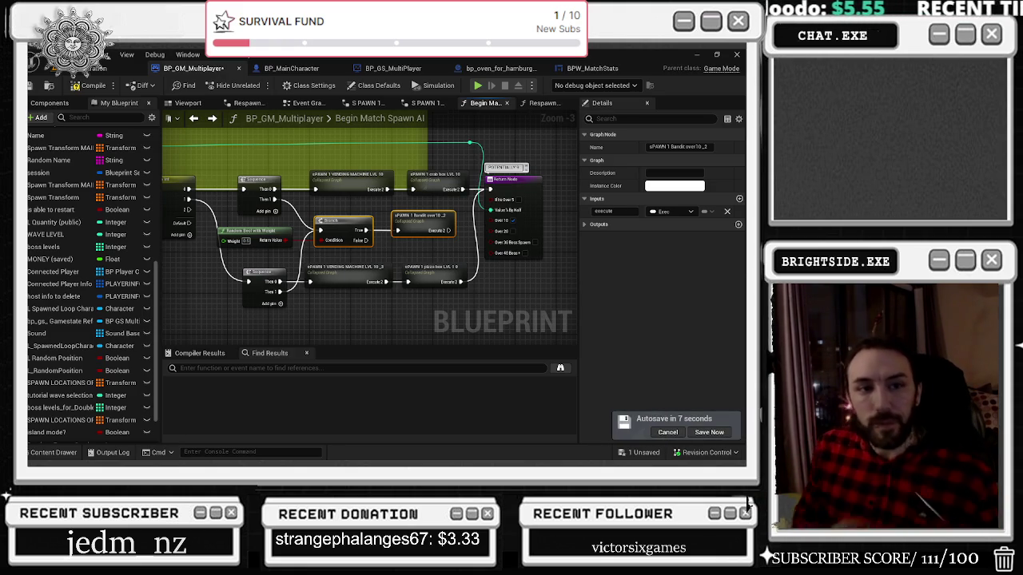
pyautogui.click(666, 432)
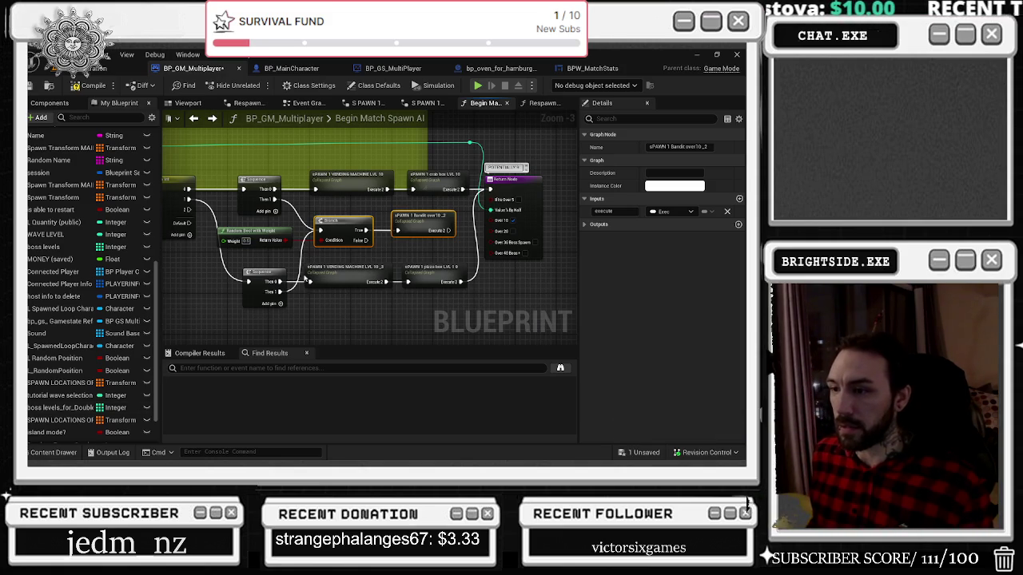
pyautogui.moveTo(276, 266)
pyautogui.mouseDown()
pyautogui.moveTo(463, 297)
pyautogui.moveTo(349, 304)
pyautogui.moveTo(323, 280)
pyautogui.moveTo(367, 284)
pyautogui.moveTo(338, 257)
pyautogui.moveTo(345, 323)
pyautogui.mouseUp()
pyautogui.click(358, 254)
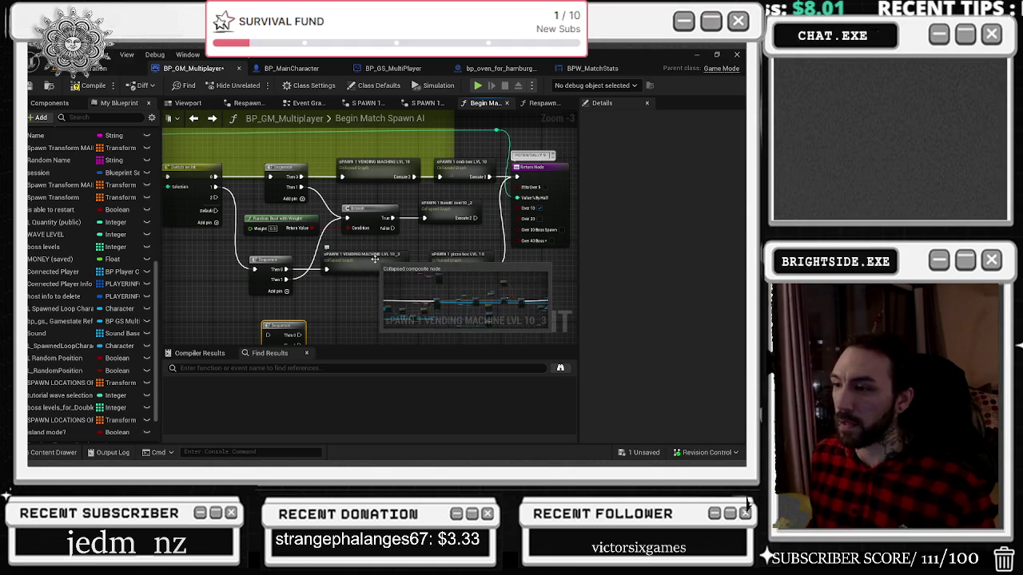
# Step: Duplicate the Sequence and vending machine nodes to start a third chain
pyautogui.moveTo(363, 314)
pyautogui.mouseDown()
pyautogui.moveTo(301, 206)
pyautogui.moveTo(305, 285)
pyautogui.moveTo(299, 274)
pyautogui.moveTo(365, 280)
pyautogui.mouseUp()
pyautogui.hotkey('ctrl', 'v')
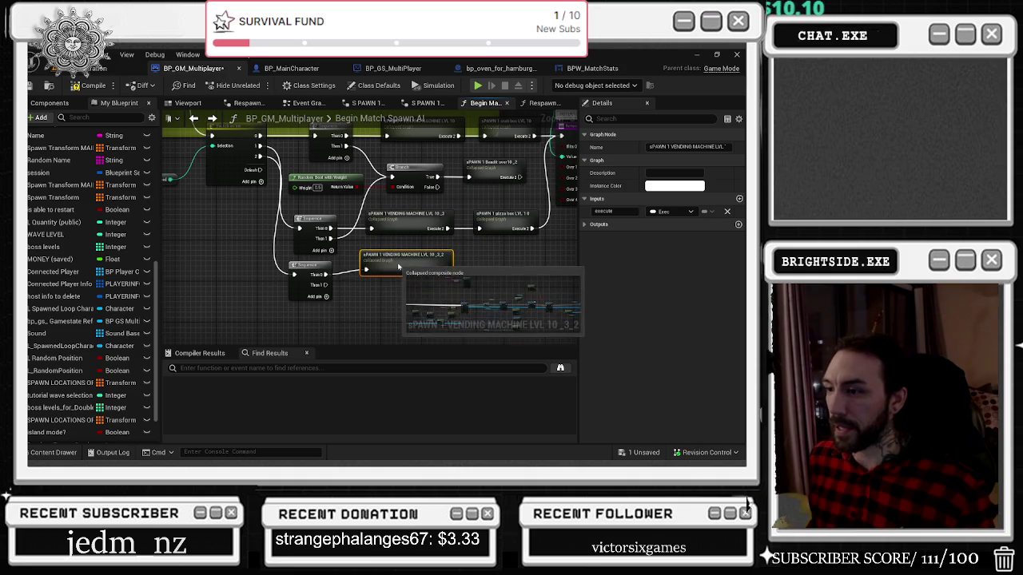
pyautogui.press('q')
pyautogui.click(471, 279)
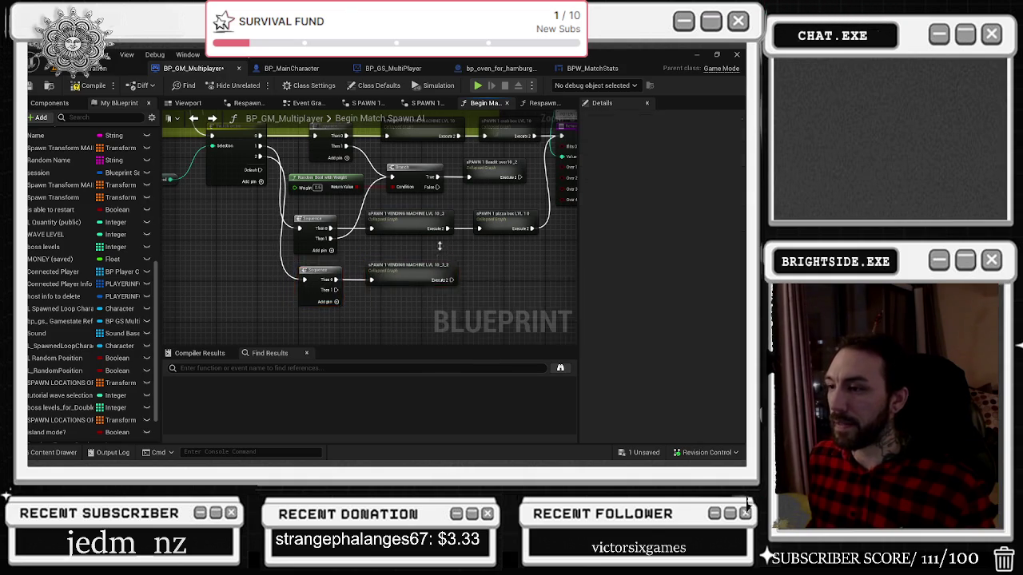
pyautogui.scroll(-1, 497, 281)
pyautogui.moveTo(497, 280); pyautogui.dragTo(406, 261)
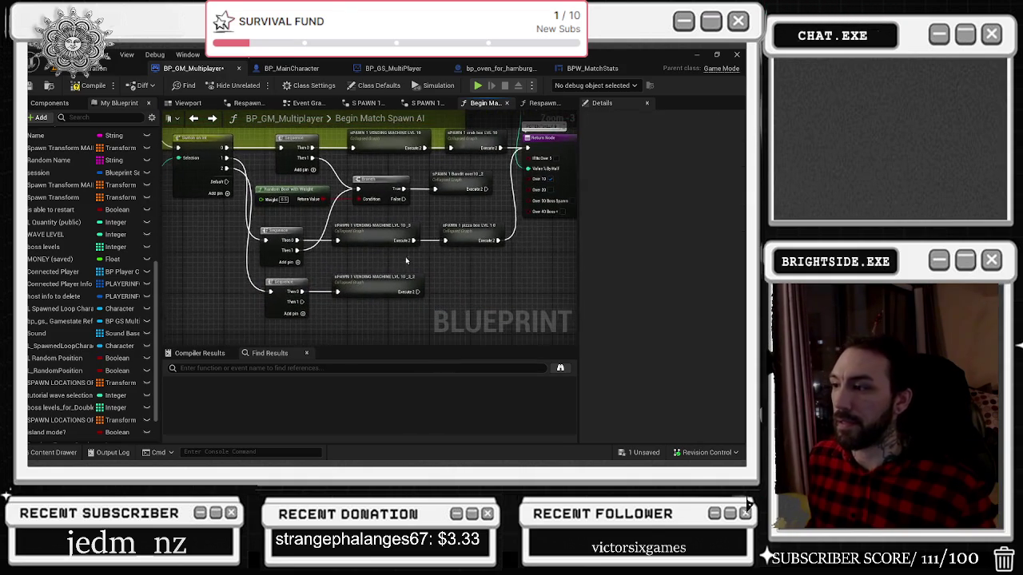
pyautogui.moveTo(477, 244); pyautogui.dragTo(446, 228)
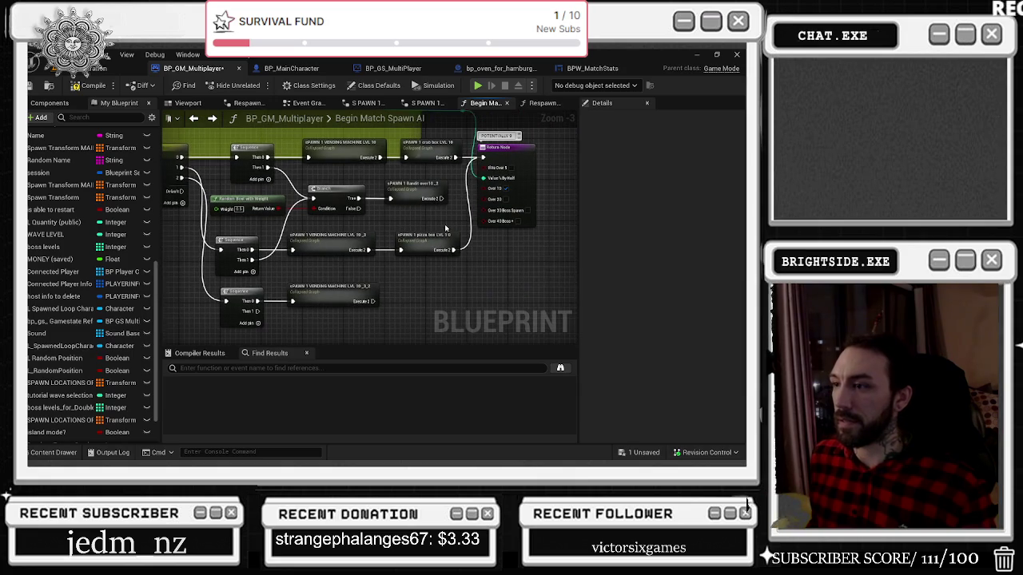
pyautogui.moveTo(436, 171); pyautogui.dragTo(453, 195)
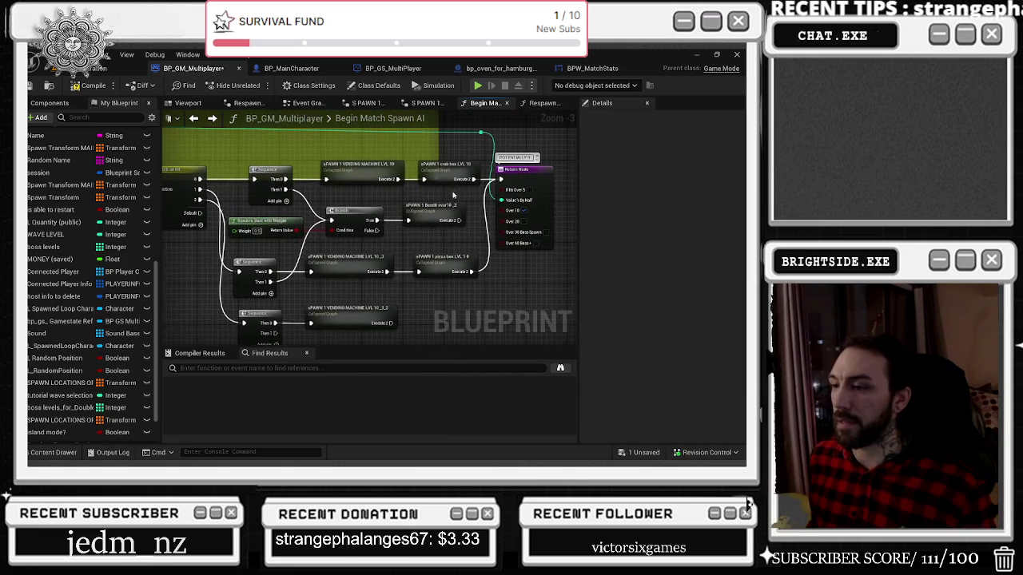
# Step: Append pizza box and crab box copies to the chain and wire crab box LVL 10_3 into the Return Node
pyautogui.click(440, 272)
pyautogui.hotkey('ctrl', 'c')
pyautogui.hotkey('ctrl', 'v')
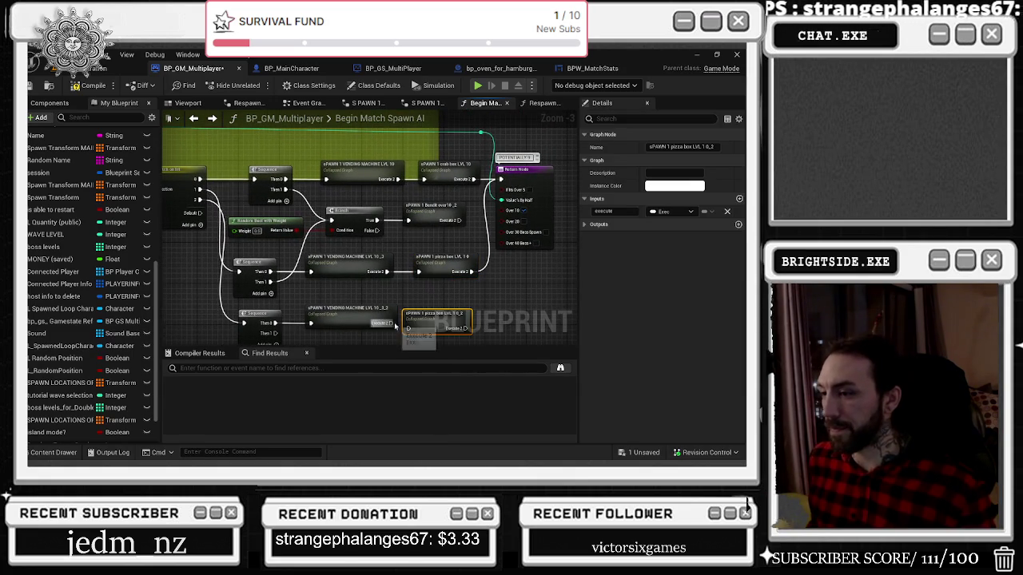
pyautogui.click(442, 182)
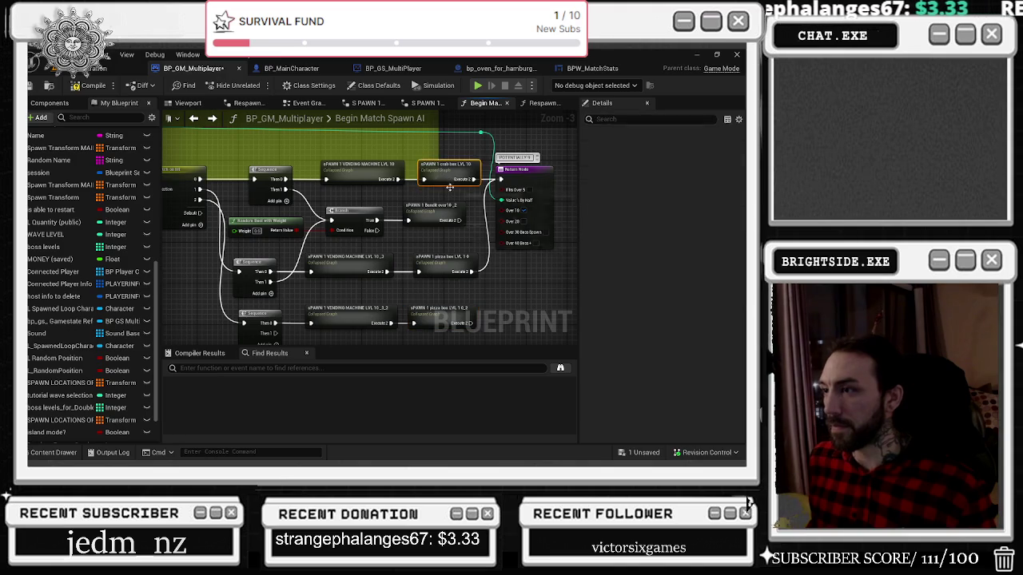
pyautogui.moveTo(491, 272); pyautogui.dragTo(452, 211)
pyautogui.click(450, 260)
pyautogui.hotkey('ctrl', 'v')
pyautogui.moveTo(432, 265)
pyautogui.mouseDown()
pyautogui.moveTo(454, 271)
pyautogui.moveTo(373, 301)
pyautogui.mouseUp()
pyautogui.moveTo(363, 146); pyautogui.dragTo(433, 146)
pyautogui.moveTo(385, 292)
pyautogui.mouseDown()
pyautogui.moveTo(408, 149)
pyautogui.moveTo(458, 150)
pyautogui.mouseUp()
# Step: Reposition the vending machine LVL 10_3_2 node in line with its Sequence
pyautogui.moveTo(210, 270)
pyautogui.mouseDown()
pyautogui.moveTo(252, 273)
pyautogui.moveTo(243, 288)
pyautogui.moveTo(439, 310)
pyautogui.mouseUp()
pyautogui.click(335, 291)
pyautogui.moveTo(335, 298); pyautogui.dragTo(495, 235)
pyautogui.scroll(-2, 496, 238)
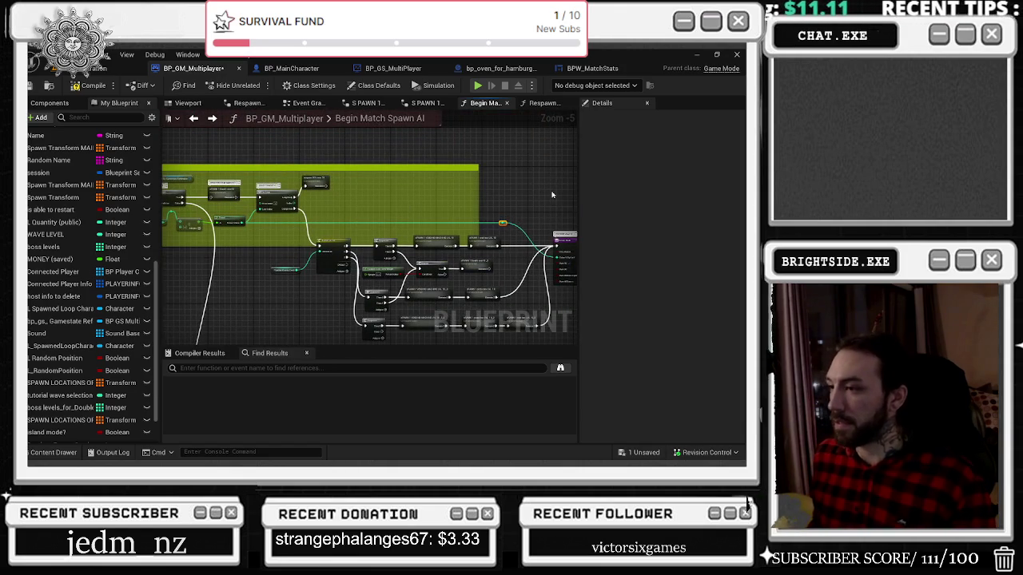
pyautogui.scroll(2, 528, 191)
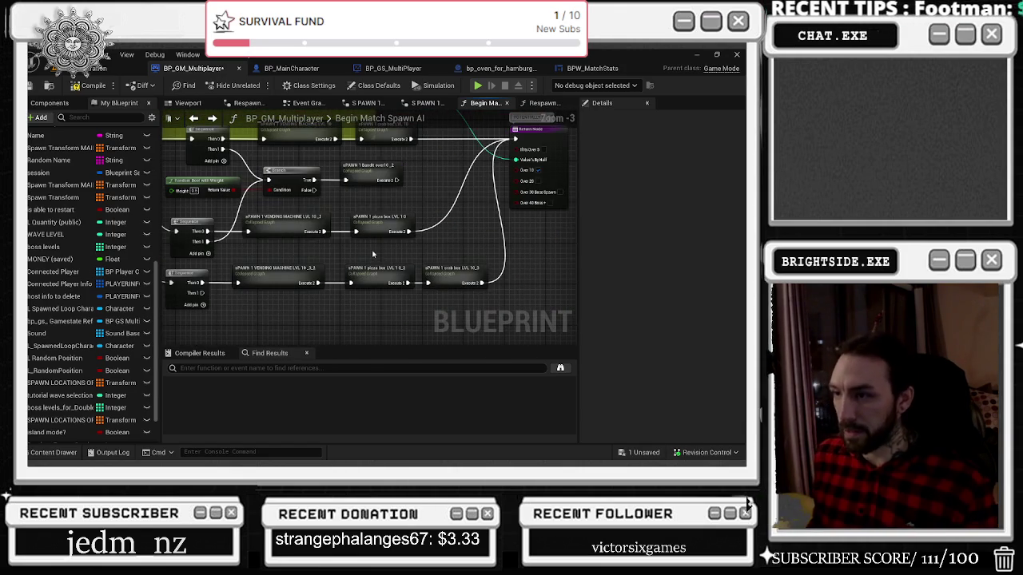
pyautogui.scroll(-1, 378, 250)
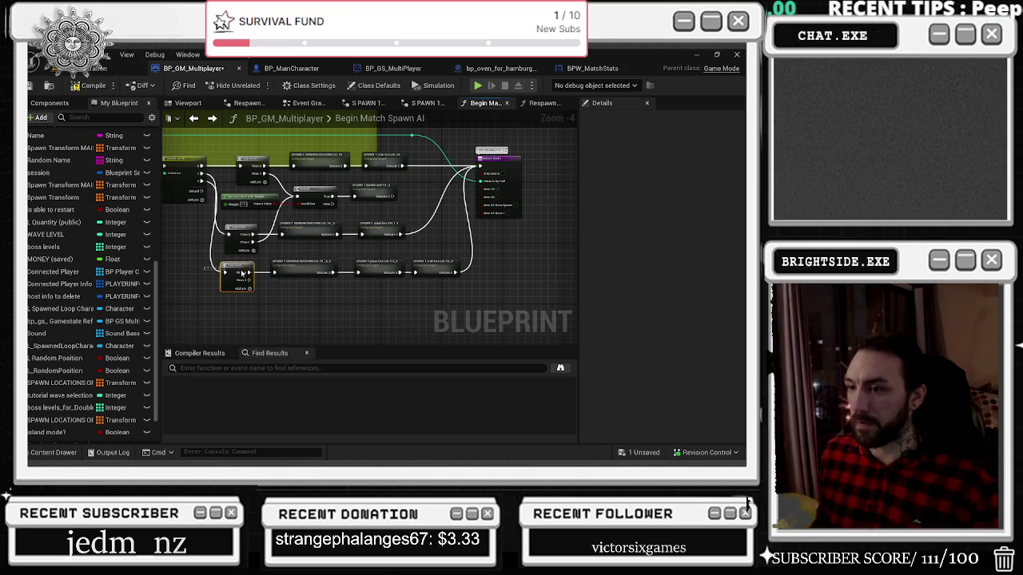
# Step: Paste a Random Bool with Weight Branch, drive crab box LVL 10_3 from its True pin, and compile
pyautogui.moveTo(241, 273); pyautogui.dragTo(249, 278)
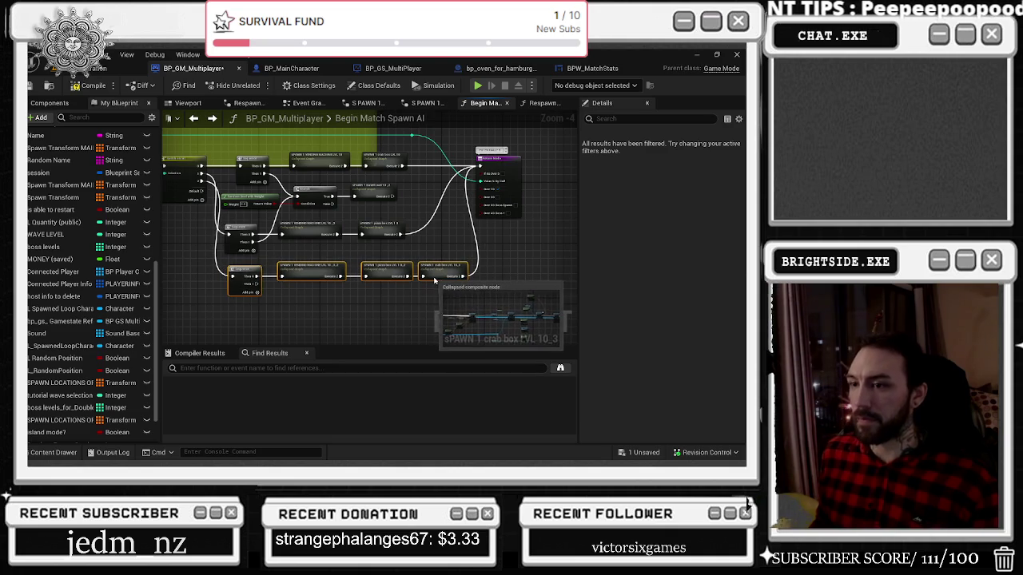
pyautogui.click(505, 287)
pyautogui.moveTo(505, 170); pyautogui.dragTo(524, 169)
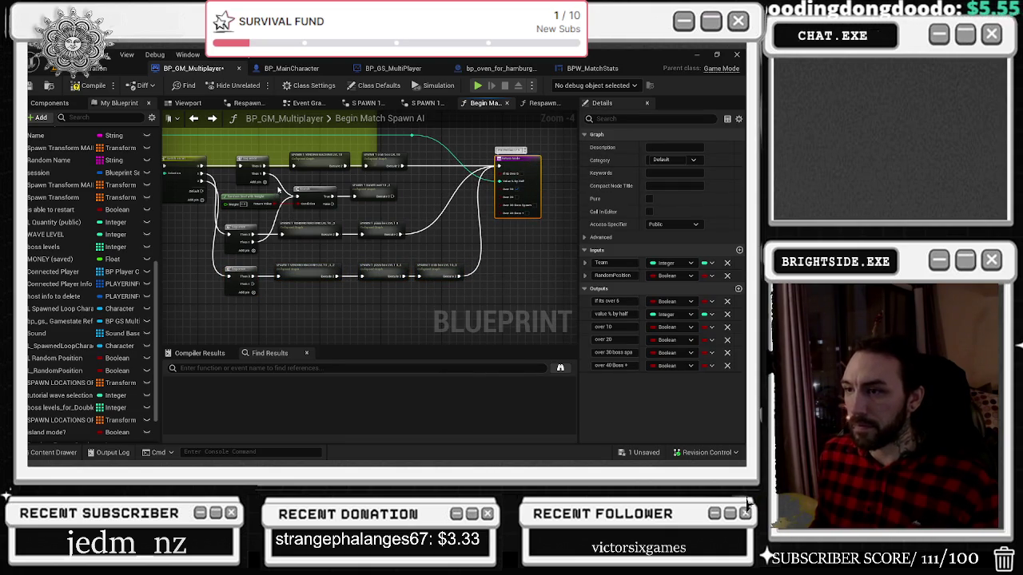
pyautogui.click(274, 194)
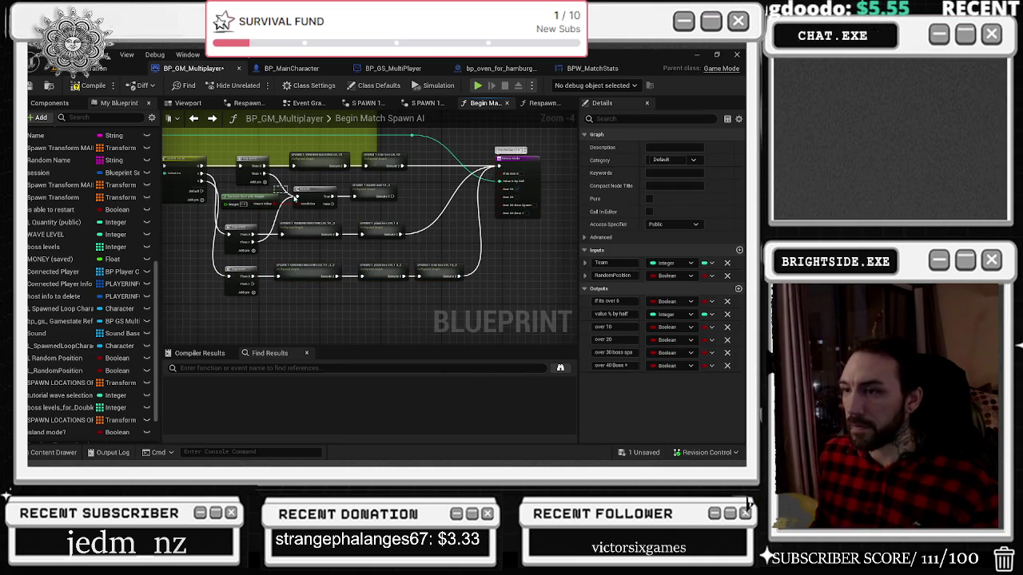
pyautogui.hotkey('ctrl', 'v')
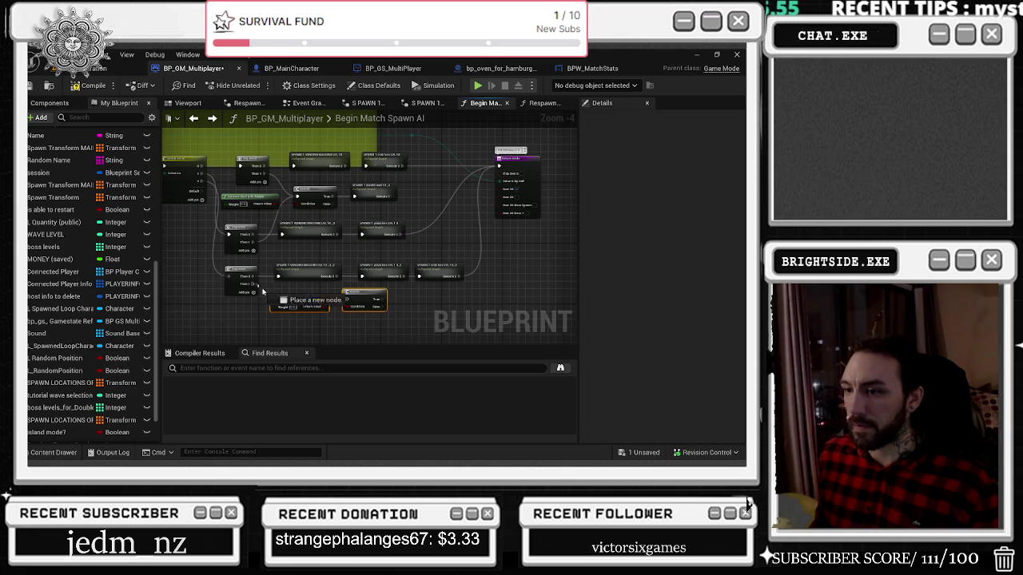
pyautogui.moveTo(274, 295); pyautogui.dragTo(334, 306)
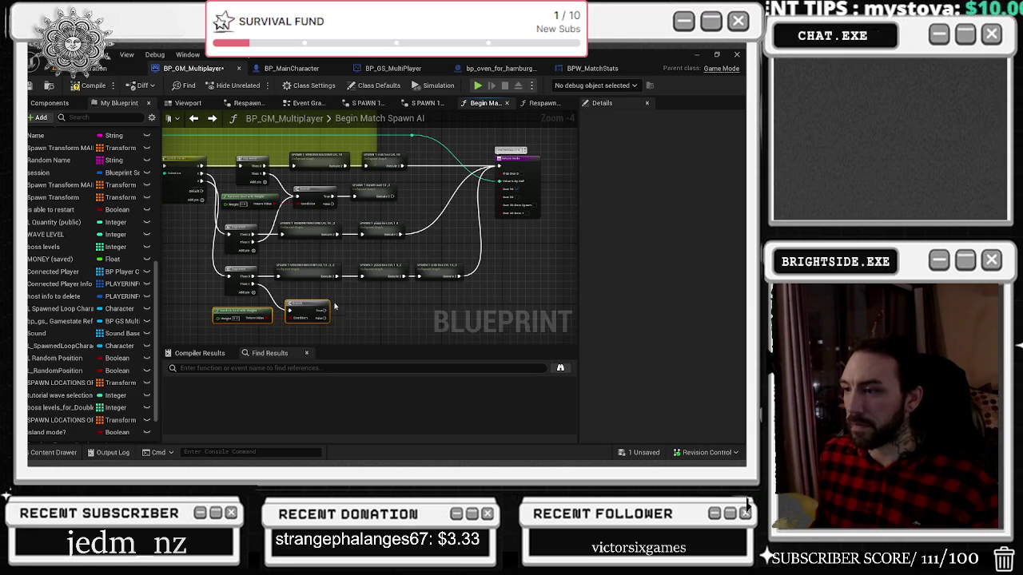
pyautogui.moveTo(459, 276)
pyautogui.mouseDown()
pyautogui.moveTo(404, 276)
pyautogui.moveTo(390, 323)
pyautogui.moveTo(343, 315)
pyautogui.moveTo(355, 307)
pyautogui.mouseUp()
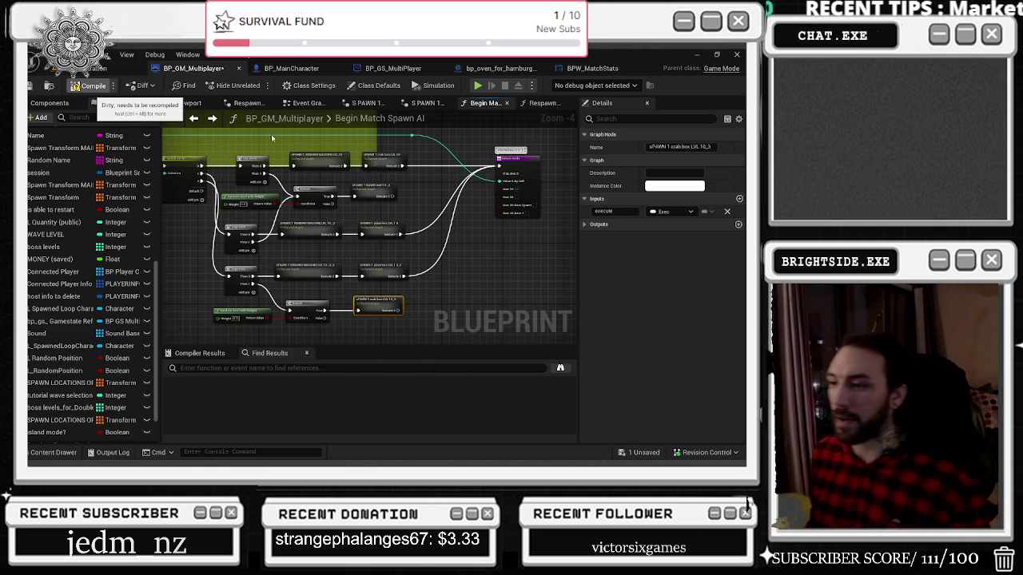
pyautogui.click(90, 86)
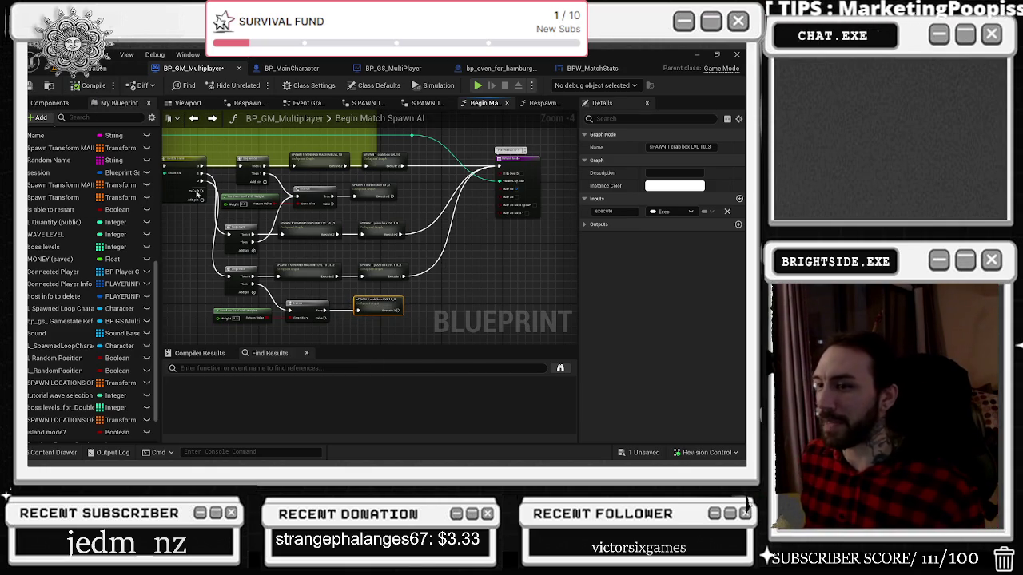
# Step: Widen the green comment box and bring the over 2 0 comment group into view
pyautogui.scroll(-3, 524, 235)
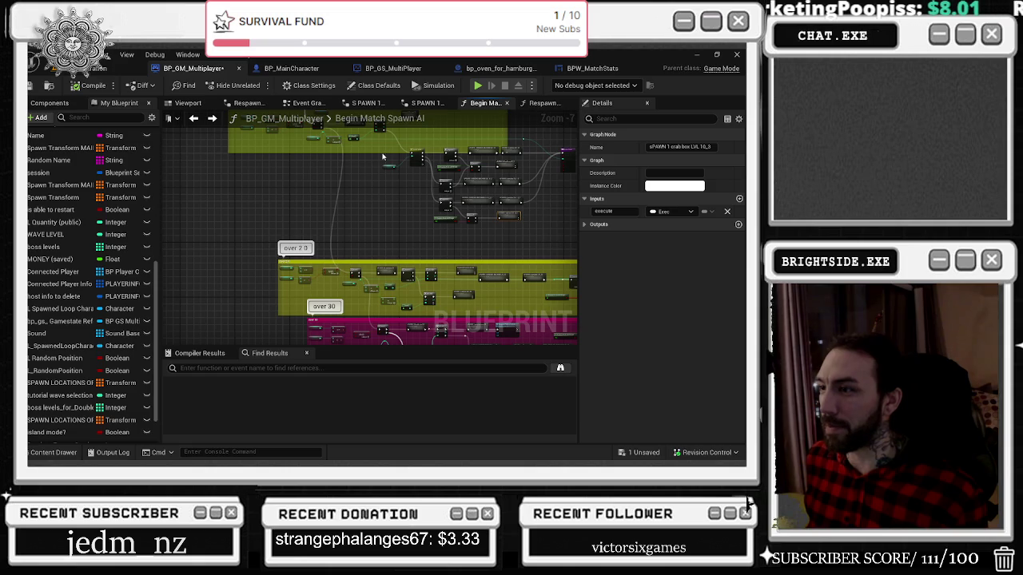
pyautogui.moveTo(522, 127)
pyautogui.mouseDown()
pyautogui.moveTo(370, 158)
pyautogui.moveTo(291, 194)
pyautogui.moveTo(374, 189)
pyautogui.moveTo(352, 189)
pyautogui.mouseUp()
pyautogui.moveTo(270, 159); pyautogui.dragTo(410, 163)
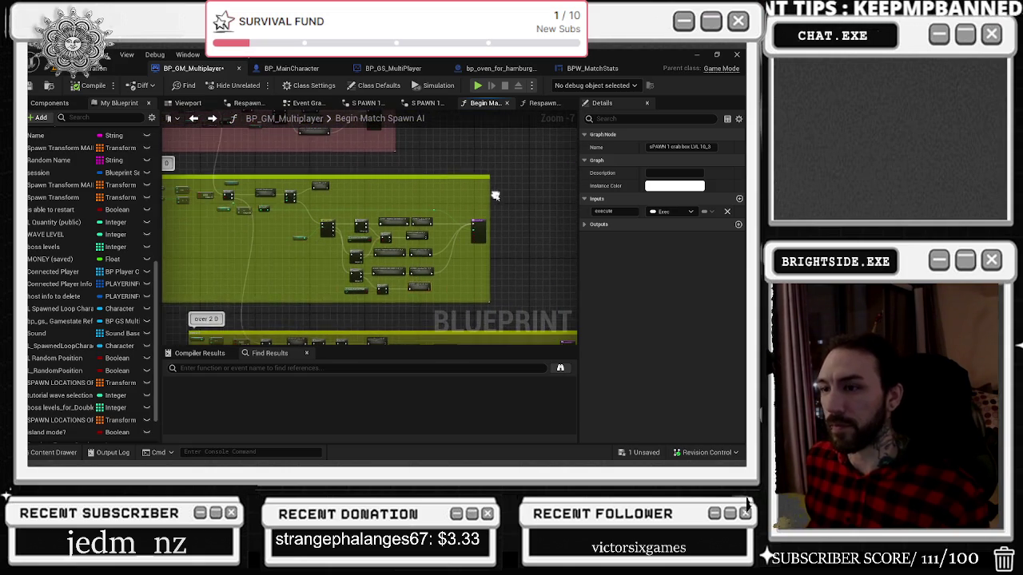
pyautogui.click(410, 178)
pyautogui.scroll(-1, 413, 154)
pyautogui.moveTo(413, 259)
pyautogui.mouseDown()
pyautogui.moveTo(413, 154)
pyautogui.moveTo(344, 99)
pyautogui.mouseUp()
pyautogui.moveTo(388, 175); pyautogui.dragTo(393, 174)
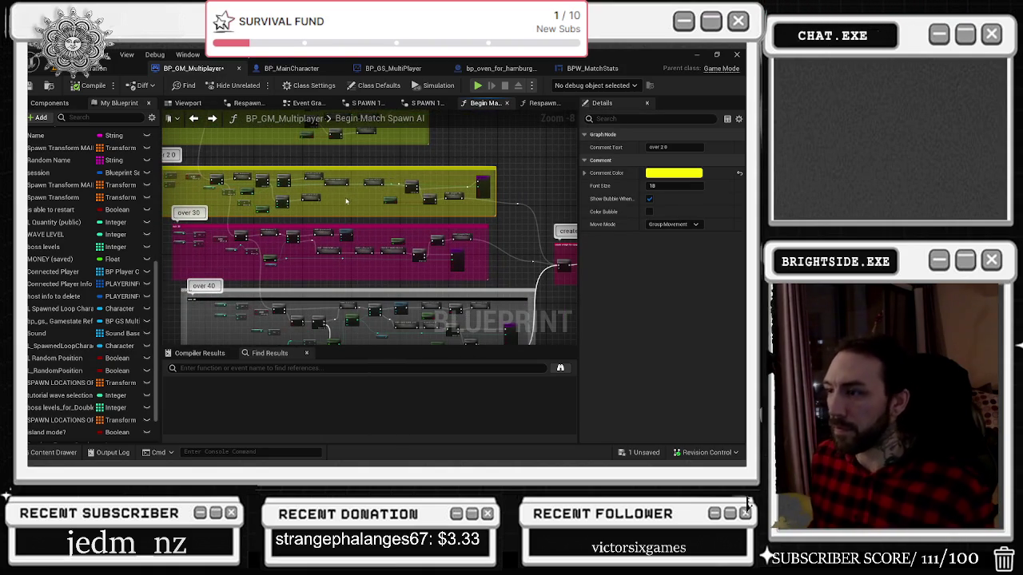
pyautogui.scroll(5, 269, 181)
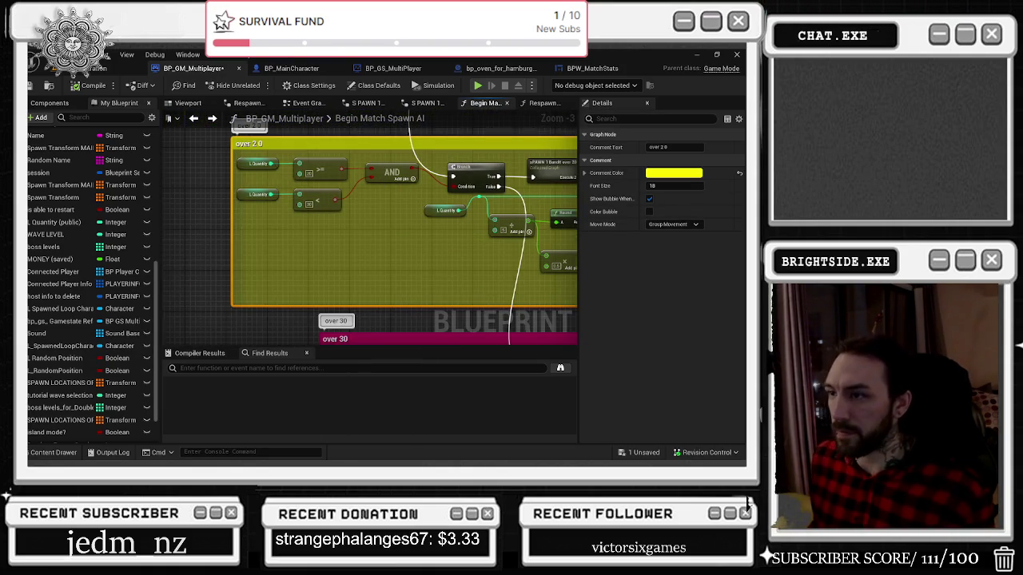
pyautogui.moveTo(359, 203); pyautogui.dragTo(324, 243)
# Step: Move the Quantity, compare and AND nodes down and nudge the over 2 0 Branch left
pyautogui.click(289, 236)
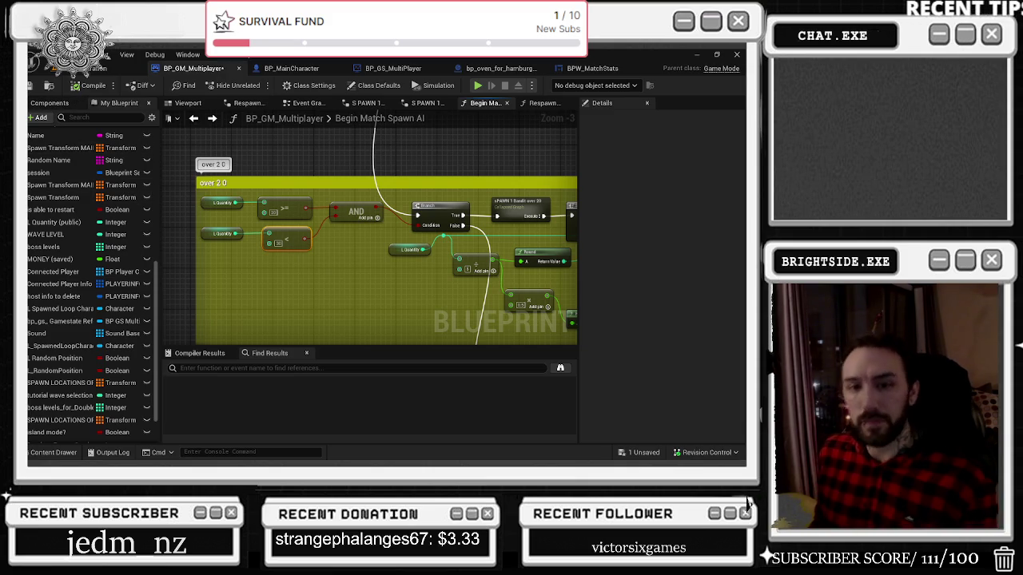
pyautogui.click(266, 143)
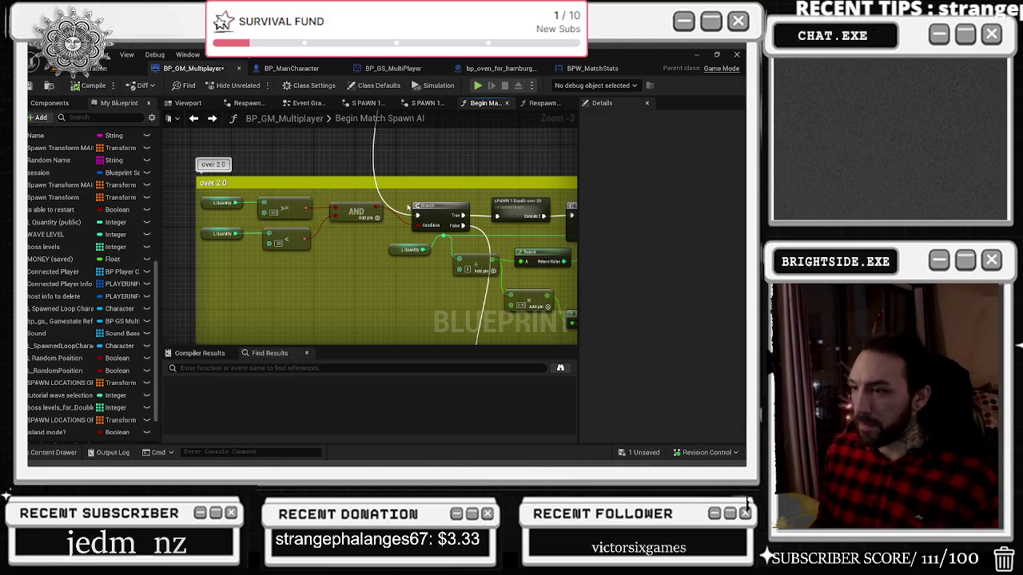
pyautogui.moveTo(281, 218); pyautogui.dragTo(238, 204)
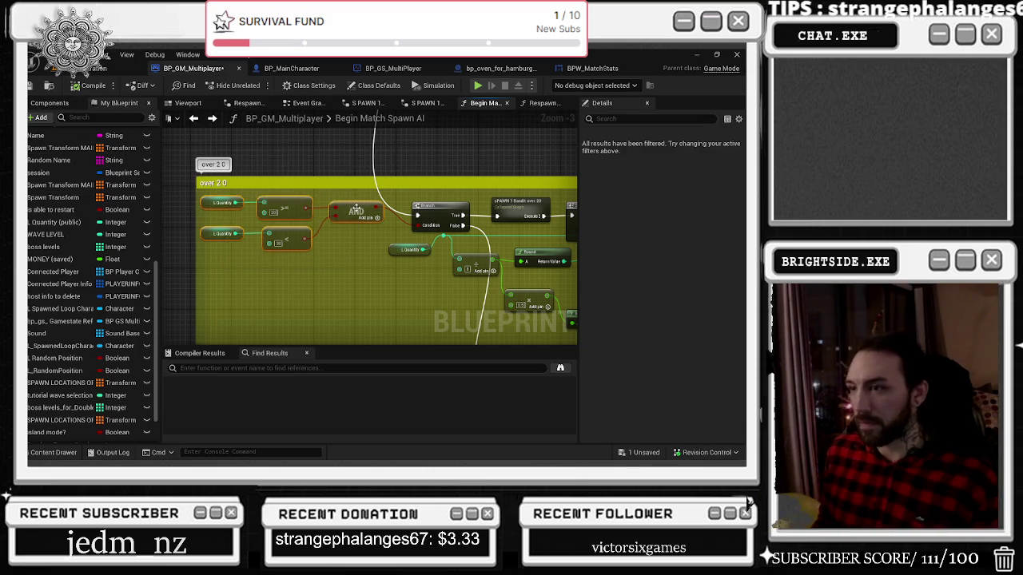
pyautogui.moveTo(356, 209); pyautogui.dragTo(355, 233)
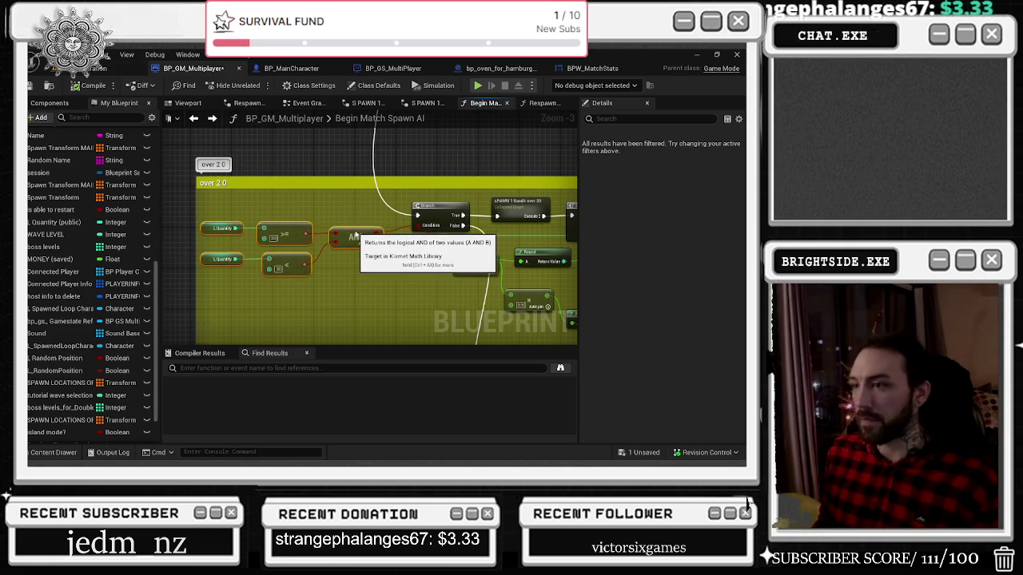
pyautogui.moveTo(441, 292); pyautogui.dragTo(364, 259)
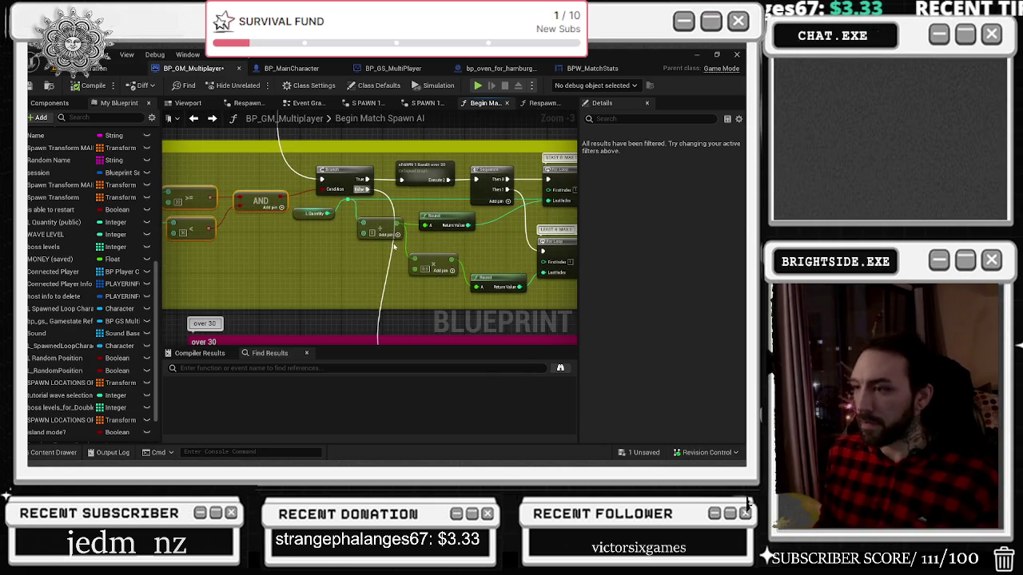
pyautogui.scroll(-1, 393, 247)
pyautogui.moveTo(360, 196); pyautogui.dragTo(349, 197)
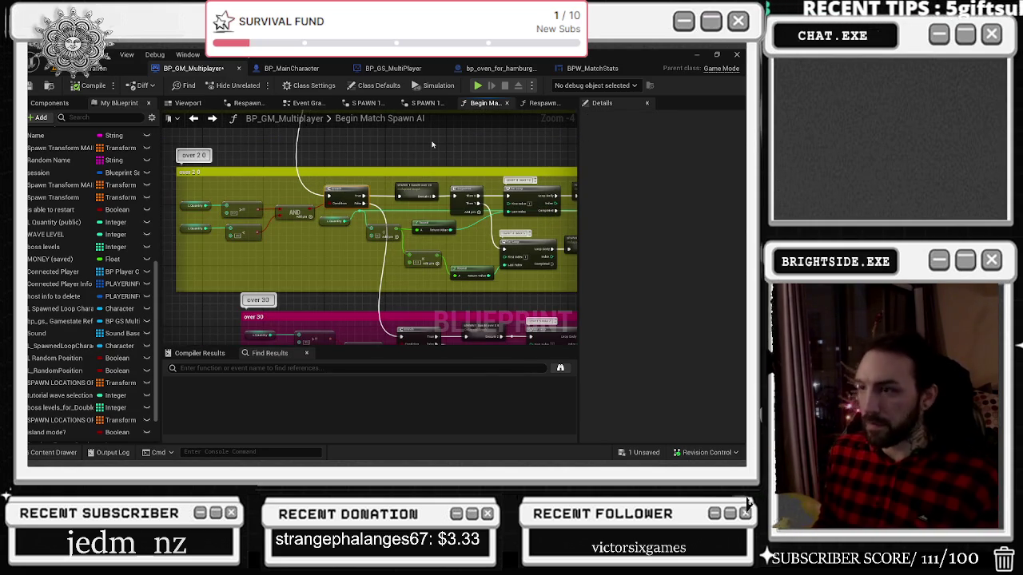
pyautogui.moveTo(406, 163); pyautogui.dragTo(368, 164)
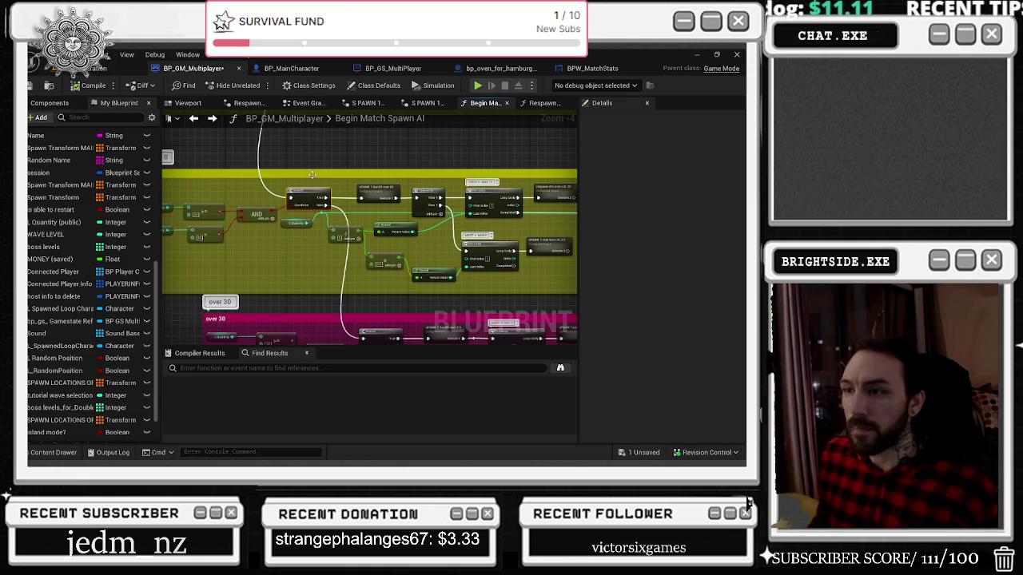
# Step: Pan and zoom along the Sequence, For Loop spawn chains and yellow and pink comment groups
pyautogui.scroll(1, 320, 172)
pyautogui.scroll(-2, 323, 172)
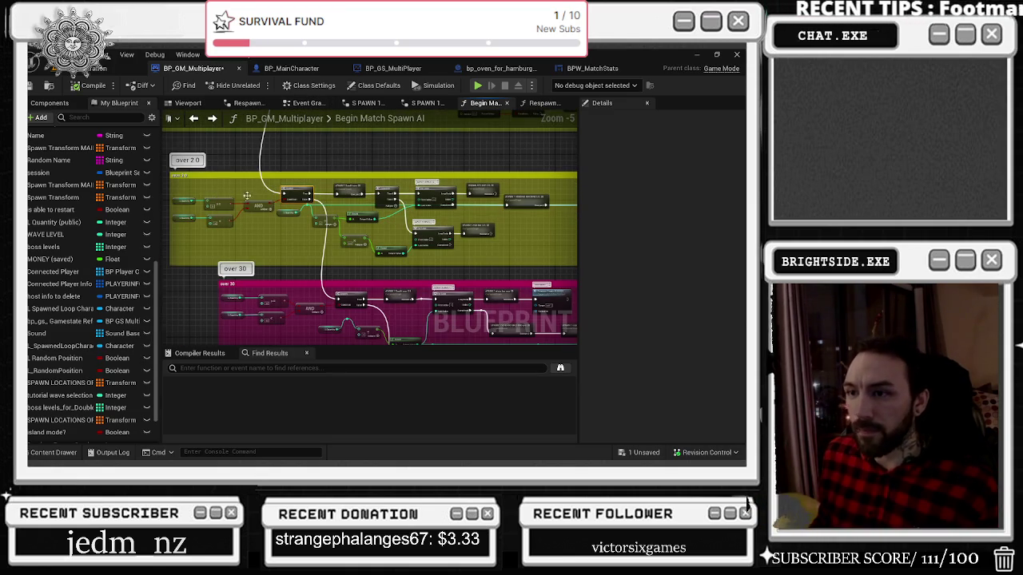
pyautogui.scroll(2, 203, 195)
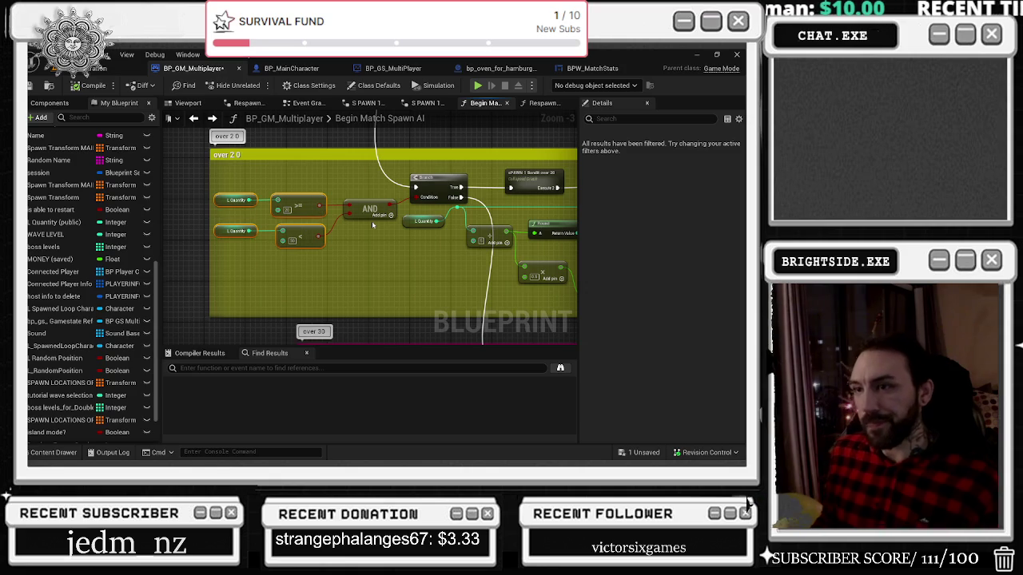
pyautogui.moveTo(370, 263); pyautogui.dragTo(432, 328)
pyautogui.scroll(-2, 453, 250)
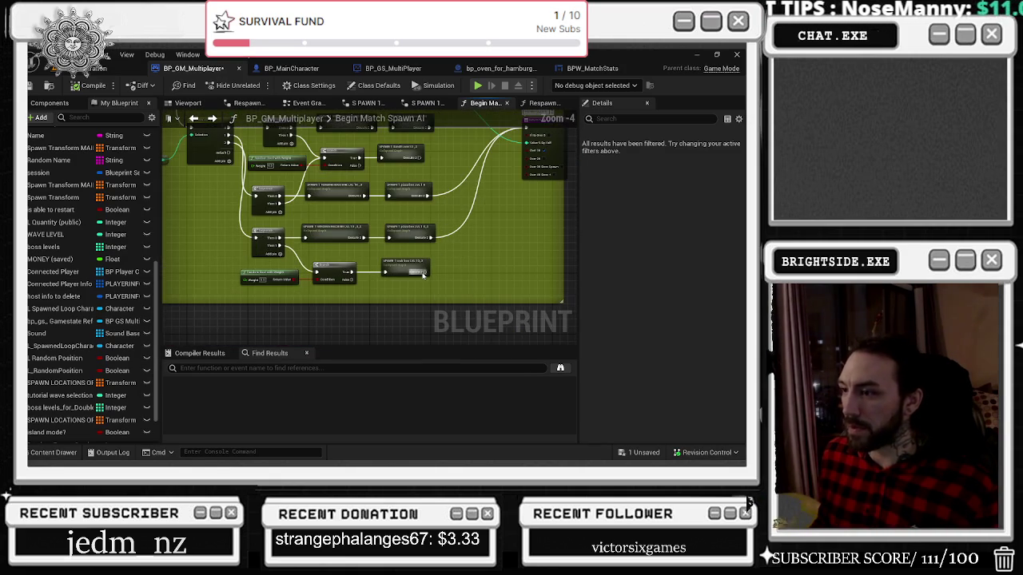
pyautogui.scroll(1, 461, 256)
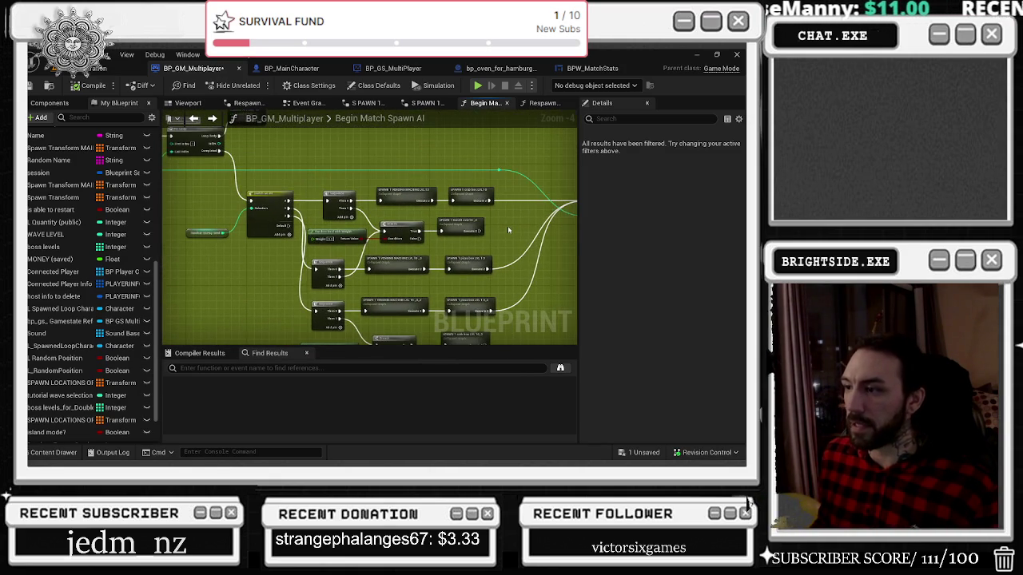
pyautogui.scroll(-1, 510, 227)
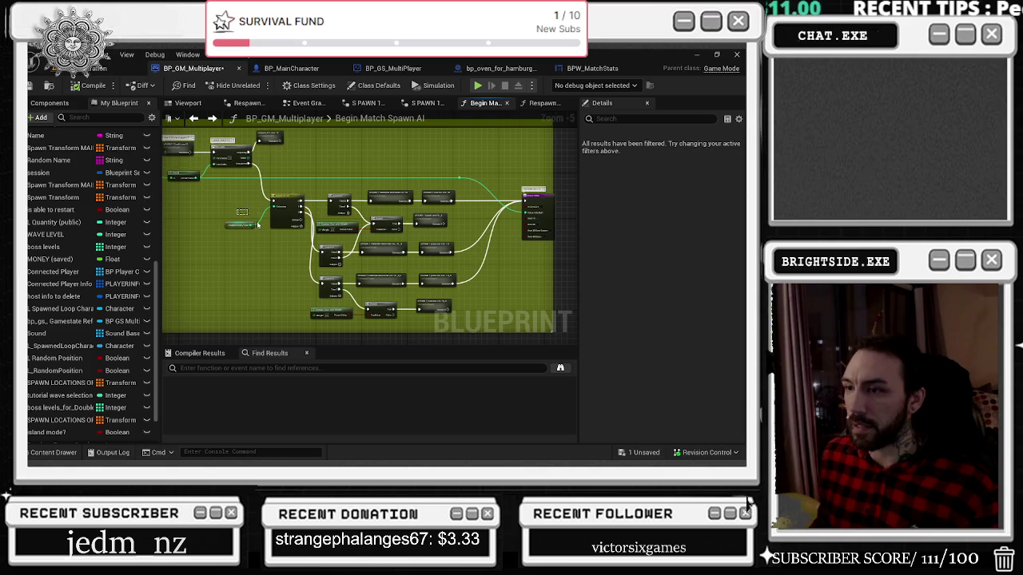
pyautogui.scroll(1, 257, 226)
pyautogui.moveTo(291, 177); pyautogui.dragTo(384, 250)
pyautogui.scroll(1, 360, 264)
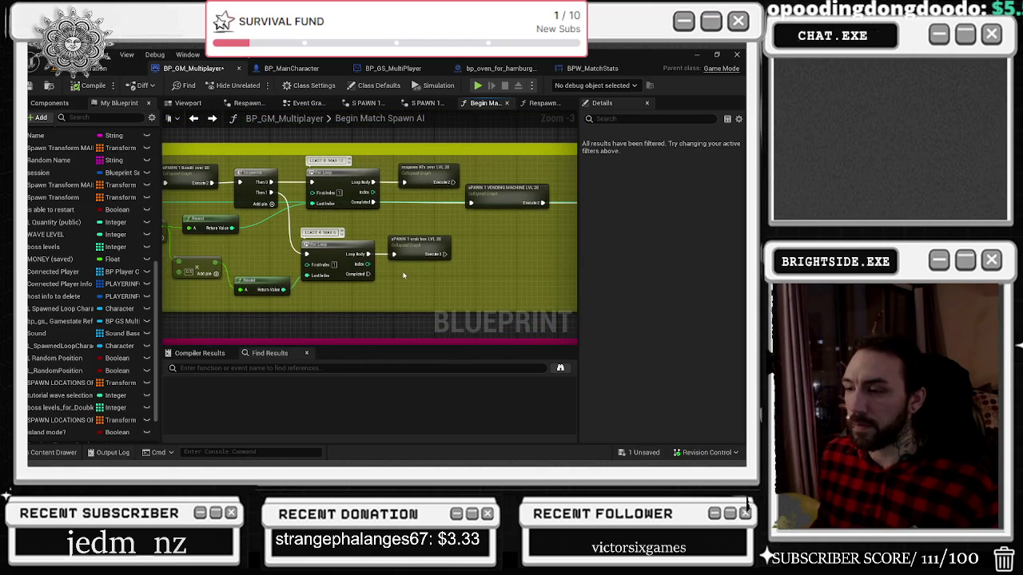
pyautogui.moveTo(418, 277)
pyautogui.mouseDown()
pyautogui.moveTo(438, 276)
pyautogui.moveTo(298, 301)
pyautogui.mouseUp()
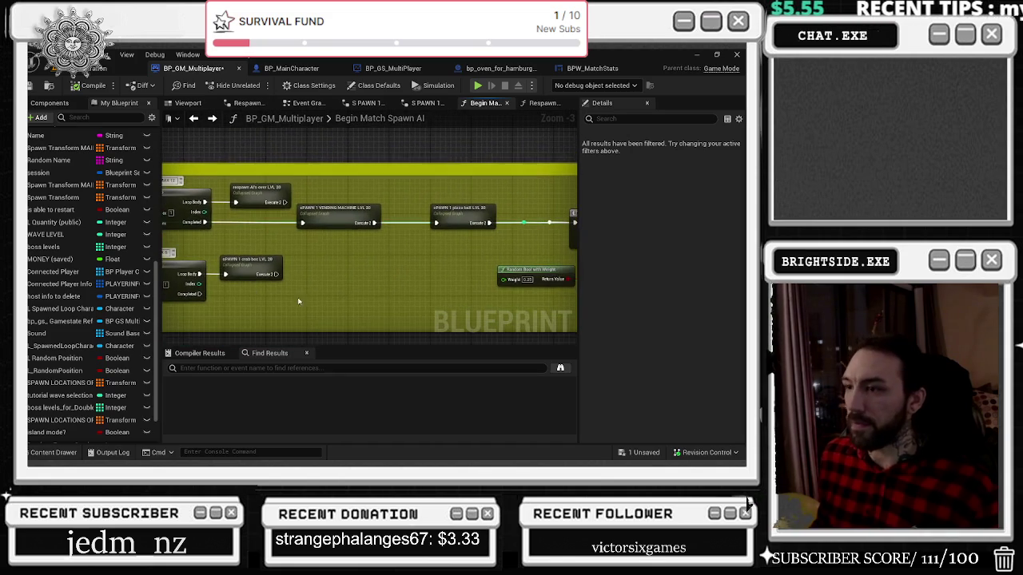
pyautogui.scroll(-2, 392, 261)
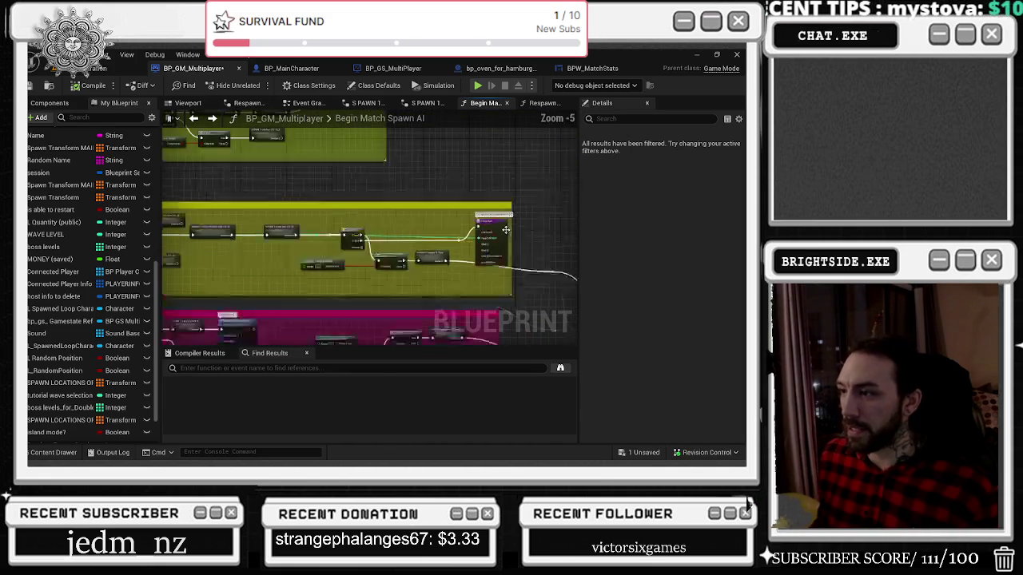
pyautogui.scroll(-2, 403, 281)
pyautogui.scroll(-3, 403, 281)
pyautogui.scroll(-2, 359, 222)
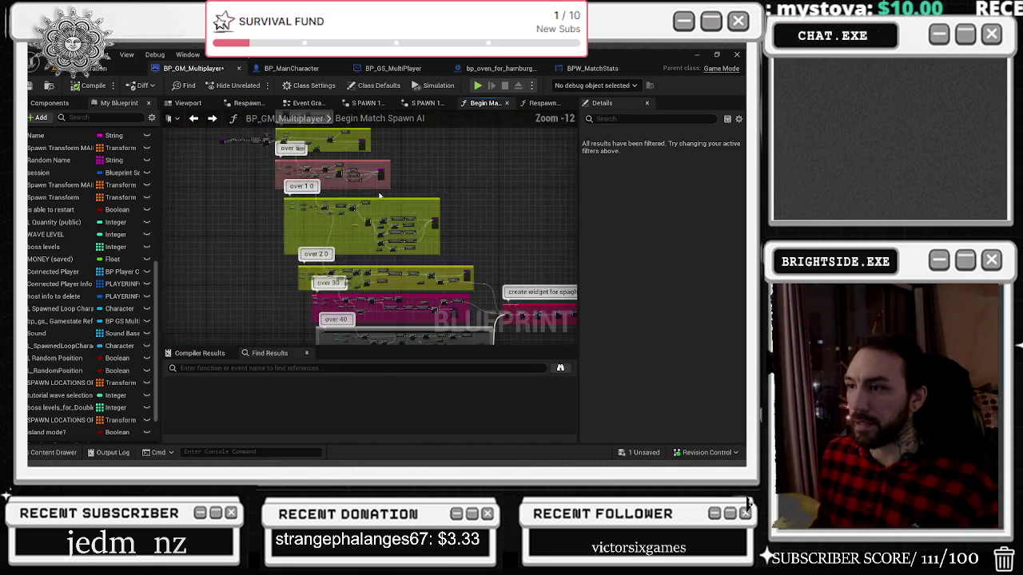
# Step: Move the upper wave groups up and left, and raise the over 20 group higher
pyautogui.moveTo(178, 184)
pyautogui.mouseDown()
pyautogui.moveTo(392, 263)
pyautogui.moveTo(351, 270)
pyautogui.moveTo(335, 194)
pyautogui.mouseUp()
pyautogui.moveTo(229, 245)
pyautogui.mouseDown()
pyautogui.moveTo(425, 332)
pyautogui.moveTo(376, 271)
pyautogui.moveTo(384, 227)
pyautogui.mouseUp()
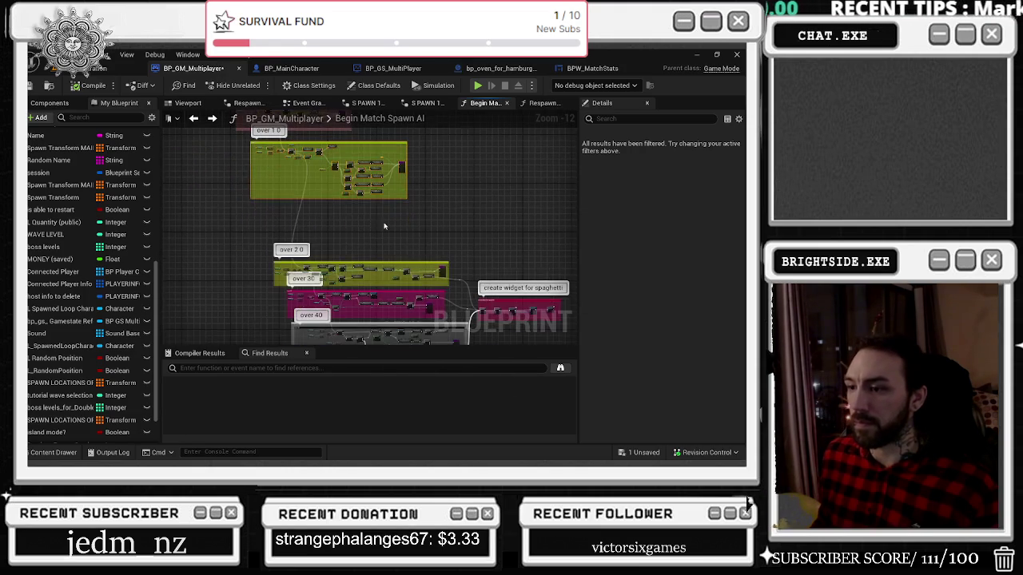
pyautogui.moveTo(221, 229)
pyautogui.mouseDown()
pyautogui.moveTo(469, 285)
pyautogui.moveTo(458, 215)
pyautogui.mouseUp()
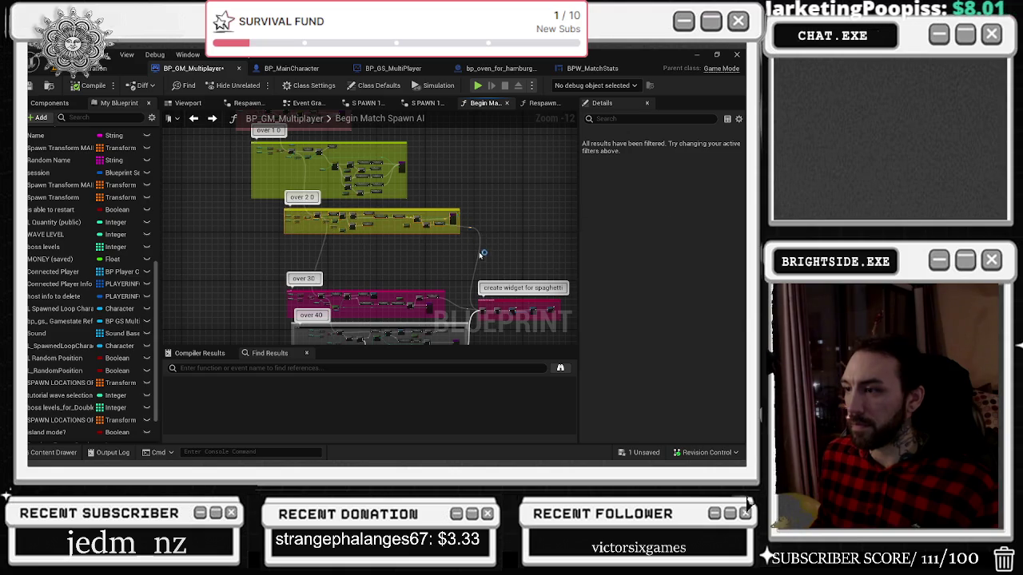
pyautogui.moveTo(480, 256); pyautogui.dragTo(416, 237)
pyautogui.click(424, 250)
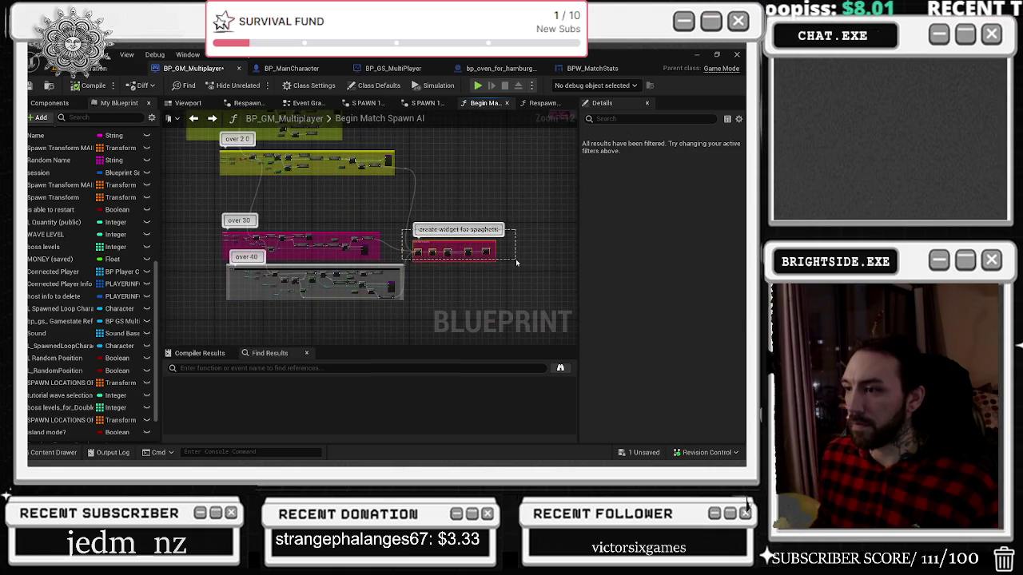
# Step: Move the create widget for spaghetti group up-right and lower the over 30 and over 40 groups
pyautogui.moveTo(422, 252)
pyautogui.mouseDown()
pyautogui.moveTo(471, 169)
pyautogui.moveTo(500, 170)
pyautogui.mouseUp()
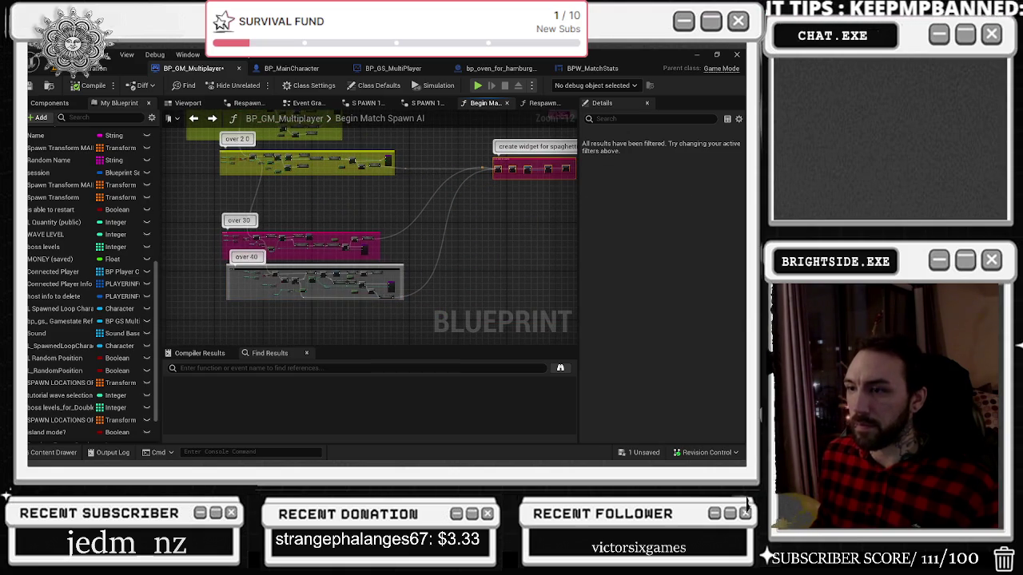
pyautogui.moveTo(203, 218)
pyautogui.mouseDown()
pyautogui.moveTo(402, 314)
pyautogui.moveTo(396, 303)
pyautogui.moveTo(396, 335)
pyautogui.mouseUp()
pyautogui.scroll(5, 233, 299)
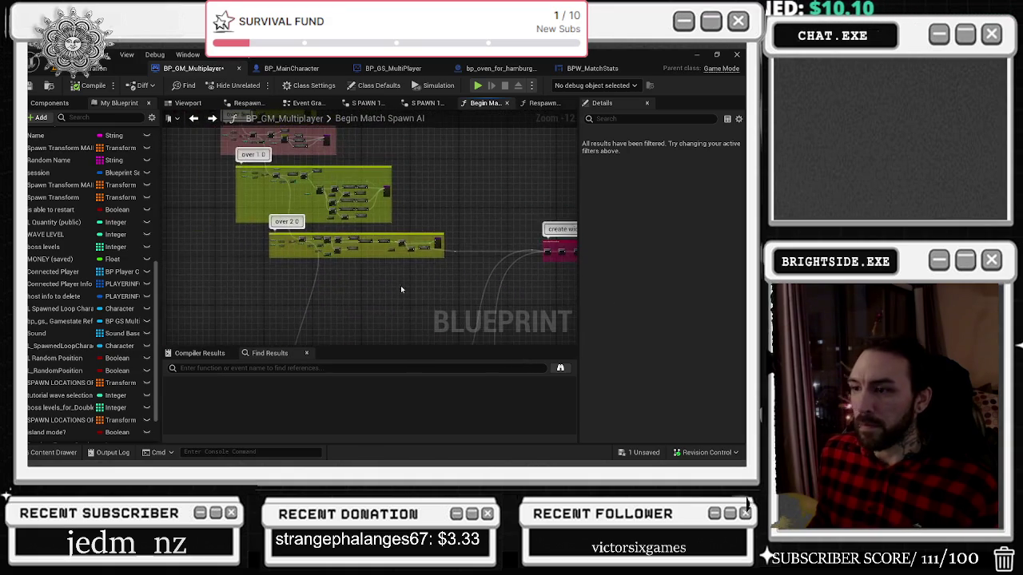
pyautogui.scroll(3, 324, 272)
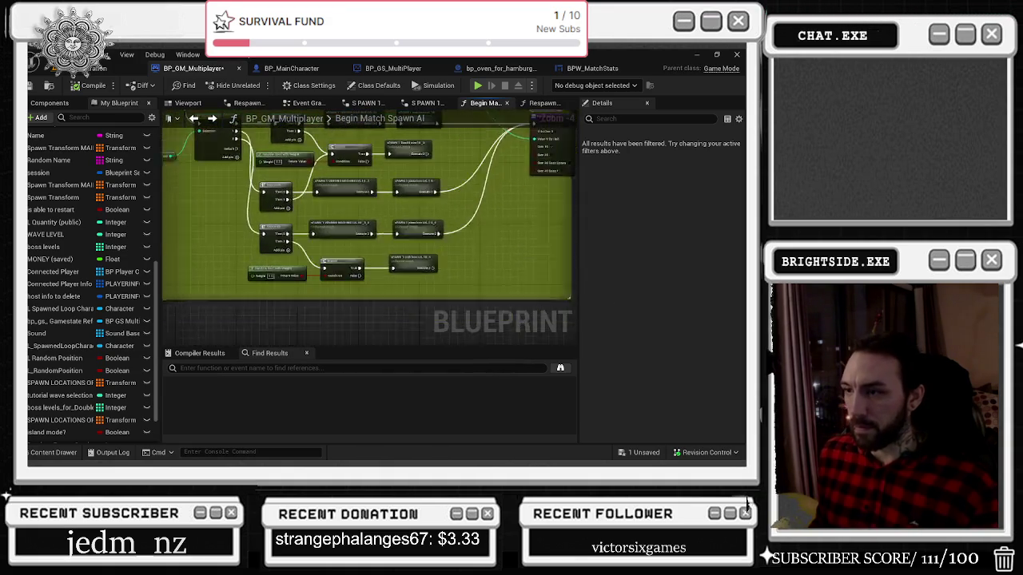
# Step: Follow the over 20 spawn chain and raise its reroute node to straighten the wire
pyautogui.moveTo(212, 267); pyautogui.dragTo(212, 144)
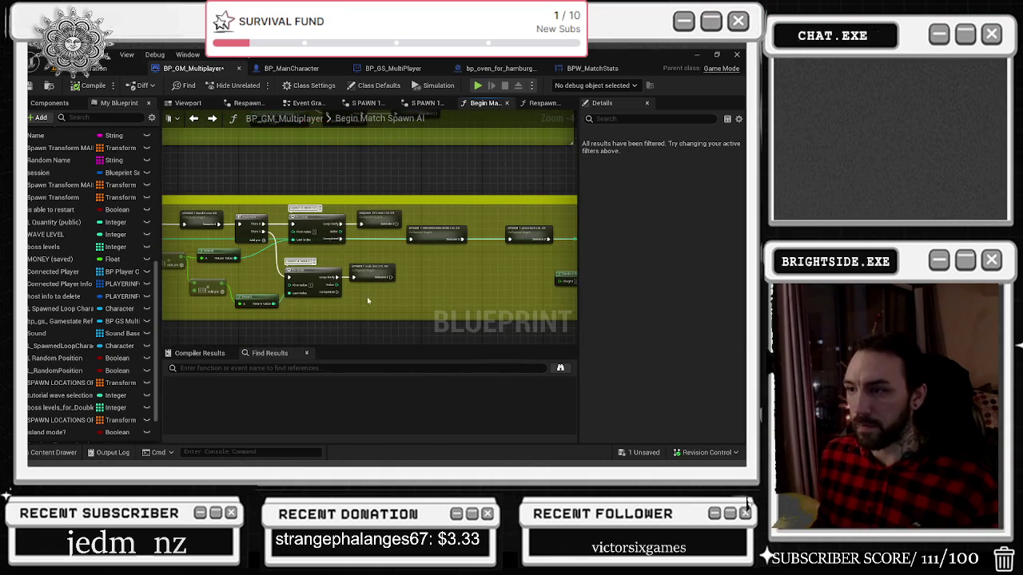
pyautogui.scroll(1, 404, 278)
pyautogui.moveTo(435, 341)
pyautogui.mouseDown()
pyautogui.moveTo(473, 314)
pyautogui.moveTo(709, 320)
pyautogui.mouseUp()
pyautogui.moveTo(506, 197); pyautogui.dragTo(306, 190)
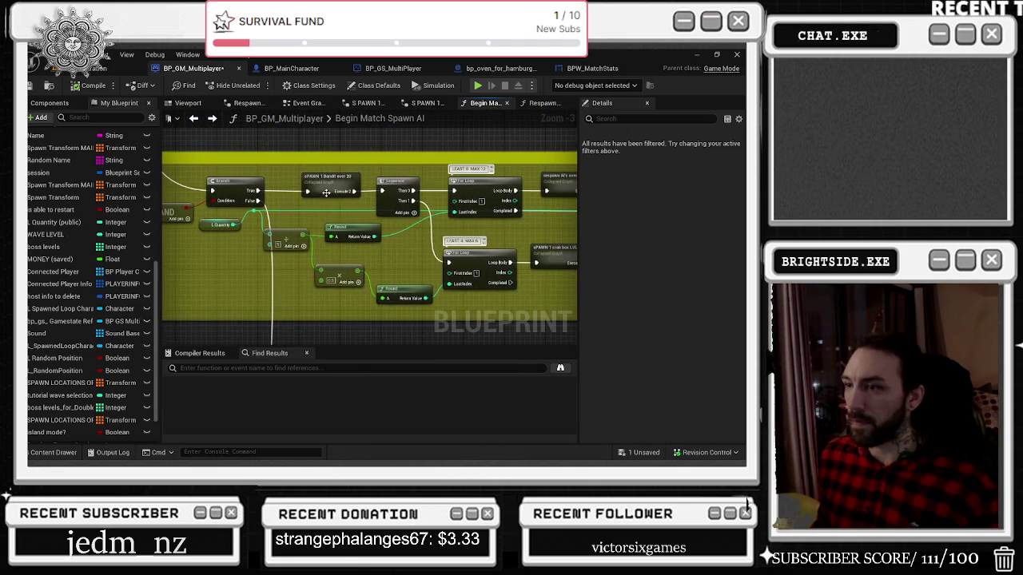
pyautogui.click(306, 190)
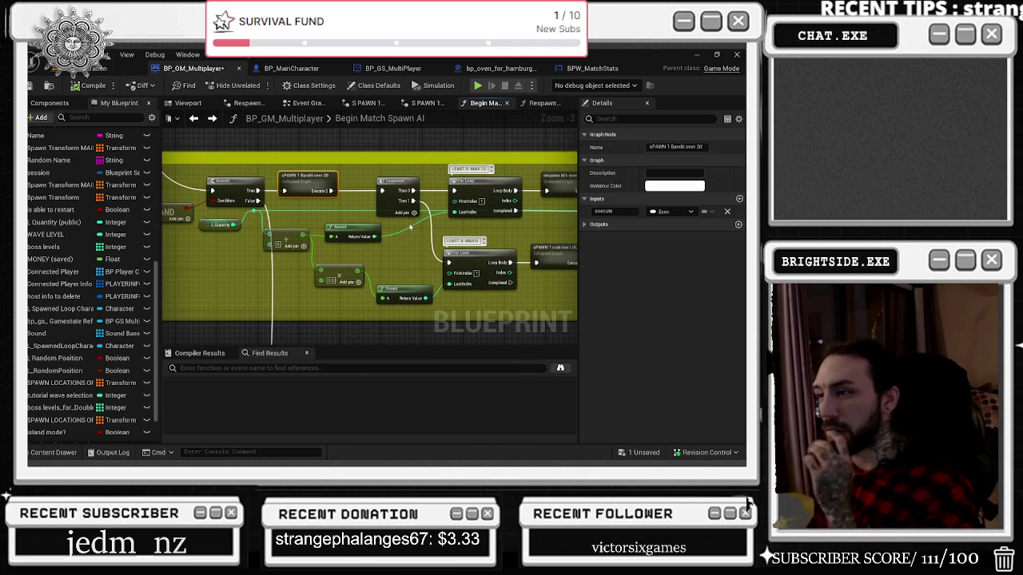
pyautogui.moveTo(407, 231)
pyautogui.mouseDown()
pyautogui.moveTo(268, 214)
pyautogui.moveTo(449, 231)
pyautogui.moveTo(398, 214)
pyautogui.mouseUp()
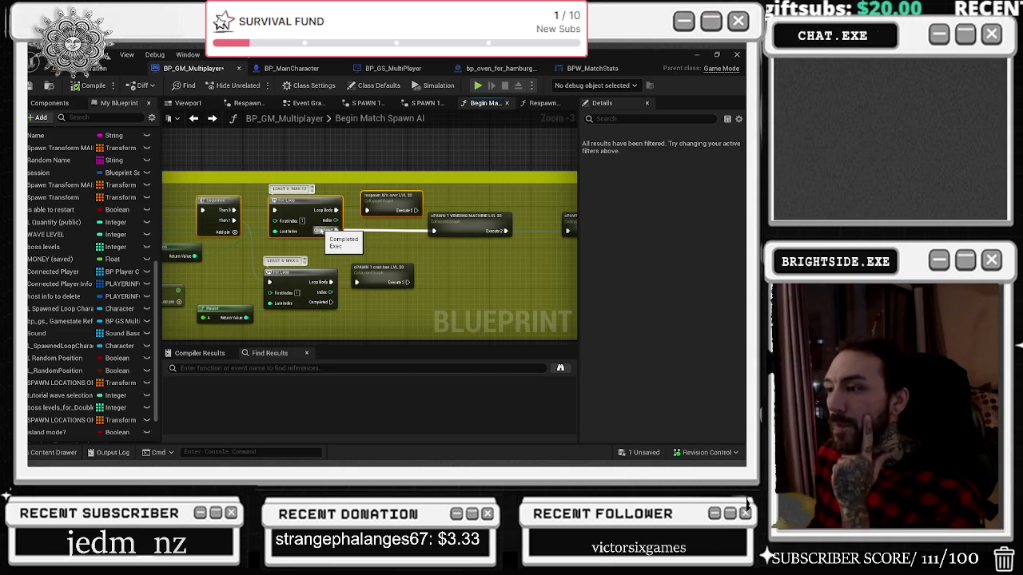
pyautogui.moveTo(322, 230)
pyautogui.mouseDown()
pyautogui.moveTo(295, 195)
pyautogui.moveTo(229, 236)
pyautogui.mouseUp()
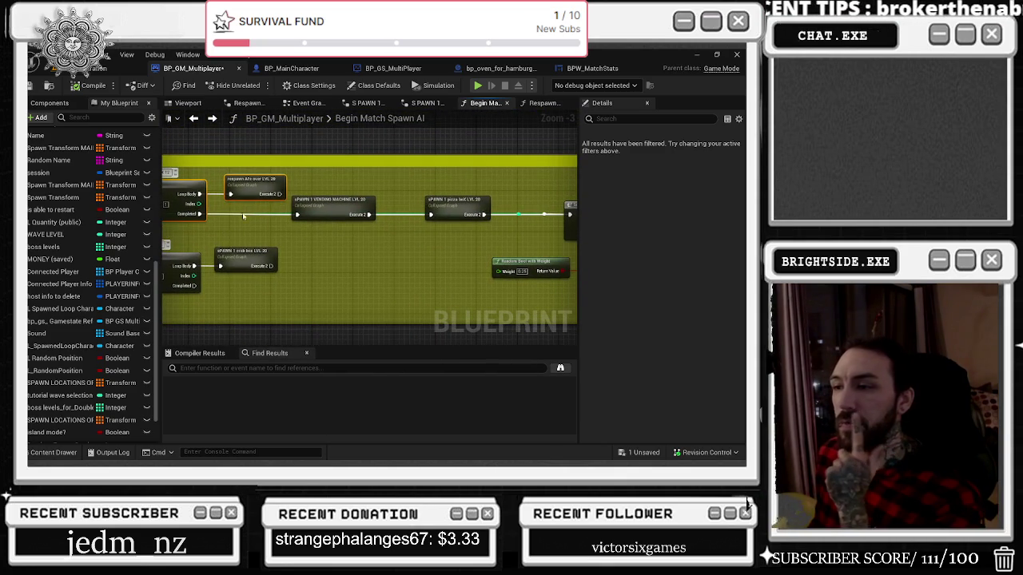
pyautogui.moveTo(314, 204)
pyautogui.mouseDown()
pyautogui.moveTo(303, 204)
pyautogui.moveTo(378, 225)
pyautogui.moveTo(43, 240)
pyautogui.mouseUp()
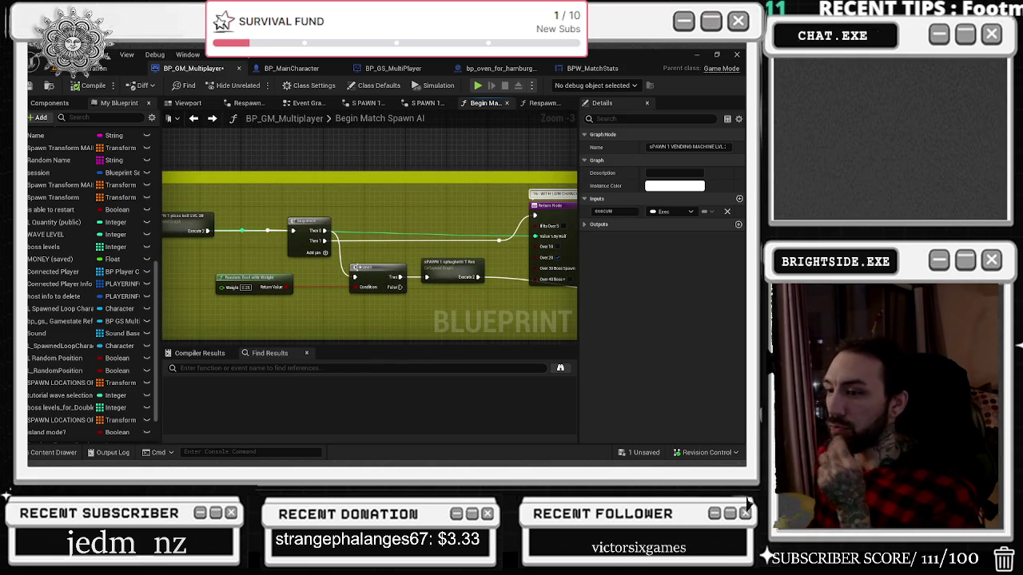
pyautogui.click(452, 269)
pyautogui.moveTo(452, 270); pyautogui.dragTo(431, 264)
pyautogui.click(467, 295)
pyautogui.moveTo(467, 295)
pyautogui.mouseDown()
pyautogui.moveTo(467, 272)
pyautogui.moveTo(254, 266)
pyautogui.moveTo(558, 202)
pyautogui.moveTo(489, 237)
pyautogui.moveTo(488, 255)
pyautogui.moveTo(508, 262)
pyautogui.mouseUp()
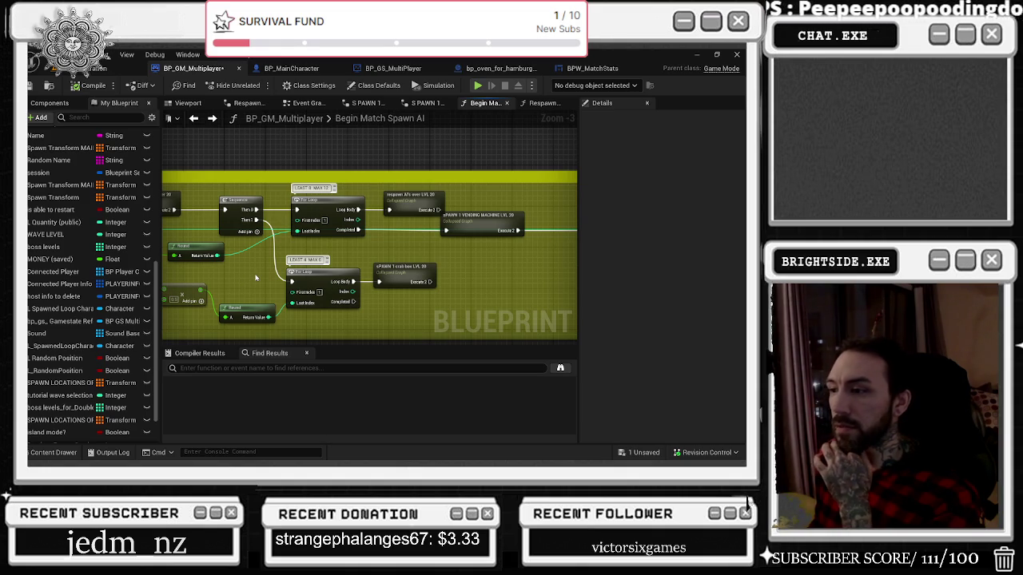
# Step: Shift the crab box node right and paste a Switch on Int with a Random Enemy Seed getter
pyautogui.moveTo(284, 274); pyautogui.dragTo(229, 269)
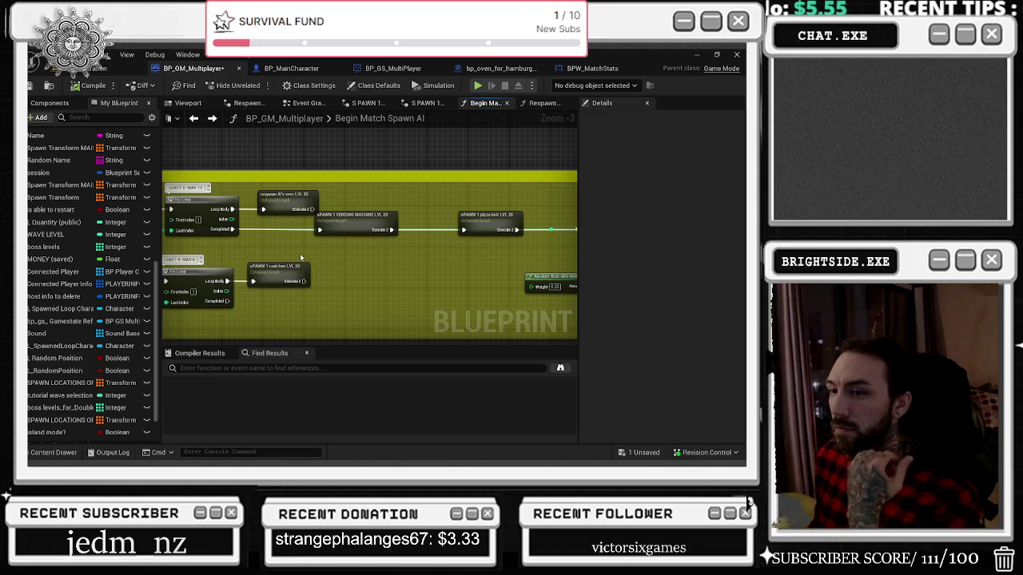
pyautogui.scroll(-1, 300, 255)
pyautogui.moveTo(300, 256); pyautogui.dragTo(367, 234)
pyautogui.scroll(2, 352, 269)
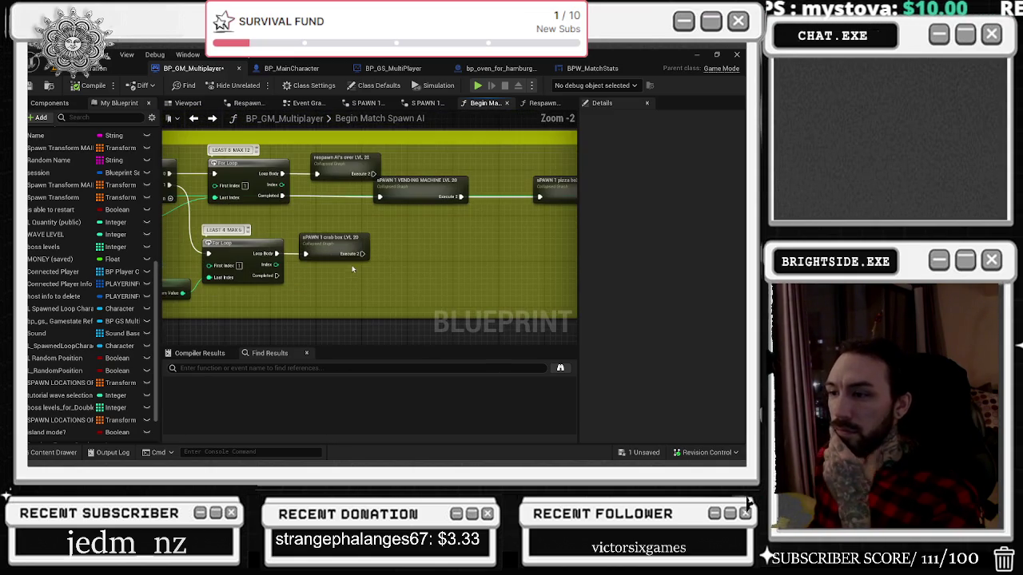
pyautogui.moveTo(339, 242)
pyautogui.moveTo(339, 241); pyautogui.dragTo(457, 249)
pyautogui.click(302, 270)
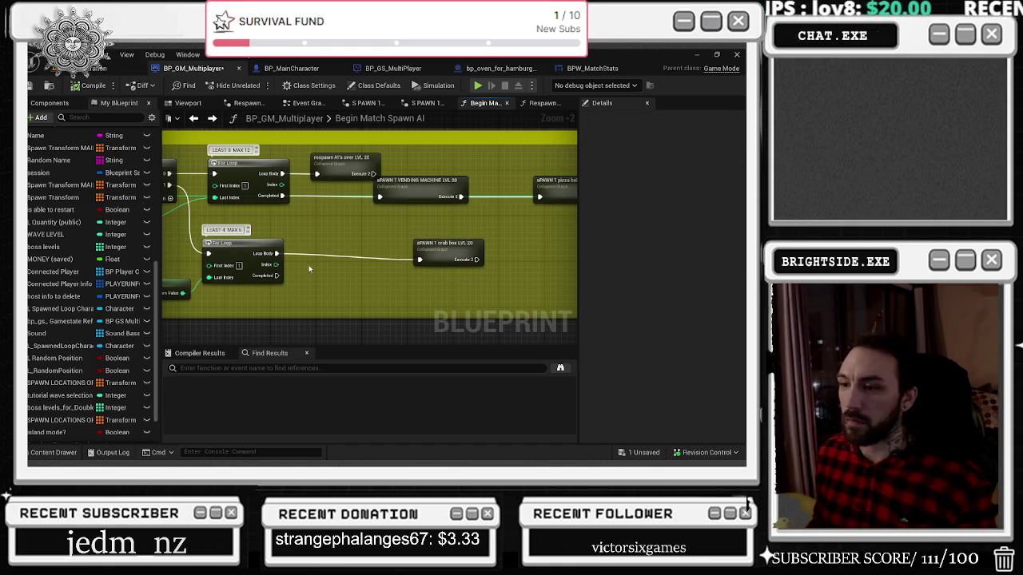
pyautogui.hotkey('ctrl', 'v')
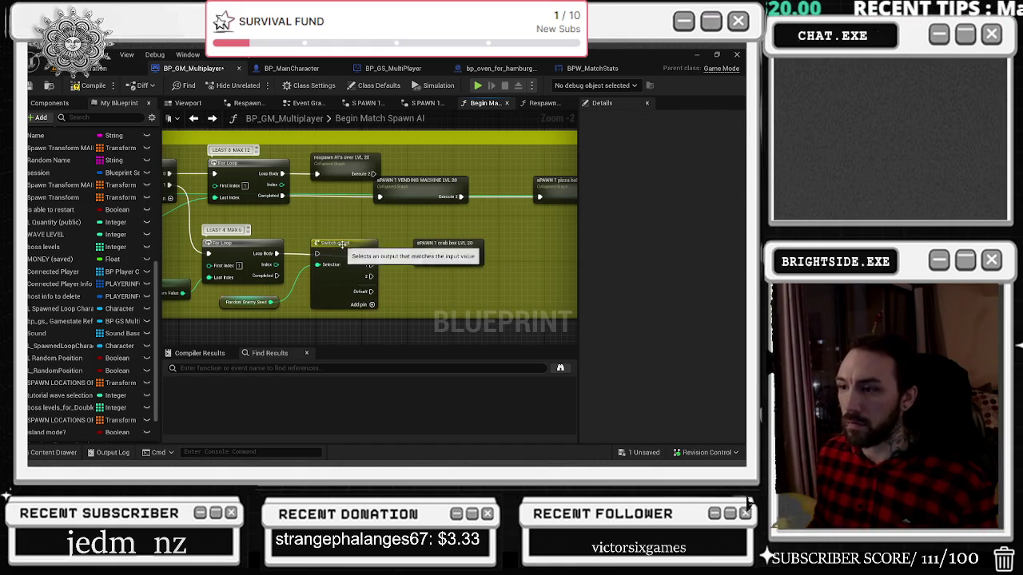
pyautogui.moveTo(339, 243); pyautogui.dragTo(334, 244)
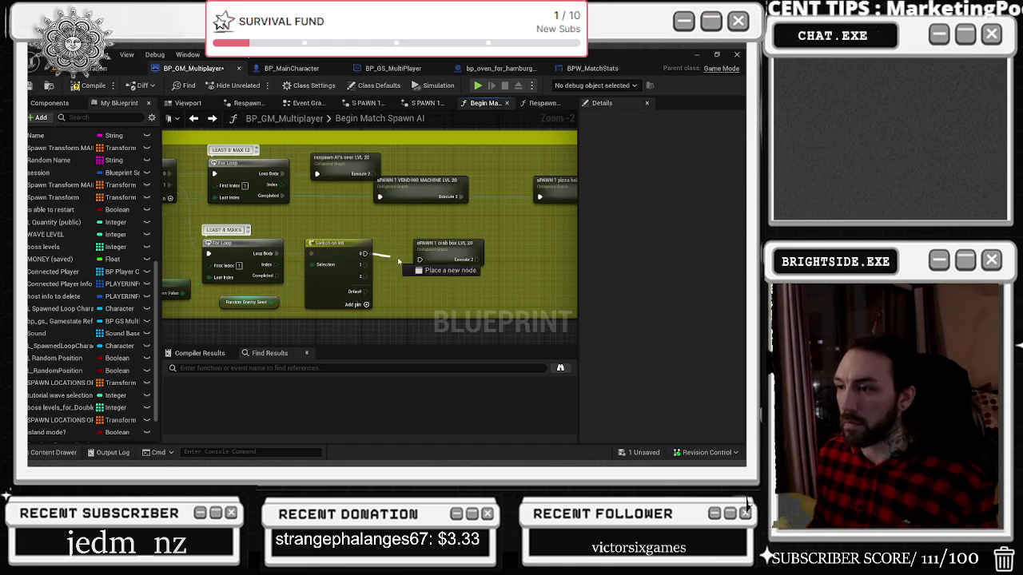
# Step: Wire Switch output 0 to the crab box and output 1 to a pasted pizza box copy
pyautogui.moveTo(448, 245); pyautogui.dragTo(418, 238)
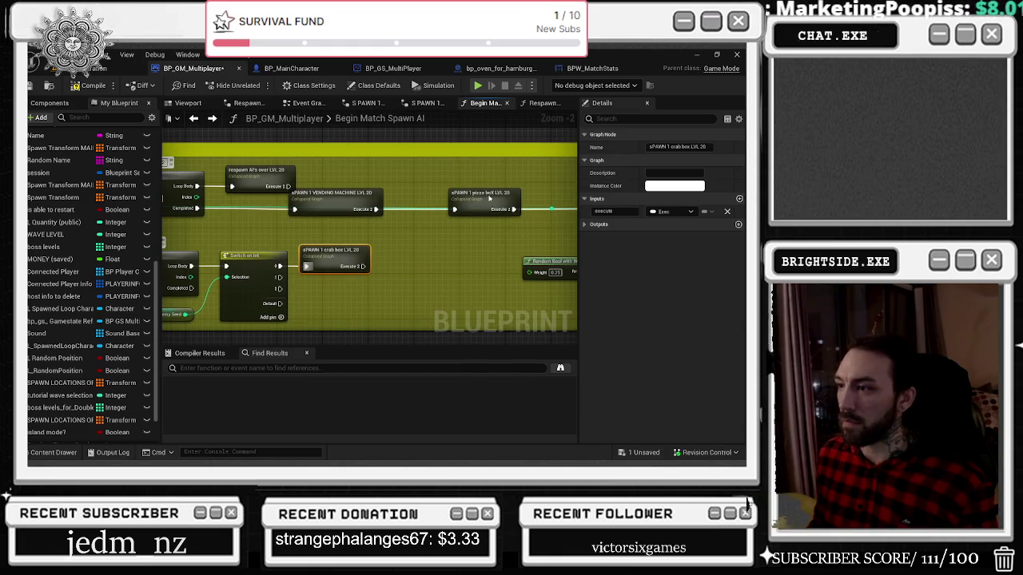
pyautogui.click(479, 195)
pyautogui.hotkey('ctrl', 'c')
pyautogui.hotkey('ctrl', 'v')
pyautogui.moveTo(279, 277)
pyautogui.mouseDown()
pyautogui.moveTo(311, 301)
pyautogui.moveTo(335, 297)
pyautogui.mouseUp()
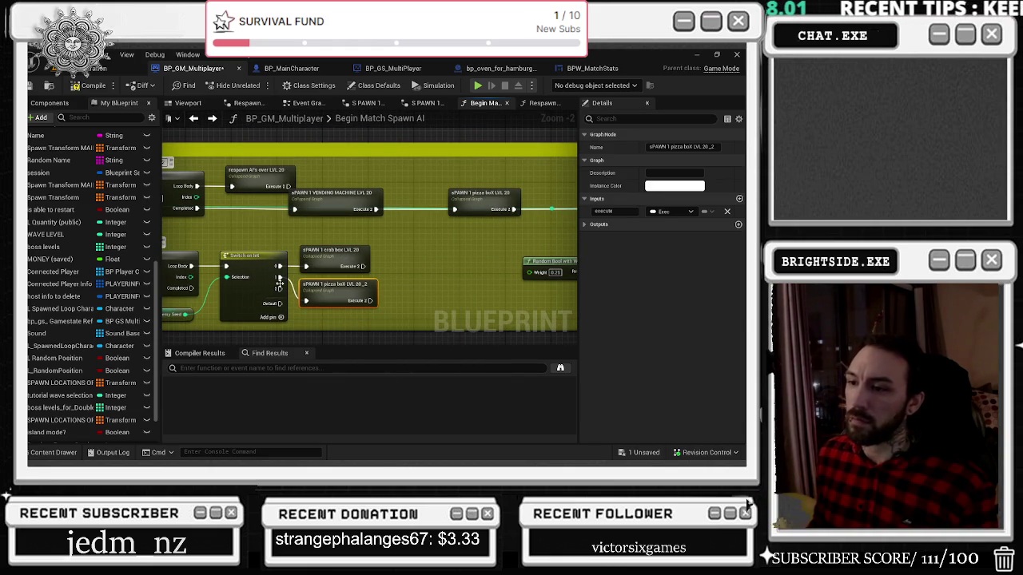
pyautogui.moveTo(323, 297); pyautogui.dragTo(326, 324)
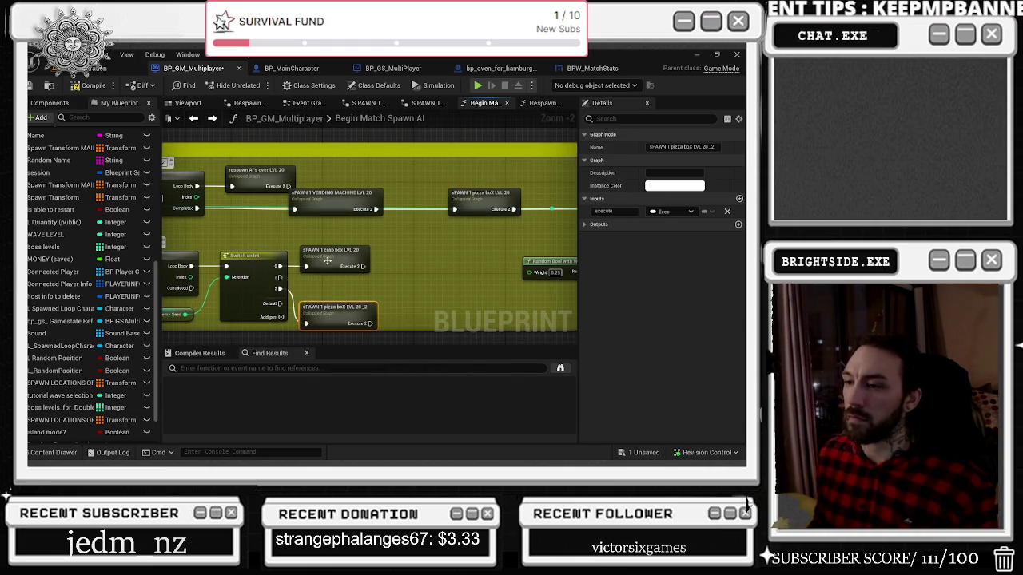
# Step: Raise the crab box node and review the surrounding over 20 spawn nodes
pyautogui.moveTo(324, 261); pyautogui.dragTo(324, 244)
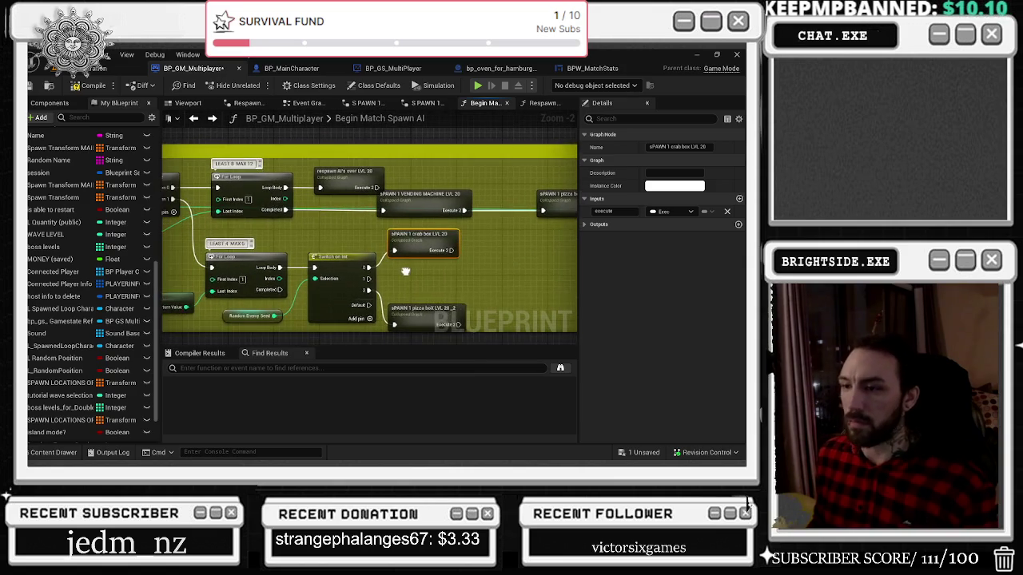
pyautogui.click(331, 258)
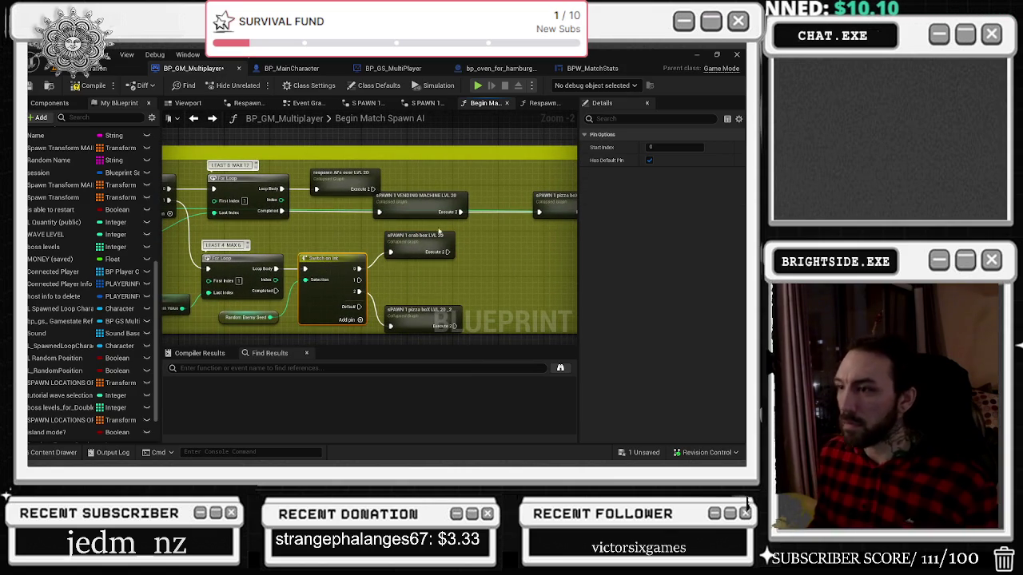
pyautogui.moveTo(350, 182)
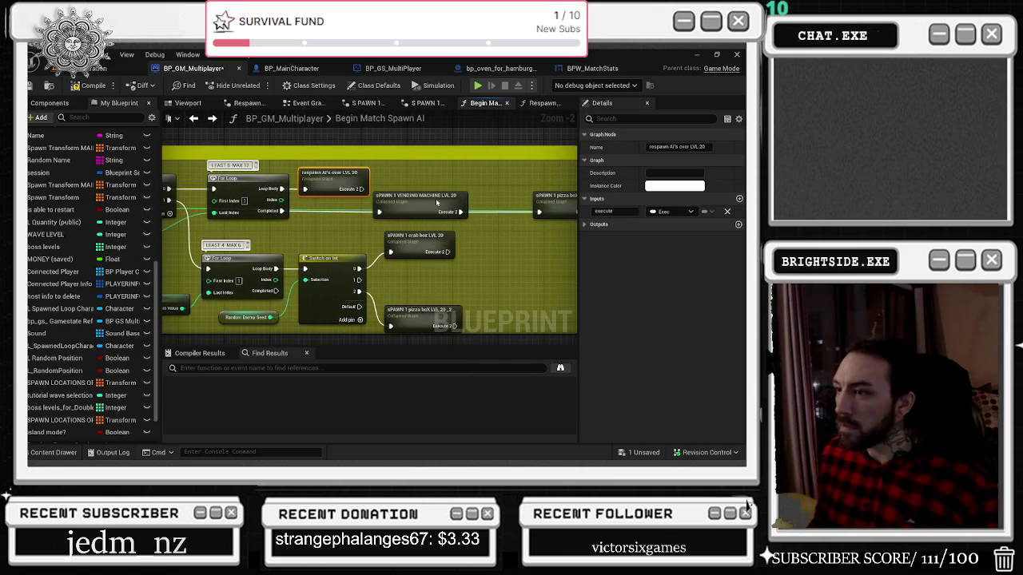
pyautogui.moveTo(436, 203); pyautogui.dragTo(442, 203)
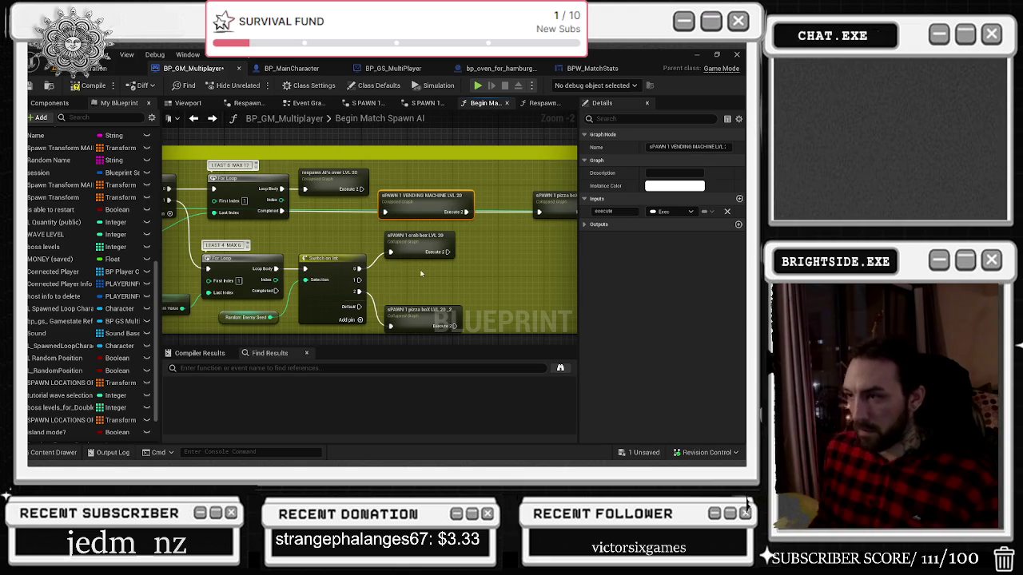
pyautogui.moveTo(418, 272); pyautogui.dragTo(309, 260)
pyautogui.moveTo(376, 278)
pyautogui.mouseDown()
pyautogui.moveTo(290, 292)
pyautogui.moveTo(306, 296)
pyautogui.mouseUp()
# Step: Nudge the crab box node right and move the pizza box node up slightly
pyautogui.click(240, 248)
pyautogui.moveTo(243, 253); pyautogui.dragTo(250, 252)
pyautogui.click(239, 281)
pyautogui.click(246, 285)
pyautogui.moveTo(239, 324)
pyautogui.mouseDown()
pyautogui.moveTo(240, 312)
pyautogui.moveTo(275, 296)
pyautogui.mouseUp()
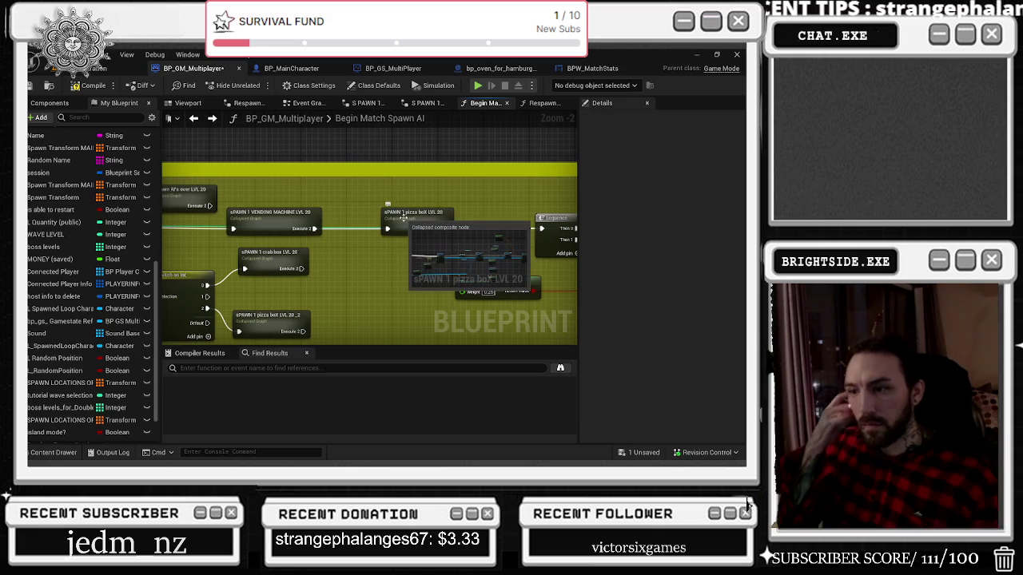
pyautogui.moveTo(368, 282)
pyautogui.mouseDown()
pyautogui.moveTo(156, 316)
pyautogui.moveTo(278, 216)
pyautogui.mouseUp()
# Step: Open BP_AICharacter_Multiplayer_Evil_Pizza_Box from the pizza box spawn graph, then return to Begin Match Spawn AI
pyautogui.doubleClick(302, 226)
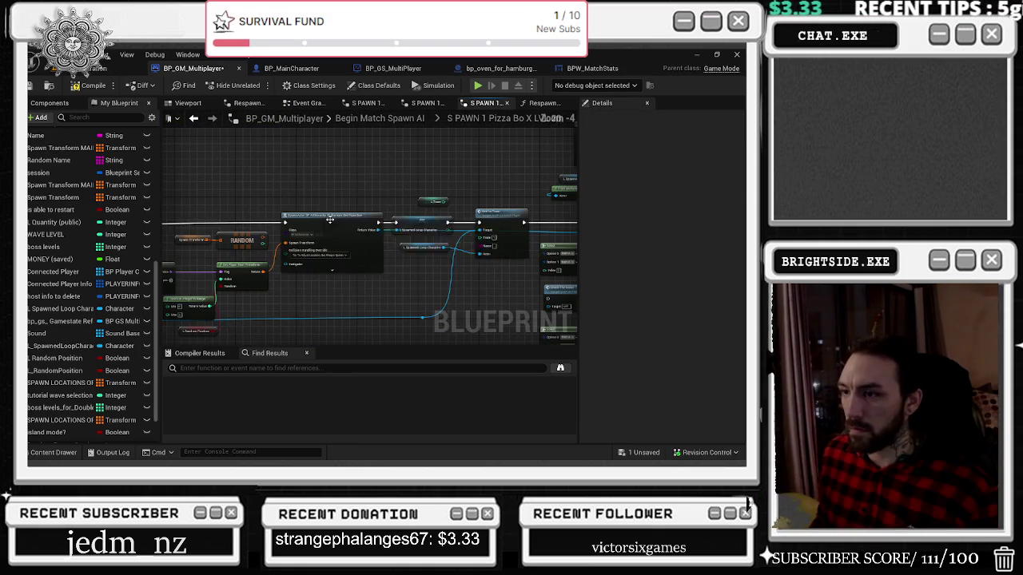
pyautogui.click(321, 233)
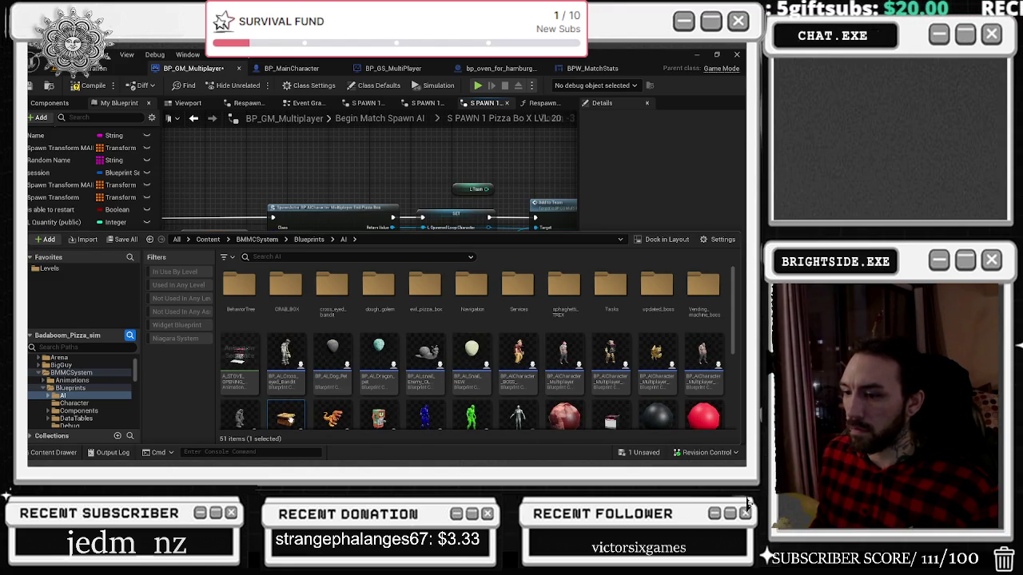
pyautogui.rightClick(359, 175)
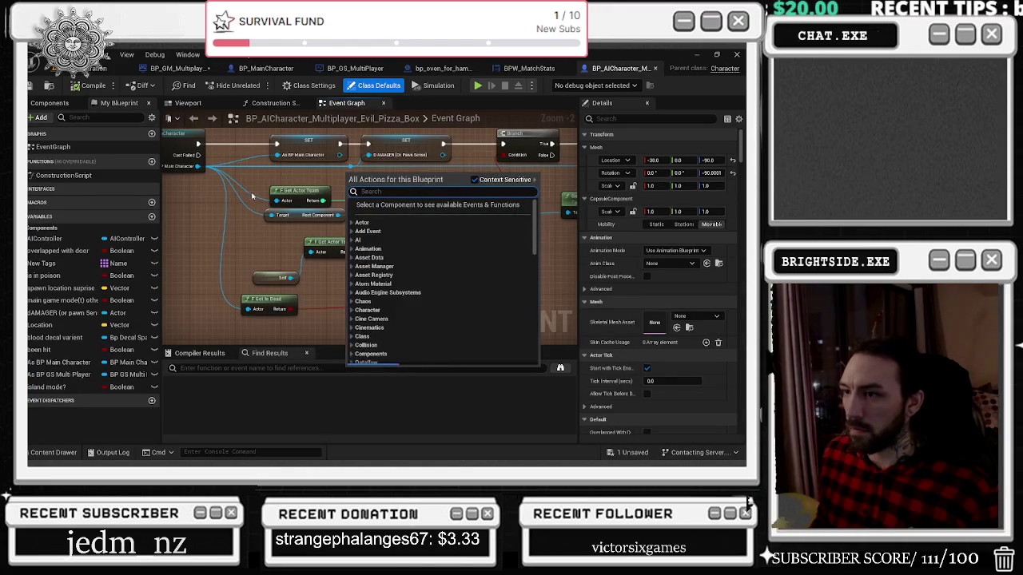
pyautogui.press('Escape')
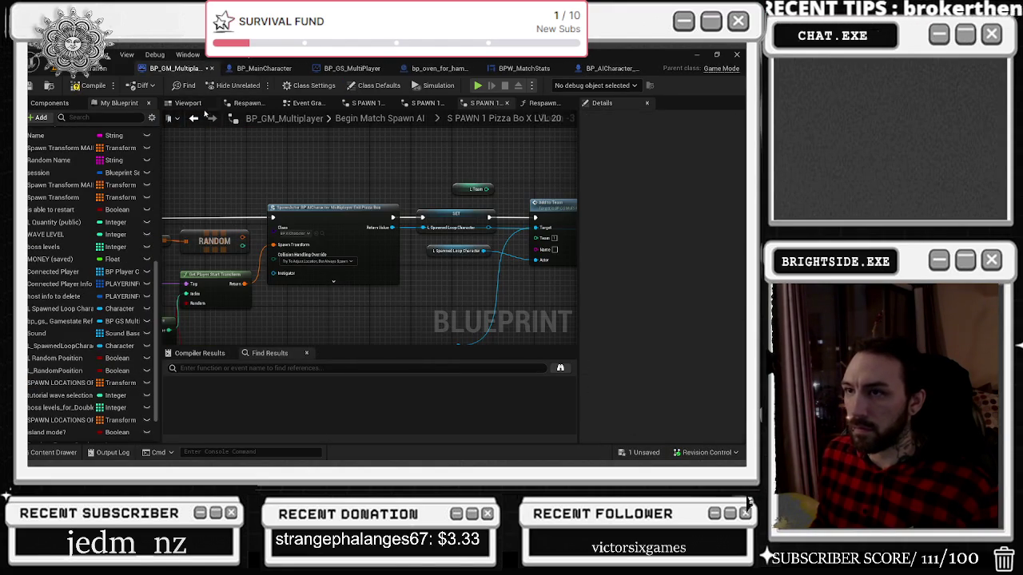
pyautogui.click(193, 121)
pyautogui.moveTo(274, 194)
pyautogui.mouseDown()
pyautogui.moveTo(388, 302)
pyautogui.moveTo(299, 310)
pyautogui.mouseUp()
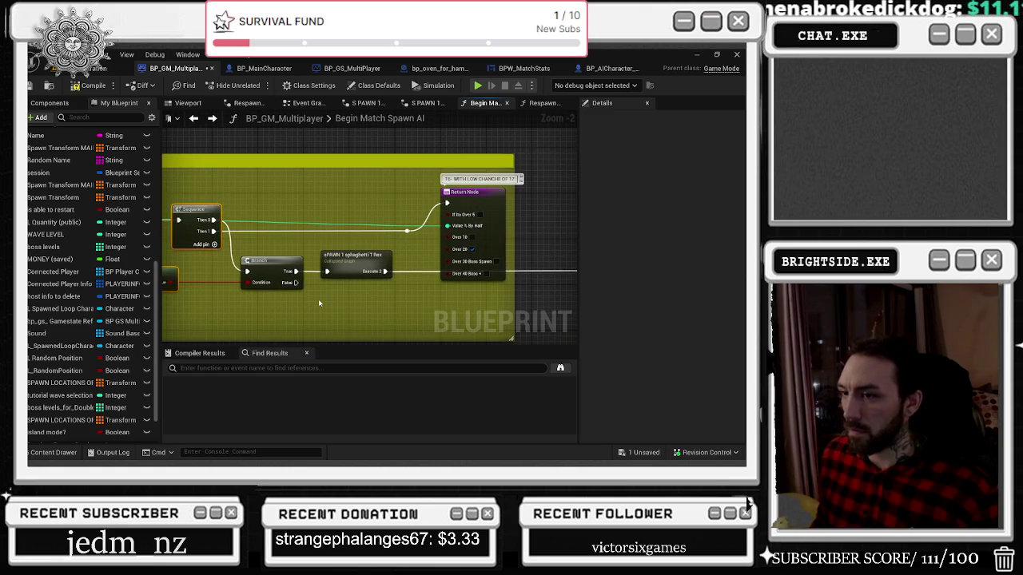
# Step: Drag the lower For Loop's Completed pin toward the Branch, dismissing the stray node search
pyautogui.scroll(-1, 318, 303)
pyautogui.moveTo(480, 272)
pyautogui.mouseDown()
pyautogui.moveTo(535, 267)
pyautogui.moveTo(415, 243)
pyautogui.moveTo(168, 224)
pyautogui.moveTo(454, 240)
pyautogui.mouseUp()
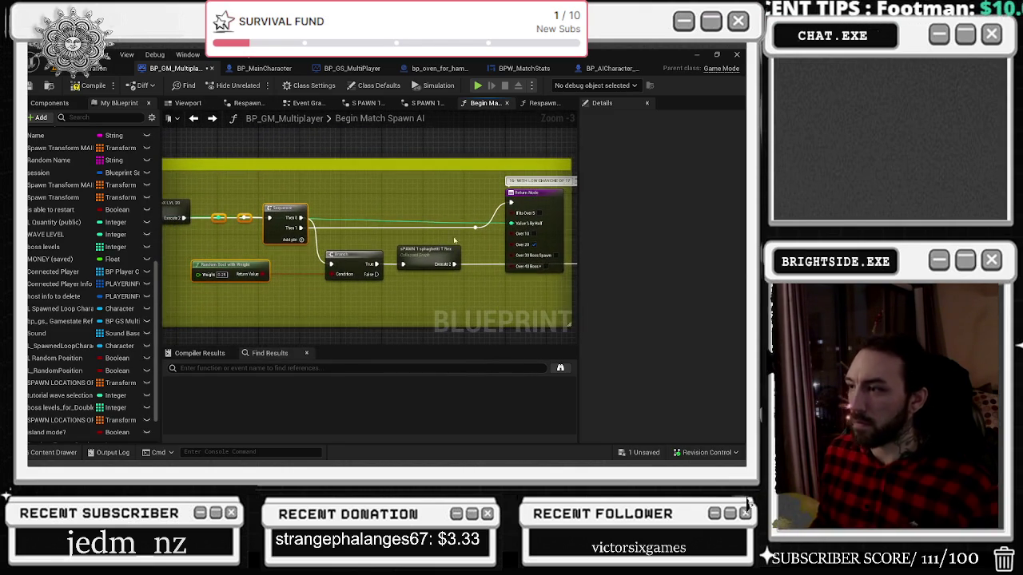
pyautogui.moveTo(289, 267); pyautogui.dragTo(514, 268)
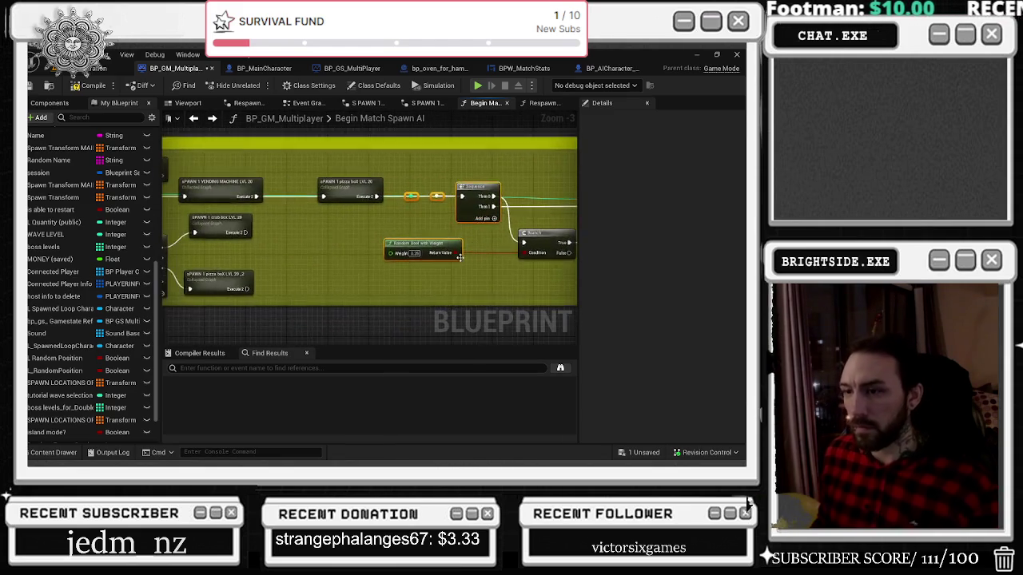
pyautogui.scroll(-1, 338, 273)
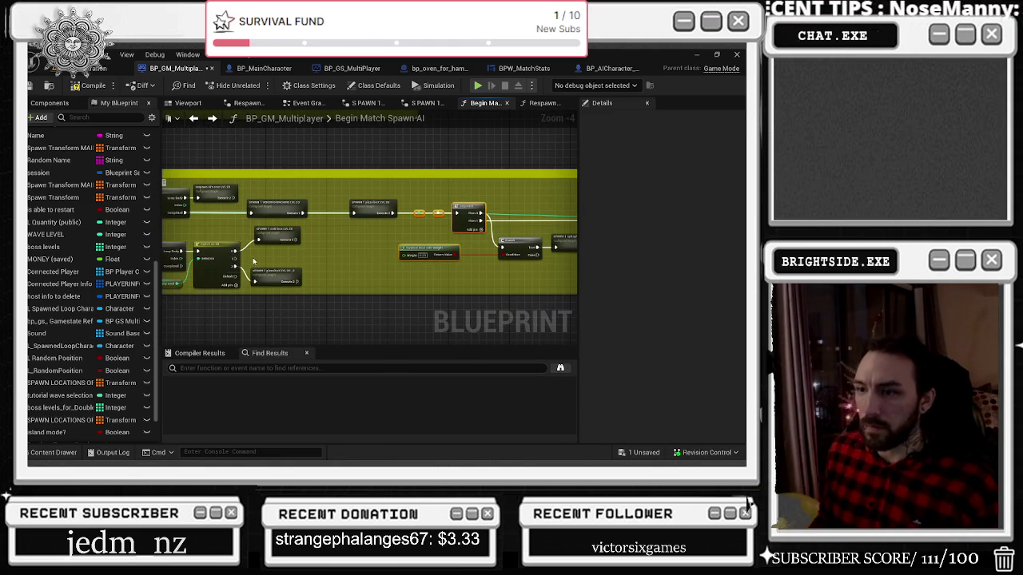
pyautogui.scroll(1, 286, 262)
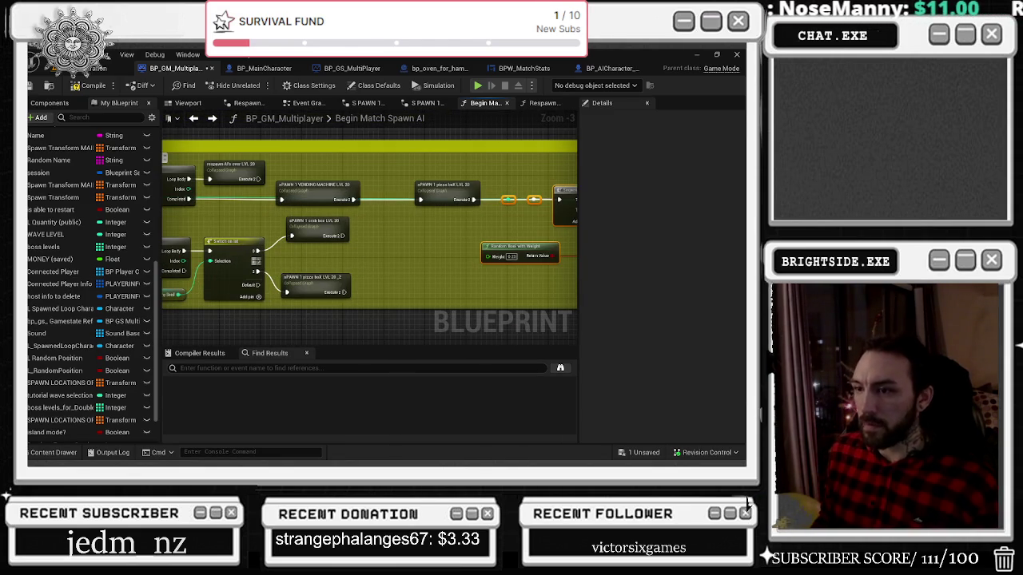
pyautogui.moveTo(303, 262)
pyautogui.mouseDown()
pyautogui.moveTo(400, 263)
pyautogui.moveTo(286, 285)
pyautogui.moveTo(349, 261)
pyautogui.mouseUp()
pyautogui.click(334, 259)
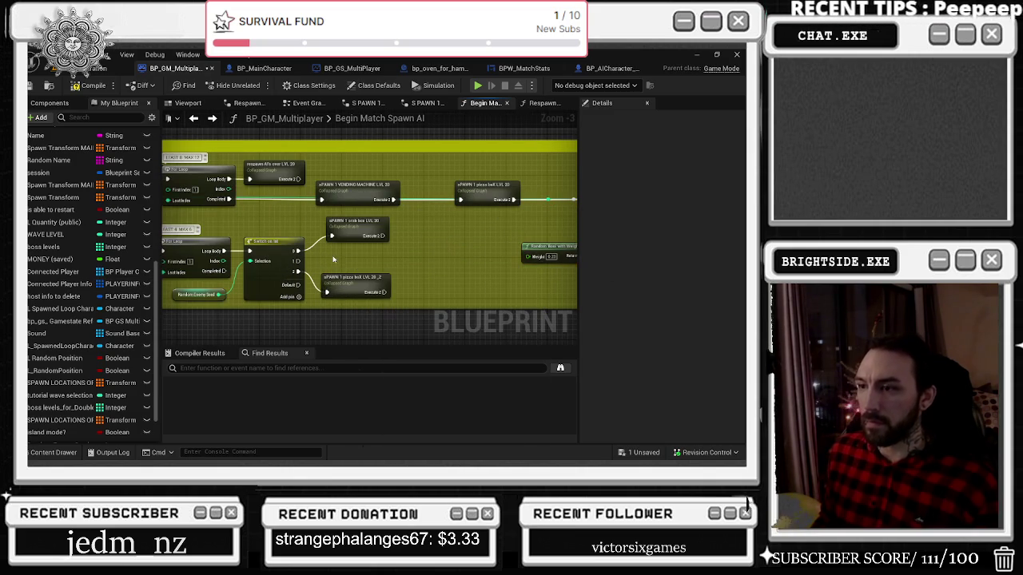
pyautogui.moveTo(230, 275)
pyautogui.mouseDown()
pyautogui.moveTo(560, 258)
pyautogui.moveTo(529, 251)
pyautogui.moveTo(503, 280)
pyautogui.mouseUp()
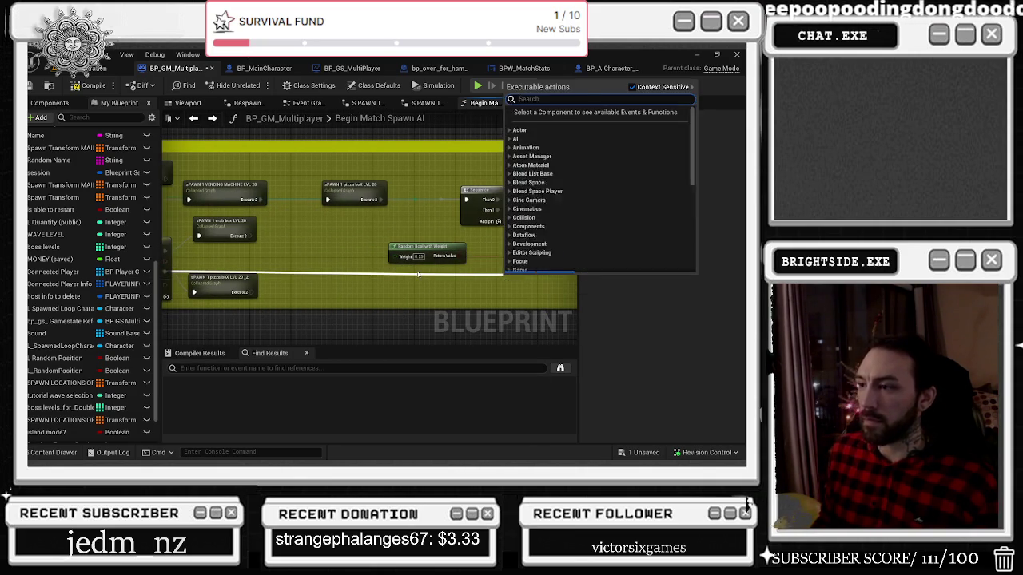
pyautogui.press('Escape')
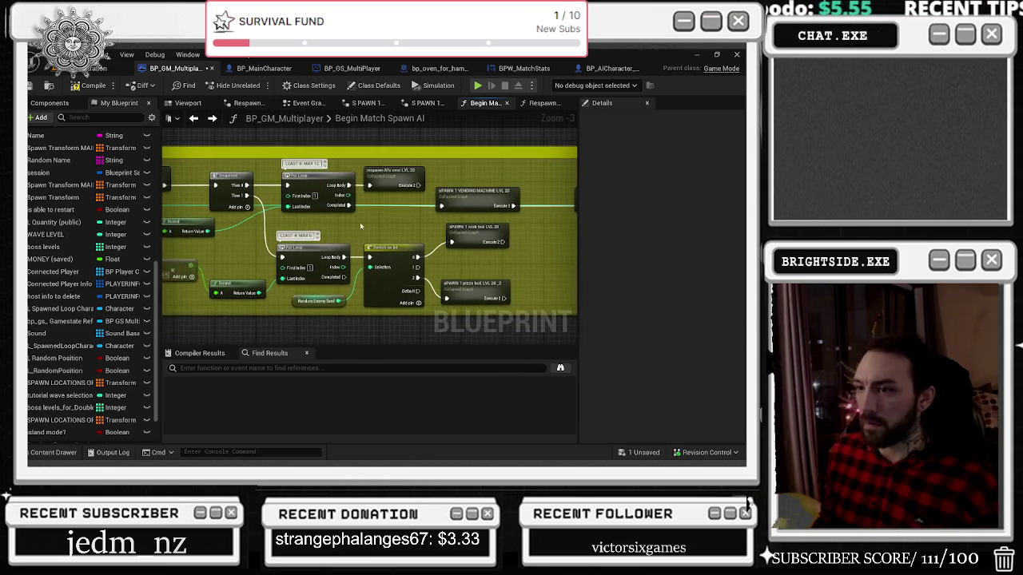
# Step: Route the execution wire through a reroute point placed lower, below the spawn nodes
pyautogui.moveTo(285, 268)
pyautogui.mouseDown()
pyautogui.moveTo(505, 275)
pyautogui.moveTo(478, 276)
pyautogui.moveTo(535, 253)
pyautogui.mouseUp()
pyautogui.doubleClick(325, 263)
pyautogui.moveTo(319, 267)
pyautogui.mouseDown()
pyautogui.moveTo(324, 281)
pyautogui.moveTo(489, 286)
pyautogui.moveTo(407, 292)
pyautogui.moveTo(480, 282)
pyautogui.moveTo(420, 276)
pyautogui.moveTo(342, 244)
pyautogui.moveTo(530, 288)
pyautogui.mouseUp()
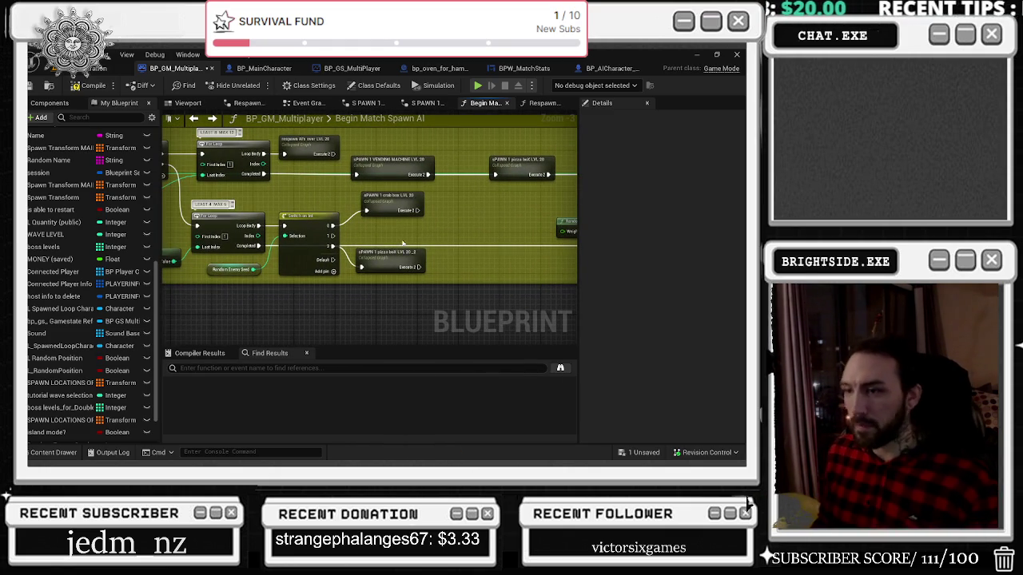
pyautogui.click(257, 246)
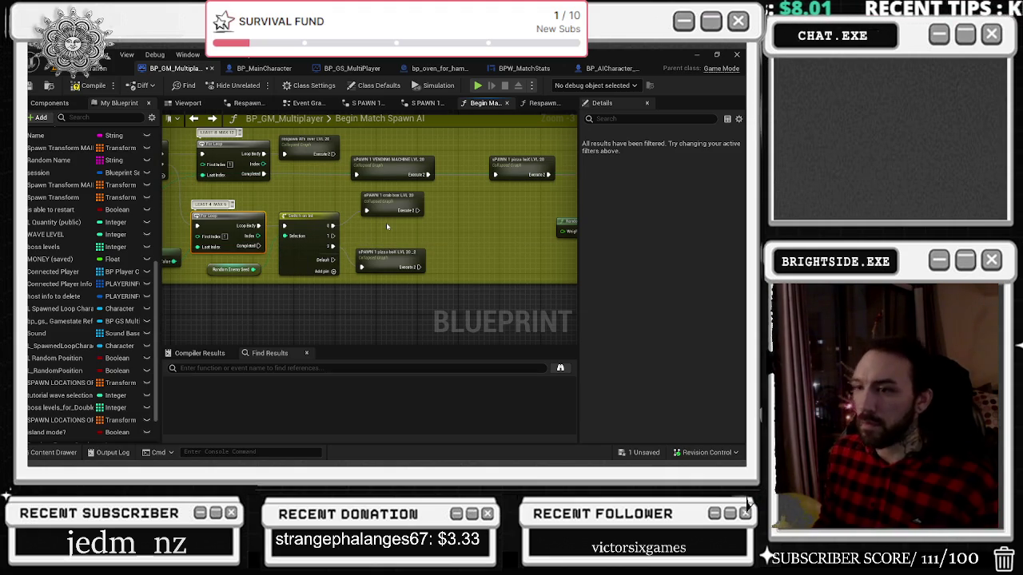
pyautogui.moveTo(334, 235)
pyautogui.mouseDown()
pyautogui.moveTo(375, 248)
pyautogui.moveTo(363, 232)
pyautogui.mouseUp()
# Step: Add a Do Once after Switch on Int, routing Completed to the Branch and For Loop Completed to Reset
pyautogui.write('spawn')
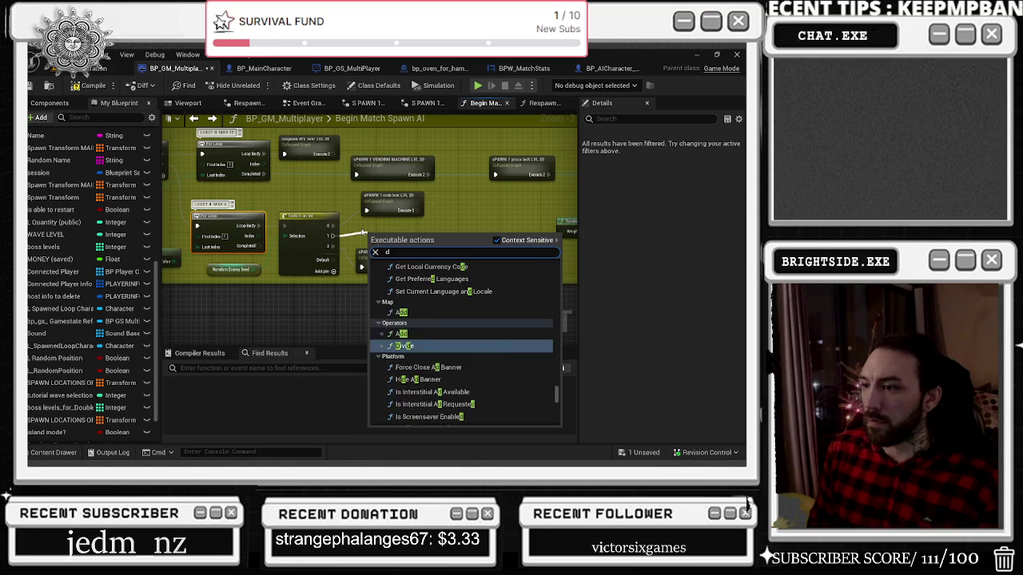
pyautogui.press('Escape')
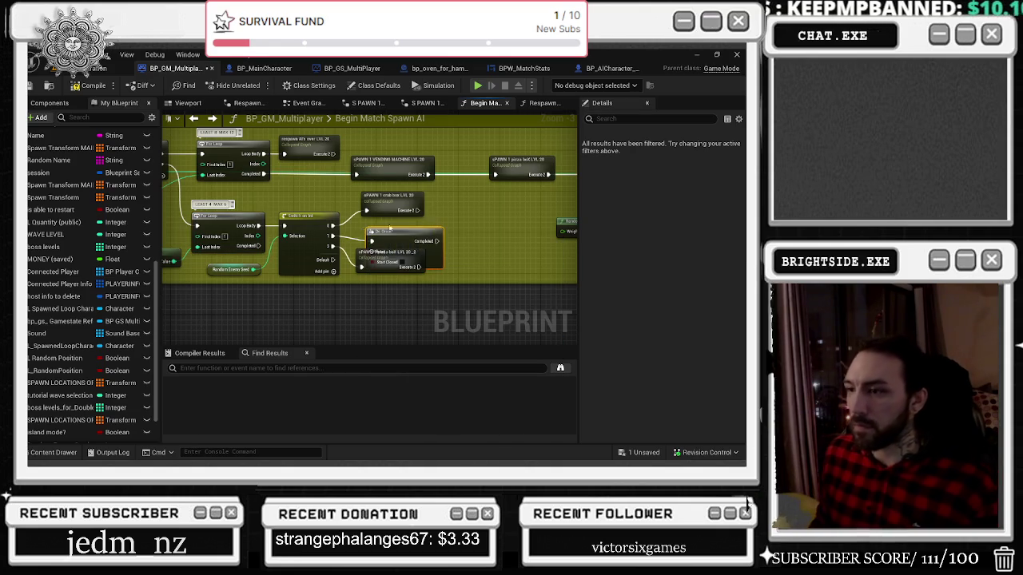
pyautogui.moveTo(395, 227); pyautogui.dragTo(474, 227)
pyautogui.moveTo(358, 260)
pyautogui.mouseDown()
pyautogui.moveTo(525, 285)
pyautogui.moveTo(505, 270)
pyautogui.moveTo(592, 282)
pyautogui.moveTo(672, 270)
pyautogui.mouseUp()
pyautogui.doubleClick(506, 271)
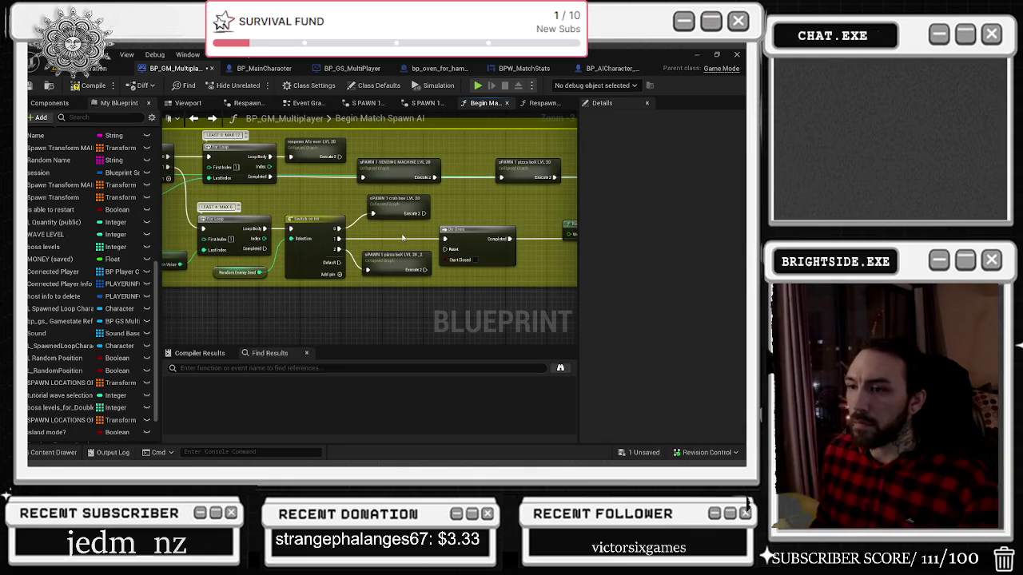
pyautogui.moveTo(266, 248)
pyautogui.mouseDown()
pyautogui.moveTo(295, 262)
pyautogui.moveTo(445, 249)
pyautogui.mouseUp()
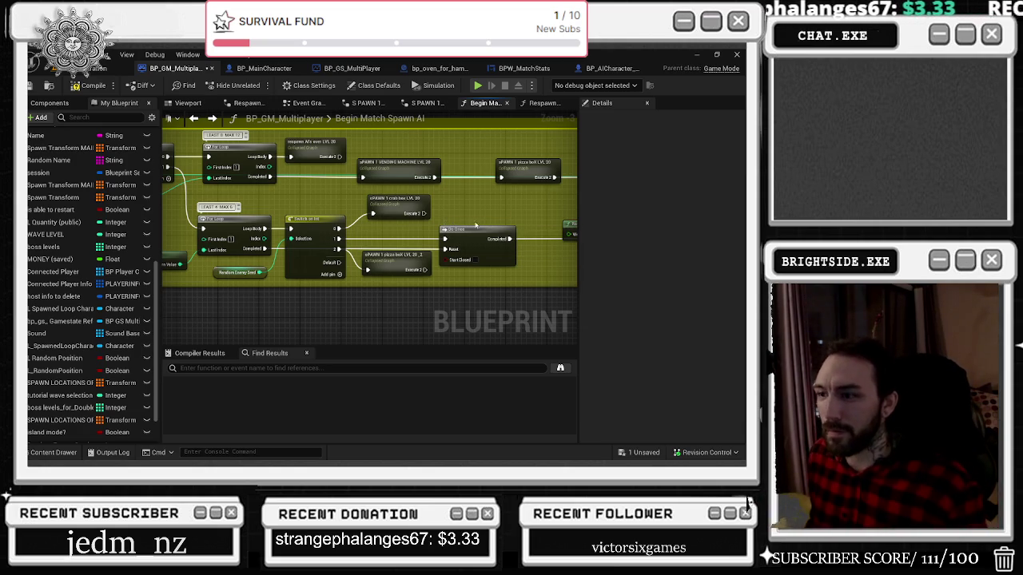
# Step: Zoom out and pan to bring the over 20, over 30 and over 40 groups into view
pyautogui.scroll(2, 482, 230)
pyautogui.scroll(-2, 420, 234)
pyautogui.moveTo(421, 234)
pyautogui.mouseDown()
pyautogui.moveTo(436, 234)
pyautogui.moveTo(271, 233)
pyautogui.mouseUp()
pyautogui.scroll(2, 499, 282)
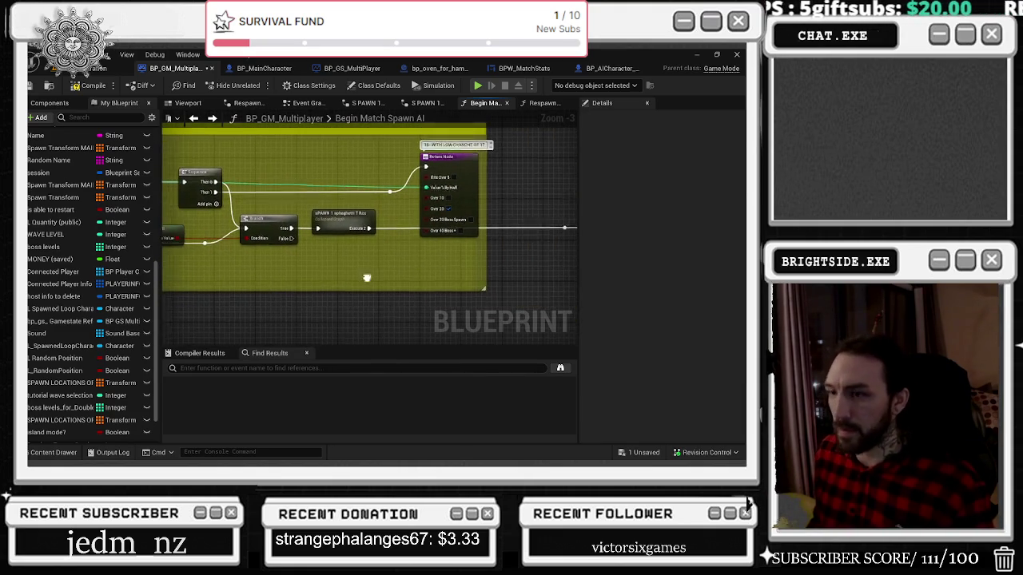
pyautogui.scroll(-3, 413, 290)
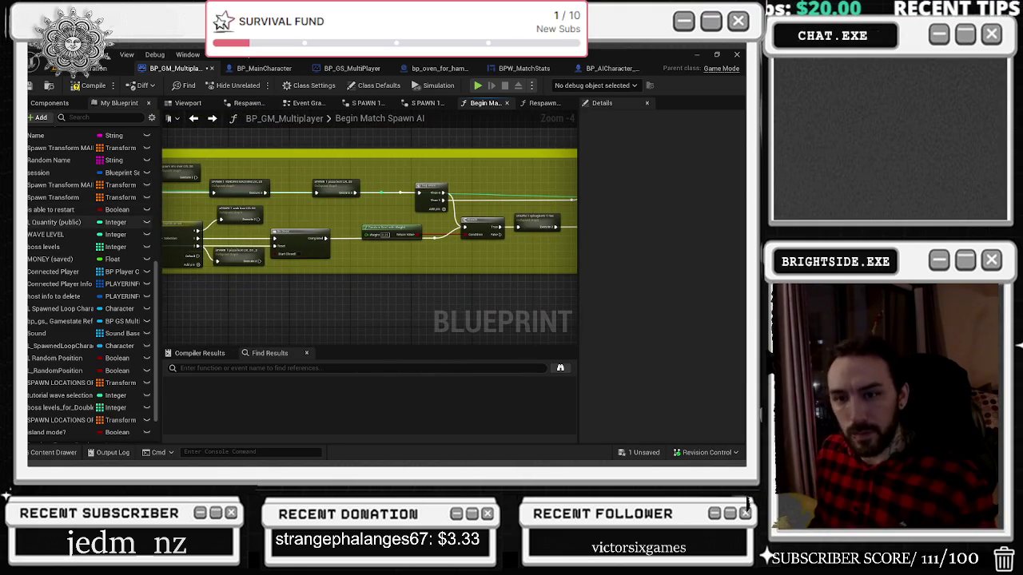
pyautogui.scroll(-1, 88, 233)
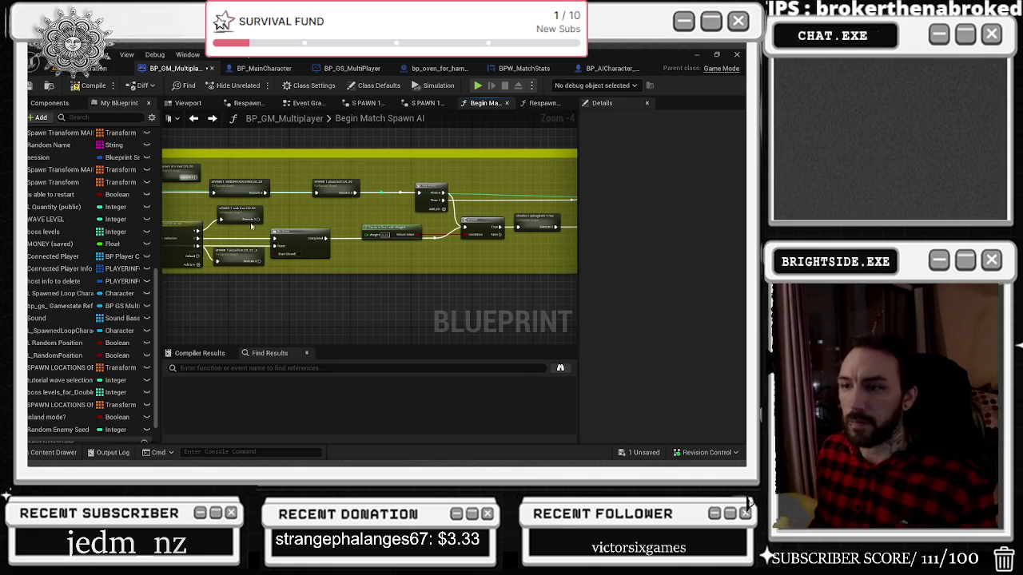
pyautogui.scroll(-2, 352, 250)
pyautogui.moveTo(345, 228); pyautogui.dragTo(212, 231)
pyautogui.moveTo(251, 258); pyautogui.dragTo(365, 226)
pyautogui.scroll(-2, 366, 226)
pyautogui.scroll(-2, 360, 278)
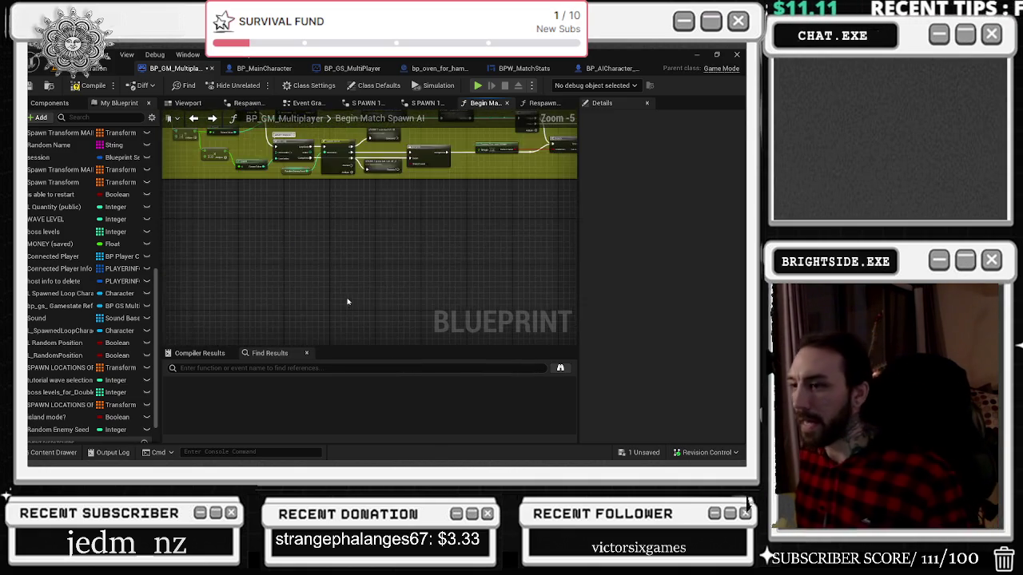
pyautogui.moveTo(346, 292); pyautogui.dragTo(386, 221)
pyautogui.scroll(-2, 467, 178)
pyautogui.moveTo(467, 177)
pyautogui.mouseDown()
pyautogui.moveTo(357, 319)
pyautogui.moveTo(399, 199)
pyautogui.moveTo(371, 213)
pyautogui.moveTo(380, 147)
pyautogui.mouseUp()
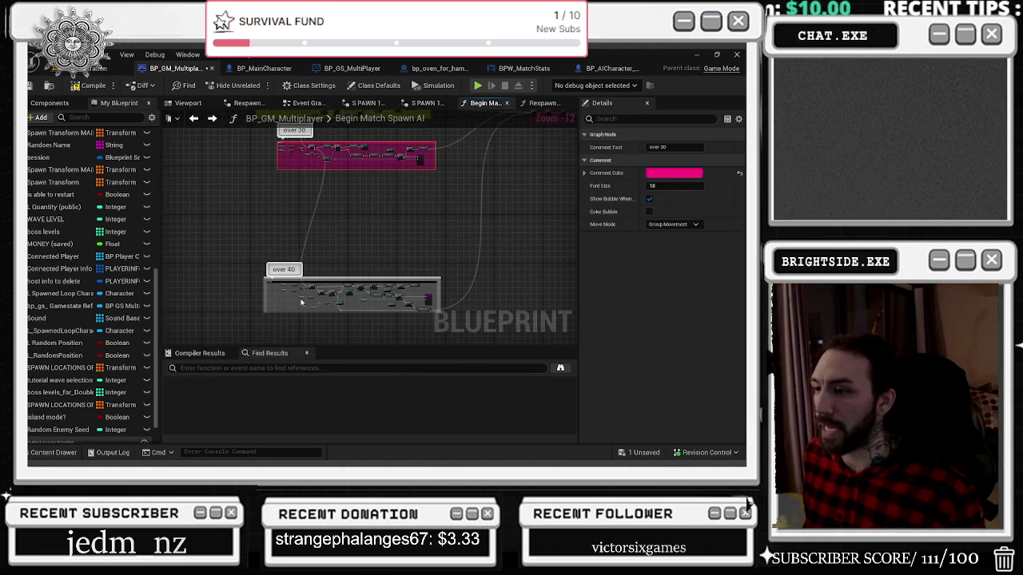
# Step: Move the over 40 comment group up and right, then select the over 30 Quantity comparisons
pyautogui.moveTo(429, 296); pyautogui.dragTo(481, 248)
pyautogui.scroll(6, 392, 273)
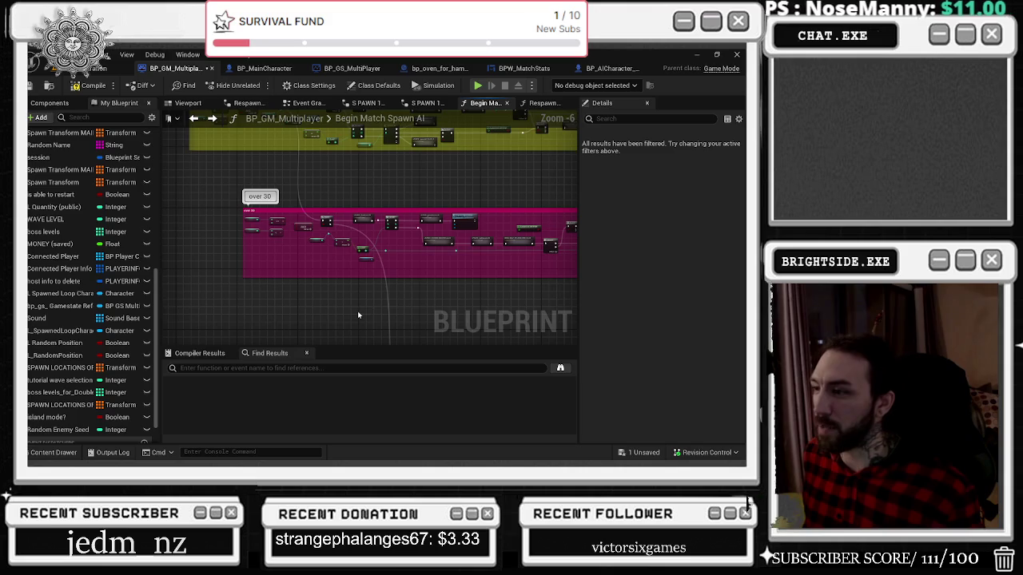
pyautogui.scroll(5, 289, 270)
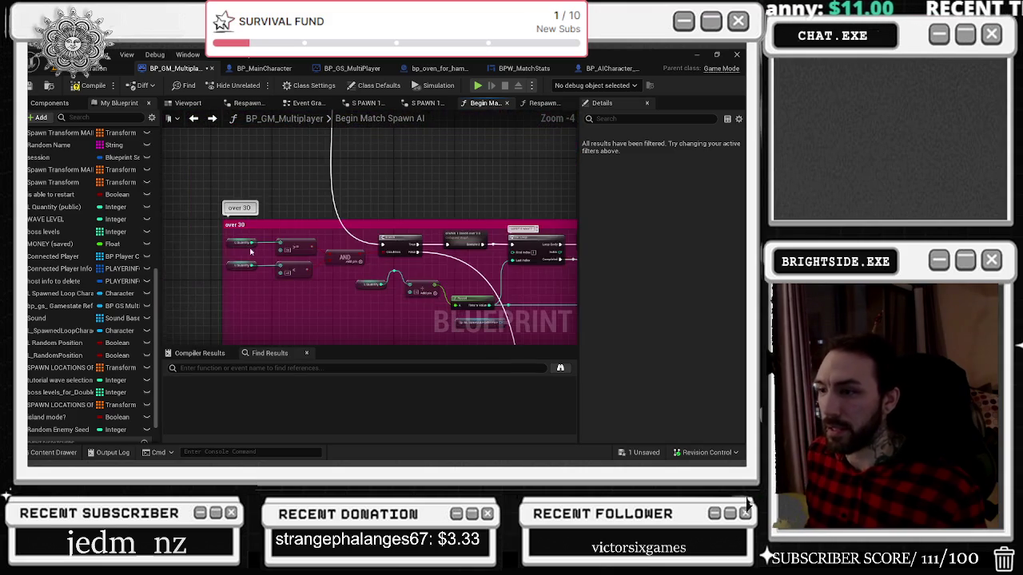
pyautogui.moveTo(186, 220); pyautogui.dragTo(323, 297)
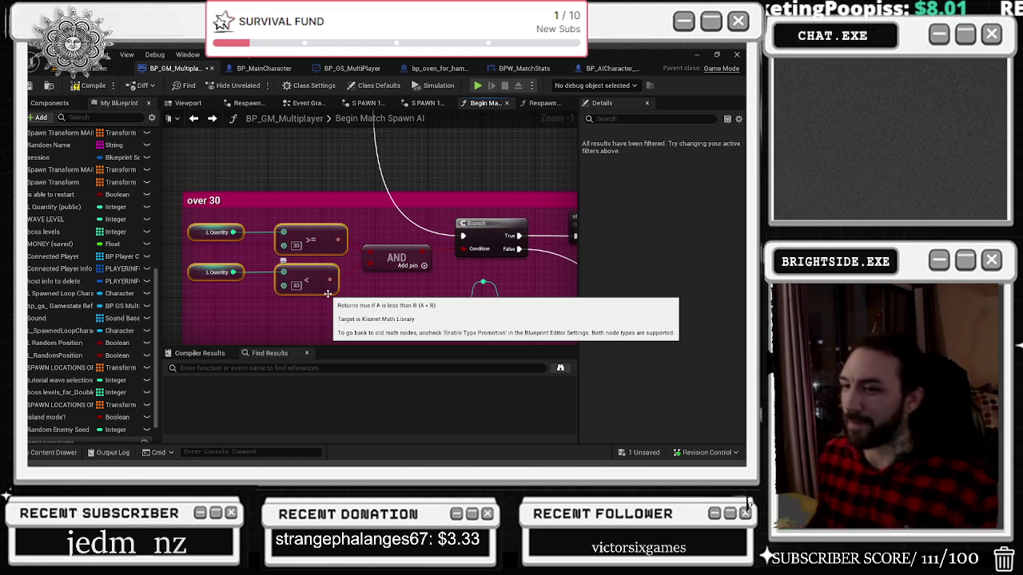
pyautogui.scroll(-4, 328, 294)
pyautogui.scroll(3, 328, 294)
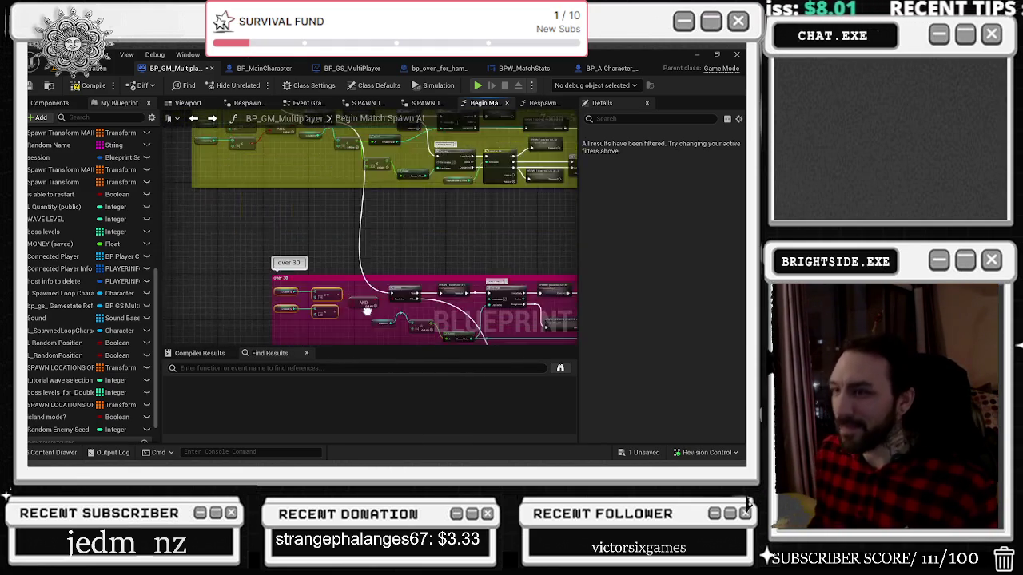
pyautogui.moveTo(396, 334)
pyautogui.mouseDown()
pyautogui.moveTo(450, 269)
pyautogui.moveTo(299, 267)
pyautogui.moveTo(372, 226)
pyautogui.mouseUp()
pyautogui.moveTo(320, 201); pyautogui.dragTo(471, 233)
pyautogui.scroll(-1, 316, 240)
pyautogui.moveTo(376, 290)
pyautogui.mouseDown()
pyautogui.moveTo(375, 328)
pyautogui.moveTo(384, 196)
pyautogui.moveTo(383, 240)
pyautogui.moveTo(232, 136)
pyautogui.moveTo(128, 108)
pyautogui.mouseUp()
pyautogui.moveTo(452, 113); pyautogui.dragTo(312, 142)
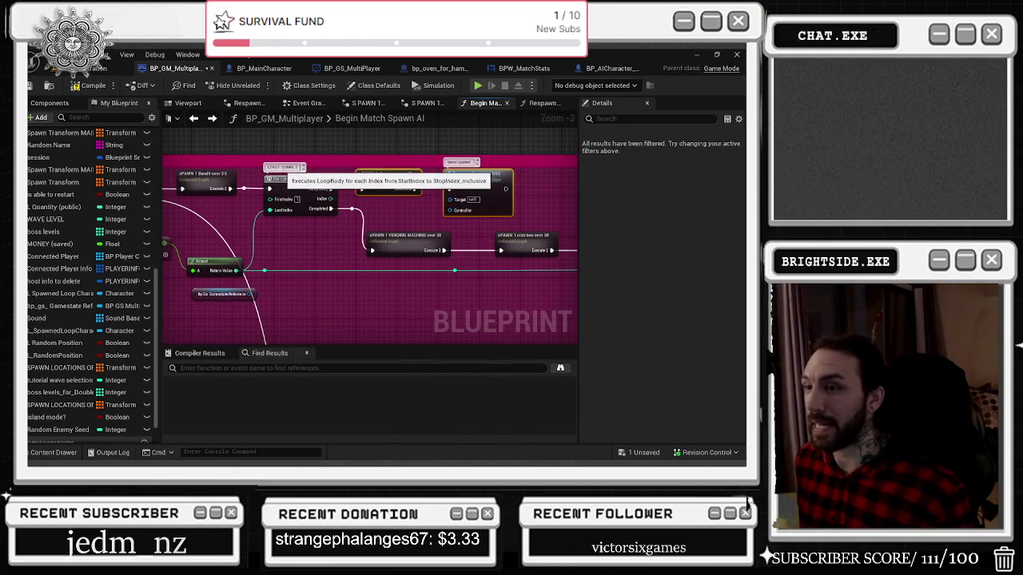
# Step: Review the pizza box, boss respawn, vending machine and SINGLE BELLY SPAWNS OVER LVL 30 nodes
pyautogui.moveTo(375, 208); pyautogui.dragTo(366, 221)
pyautogui.click(363, 192)
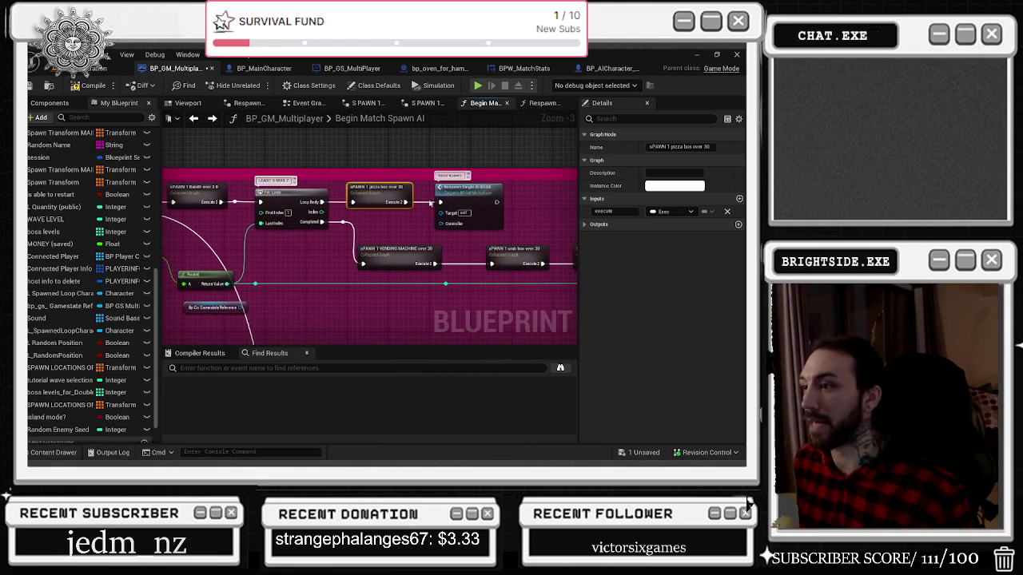
pyautogui.click(495, 187)
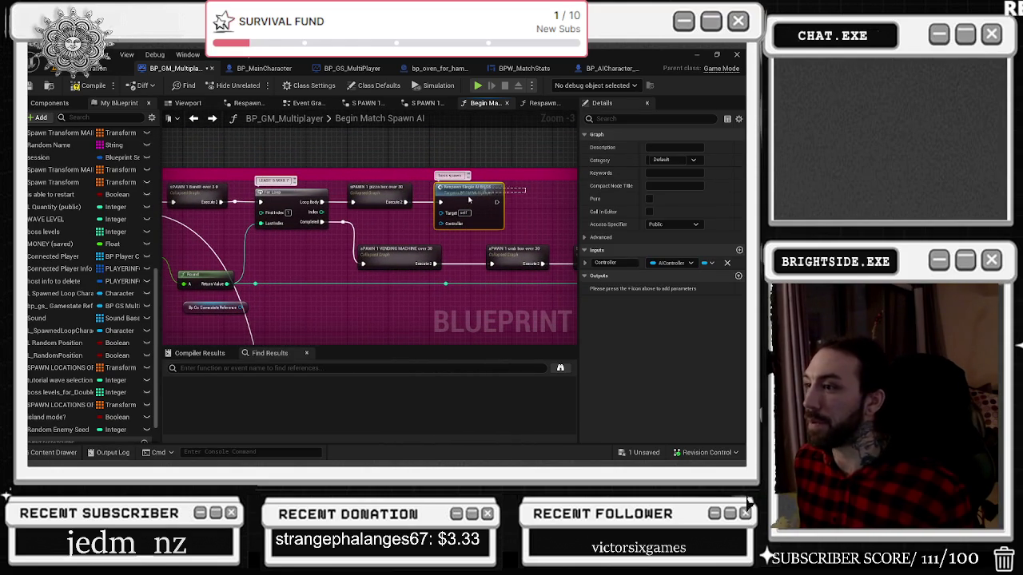
pyautogui.moveTo(437, 257); pyautogui.dragTo(389, 231)
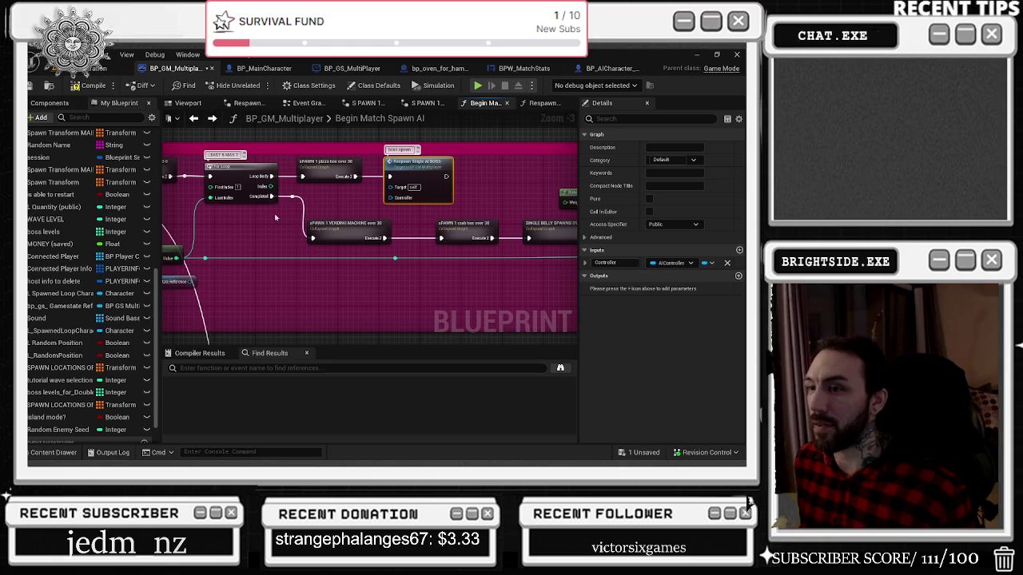
pyautogui.click(328, 232)
pyautogui.moveTo(286, 225)
pyautogui.mouseDown()
pyautogui.moveTo(398, 253)
pyautogui.moveTo(362, 225)
pyautogui.mouseUp()
pyautogui.click(404, 234)
pyautogui.moveTo(471, 239); pyautogui.dragTo(391, 240)
pyautogui.click(416, 232)
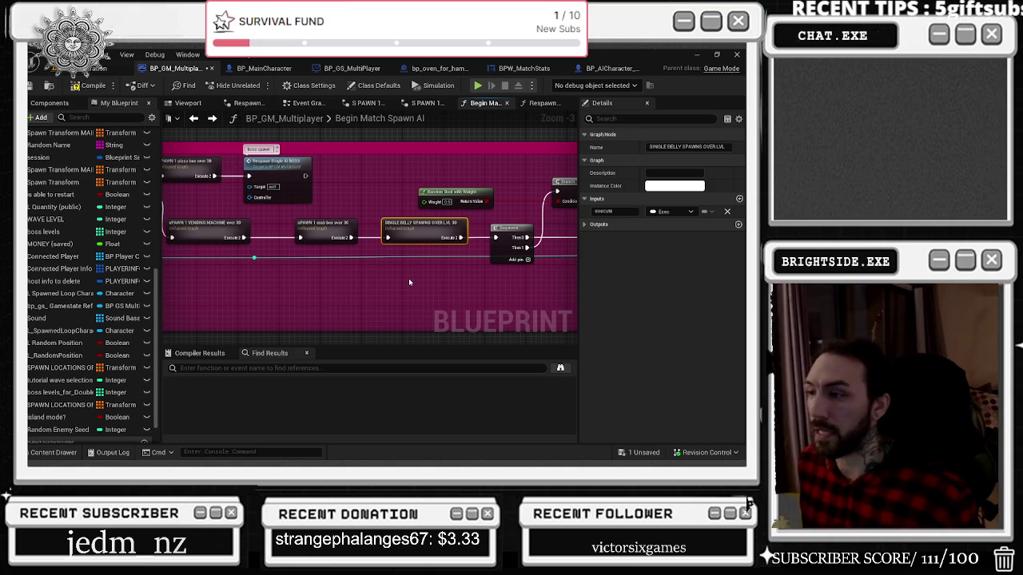
pyautogui.moveTo(357, 163)
pyautogui.mouseDown()
pyautogui.moveTo(458, 224)
pyautogui.moveTo(430, 167)
pyautogui.moveTo(433, 118)
pyautogui.mouseUp()
pyautogui.moveTo(504, 304); pyautogui.dragTo(443, 215)
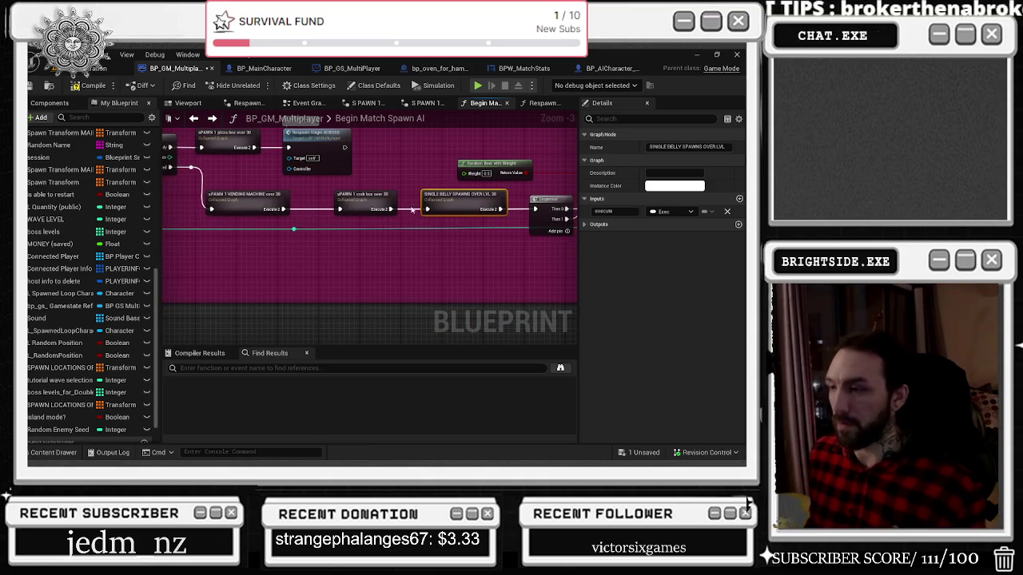
pyautogui.moveTo(378, 260); pyautogui.dragTo(528, 330)
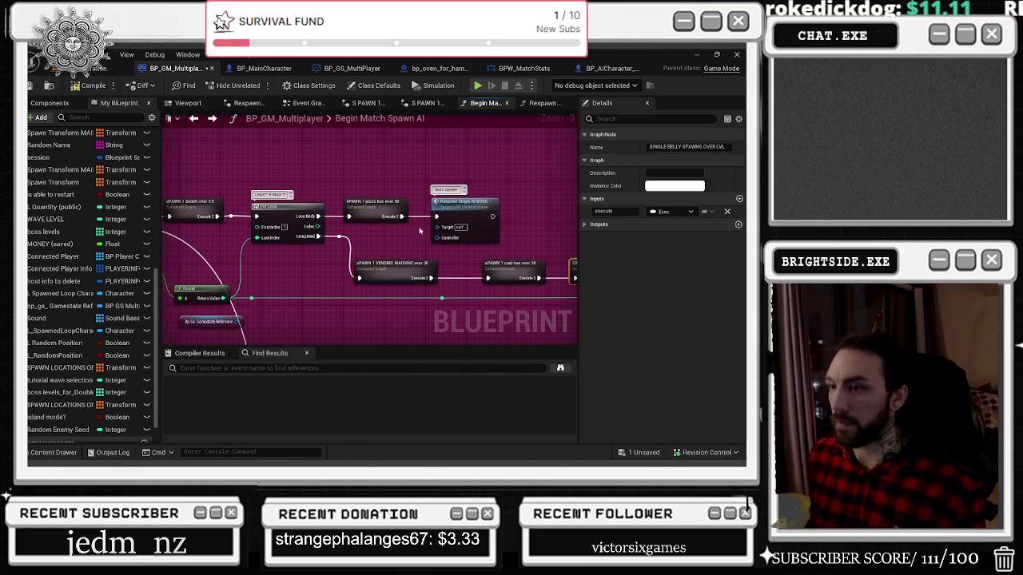
# Step: Move the boss respawn node right and paste a VENDING MACHINE LVL 20 copy beside it
pyautogui.moveTo(477, 202); pyautogui.dragTo(554, 202)
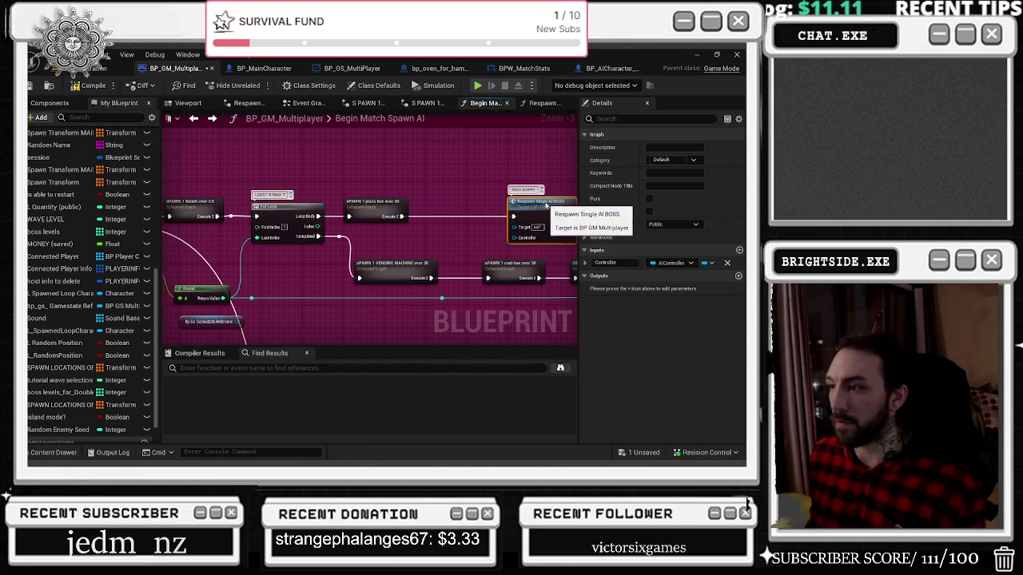
pyautogui.click(439, 189)
pyautogui.hotkey('ctrl', 'v')
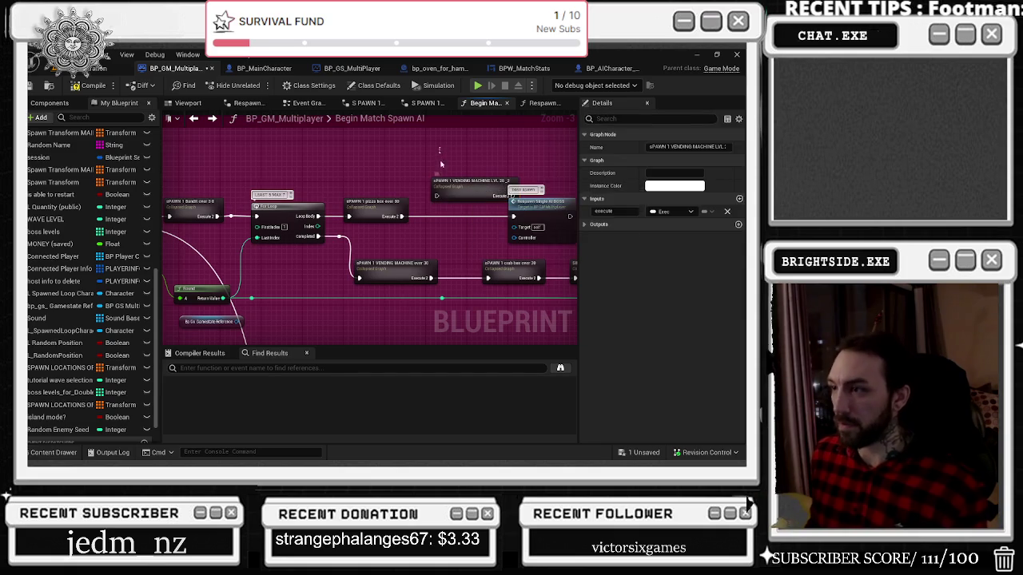
pyautogui.moveTo(456, 199); pyautogui.dragTo(442, 290)
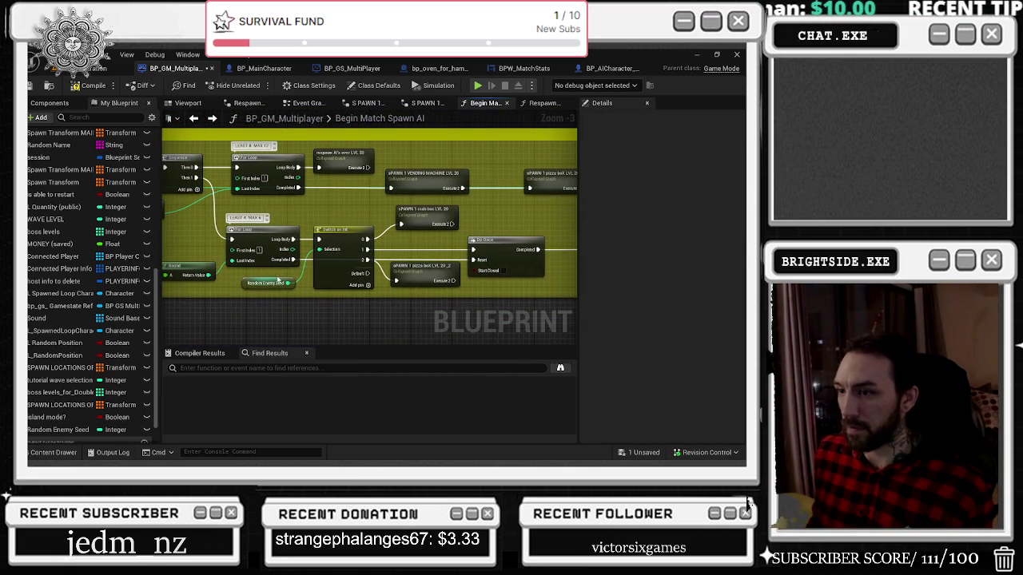
# Step: Paste a Switch on Int with Random Enemy Seed getter after the pizza box and align them
pyautogui.moveTo(279, 280); pyautogui.dragTo(323, 118)
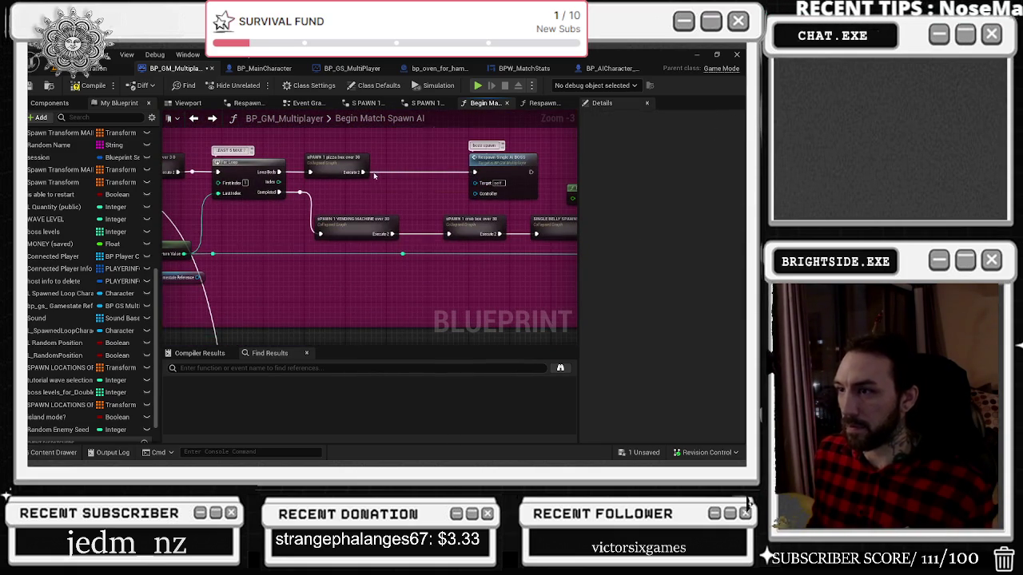
pyautogui.hotkey('ctrl', 'v')
pyautogui.moveTo(412, 194); pyautogui.dragTo(401, 194)
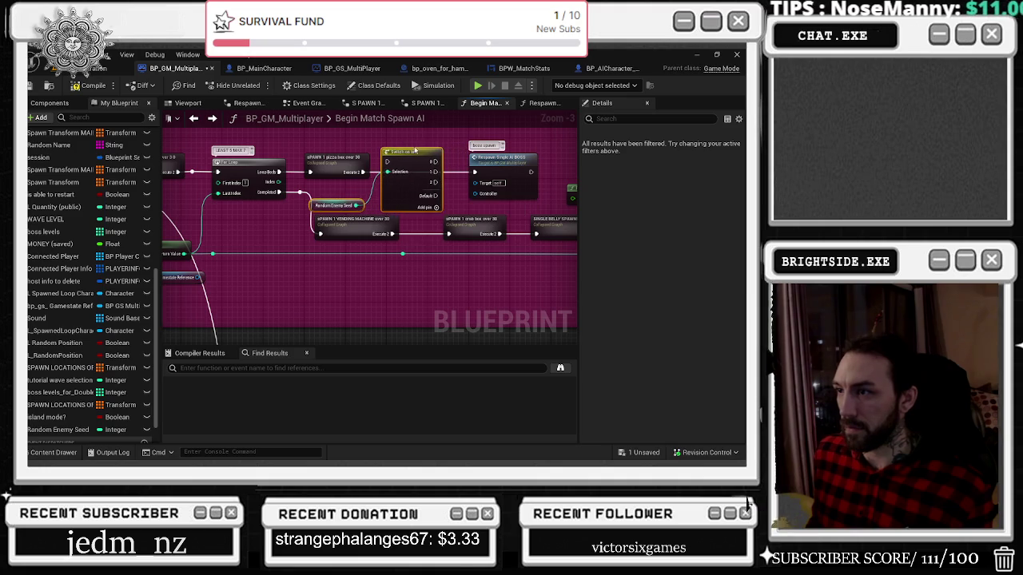
pyautogui.click(336, 205)
pyautogui.moveTo(336, 205); pyautogui.dragTo(338, 135)
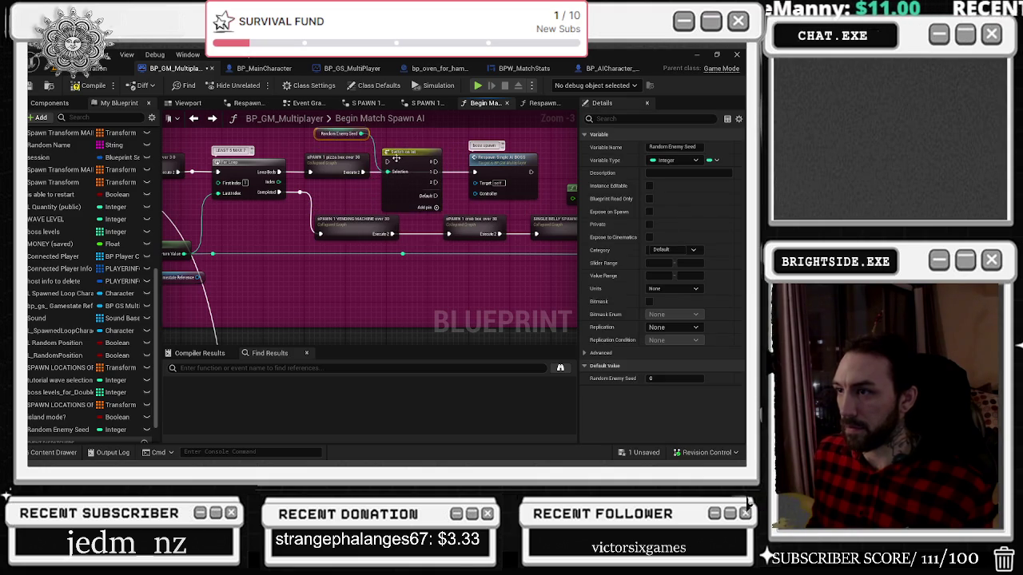
pyautogui.click(412, 158)
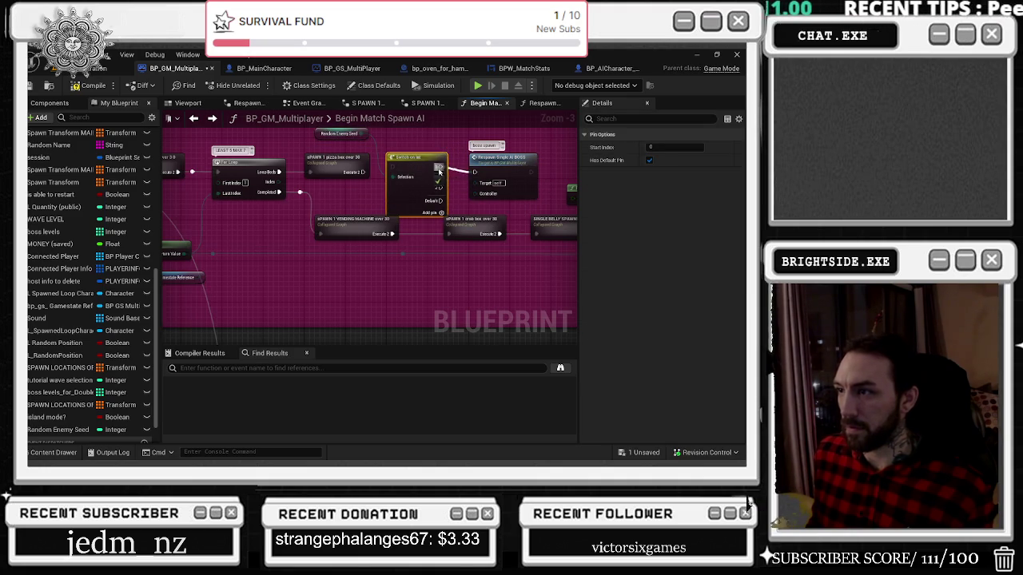
pyautogui.moveTo(416, 160); pyautogui.dragTo(416, 165)
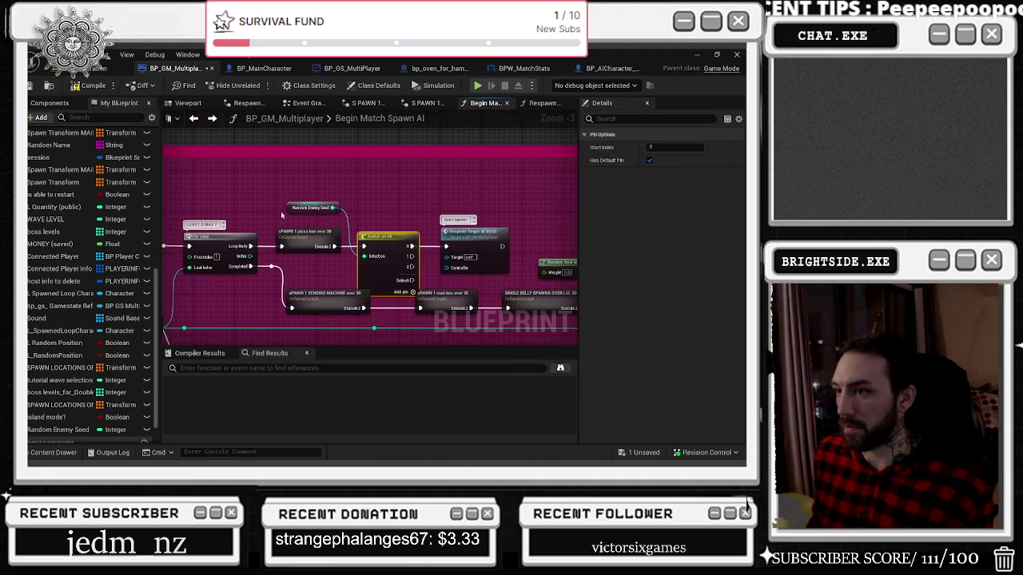
# Step: Reposition the boss respawn node and wire the Switch outputs into Respawn Single AI BOSS
pyautogui.moveTo(276, 148); pyautogui.dragTo(472, 185)
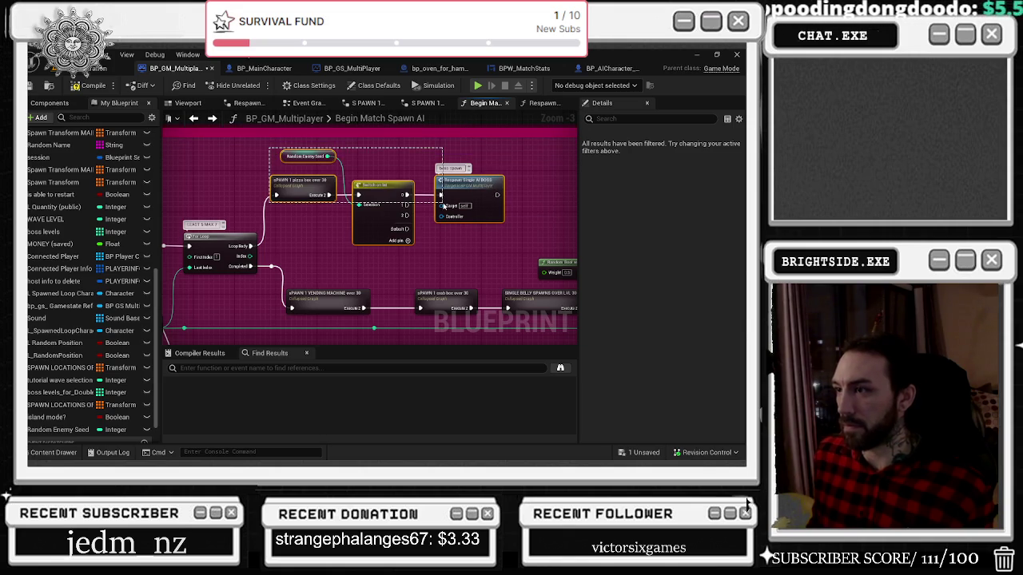
pyautogui.moveTo(475, 192); pyautogui.dragTo(479, 165)
pyautogui.click(423, 211)
pyautogui.moveTo(424, 212); pyautogui.dragTo(438, 198)
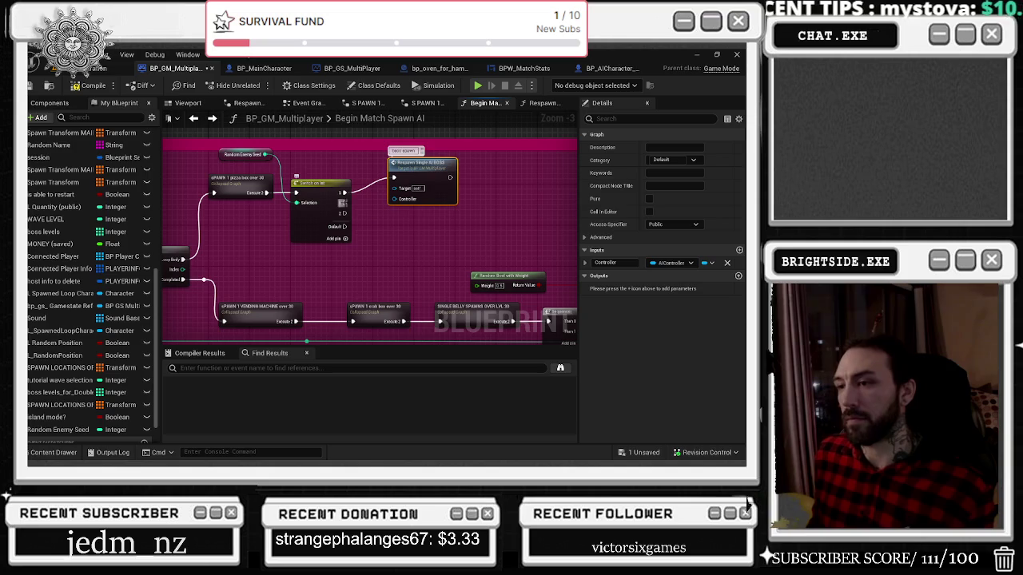
pyautogui.moveTo(424, 173); pyautogui.dragTo(474, 188)
pyautogui.moveTo(342, 214)
pyautogui.mouseDown()
pyautogui.moveTo(445, 193)
pyautogui.moveTo(398, 182)
pyautogui.moveTo(408, 178)
pyautogui.moveTo(349, 182)
pyautogui.moveTo(358, 204)
pyautogui.moveTo(296, 212)
pyautogui.moveTo(415, 232)
pyautogui.moveTo(308, 237)
pyautogui.moveTo(323, 240)
pyautogui.moveTo(328, 213)
pyautogui.mouseUp()
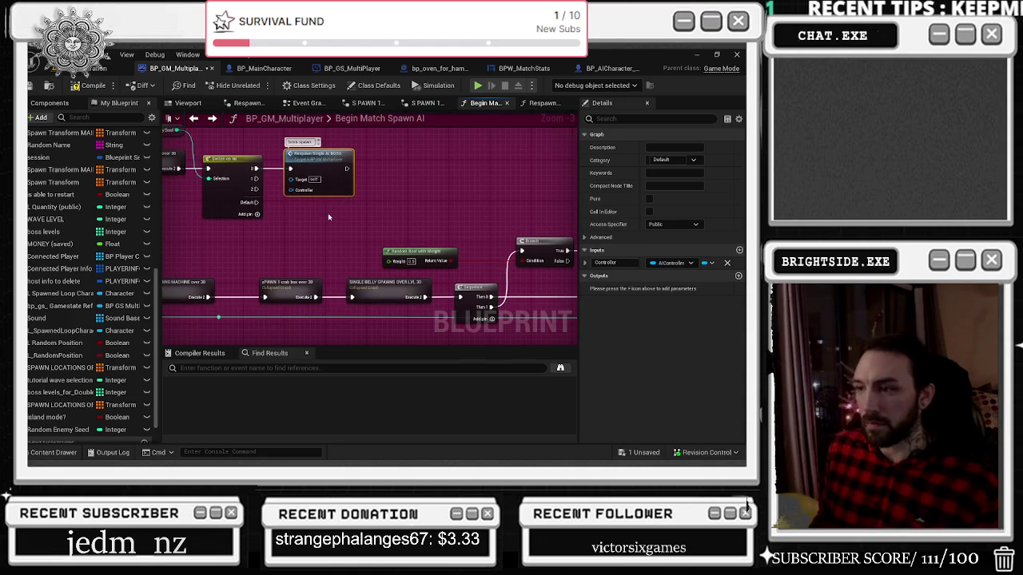
pyautogui.moveTo(256, 182)
pyautogui.mouseDown()
pyautogui.moveTo(320, 148)
pyautogui.moveTo(375, 192)
pyautogui.moveTo(368, 189)
pyautogui.moveTo(389, 230)
pyautogui.mouseUp()
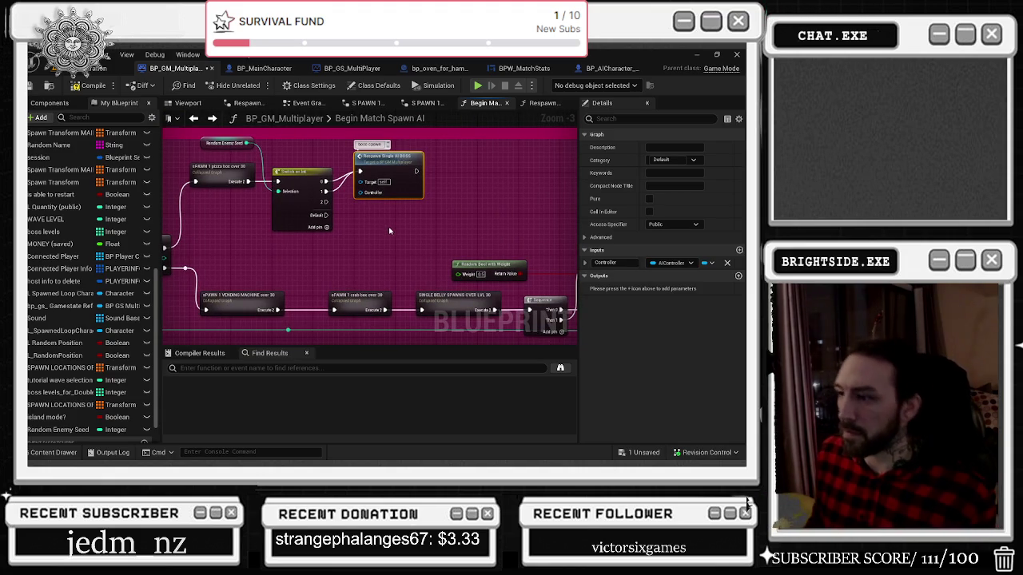
pyautogui.click(450, 295)
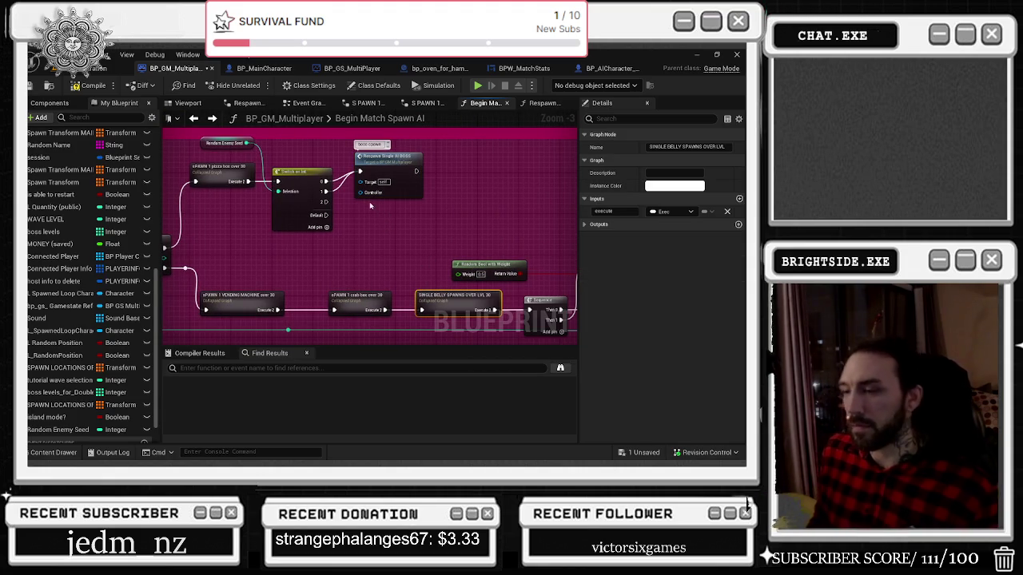
# Step: Paste a belly spawns copy below the boss respawn and rename SINGLE to multiple
pyautogui.click(359, 208)
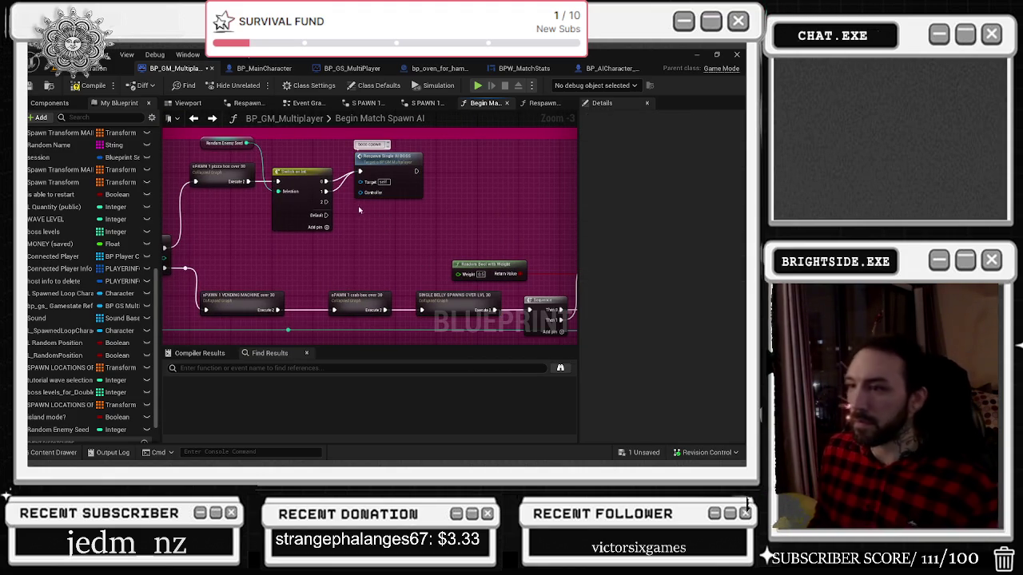
pyautogui.hotkey('ctrl', 'v')
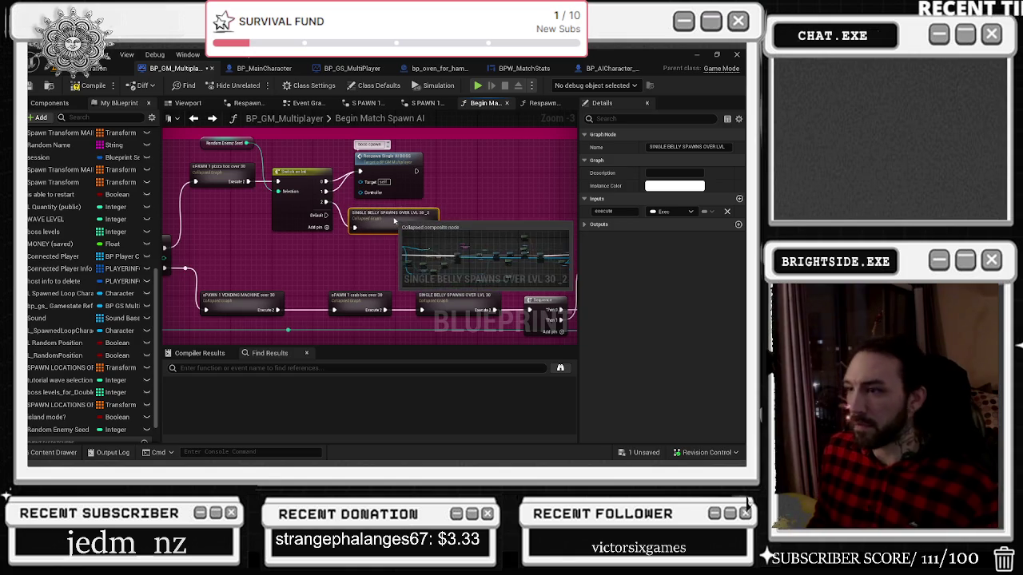
pyautogui.doubleClick(657, 147)
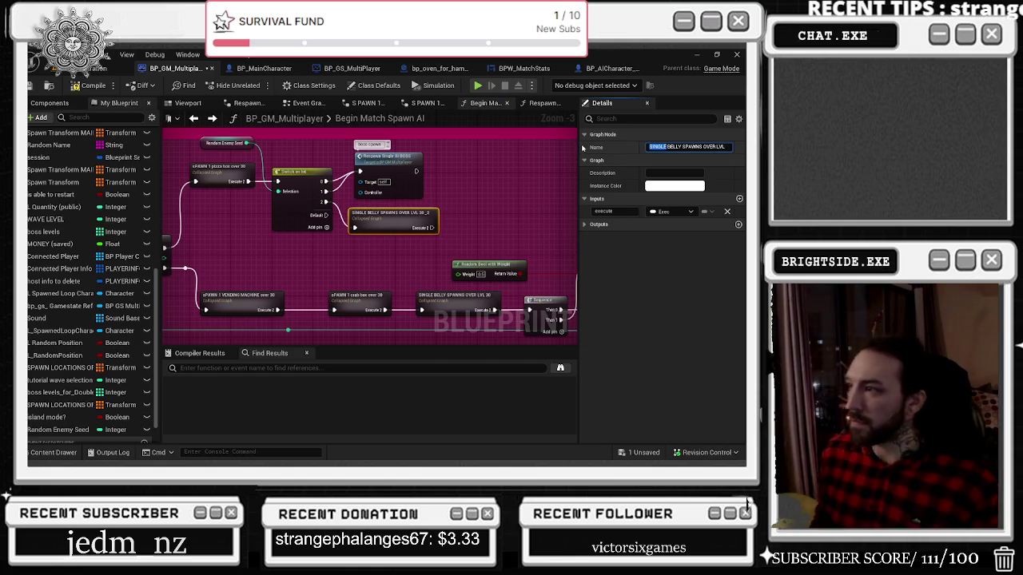
pyautogui.write('multiple')
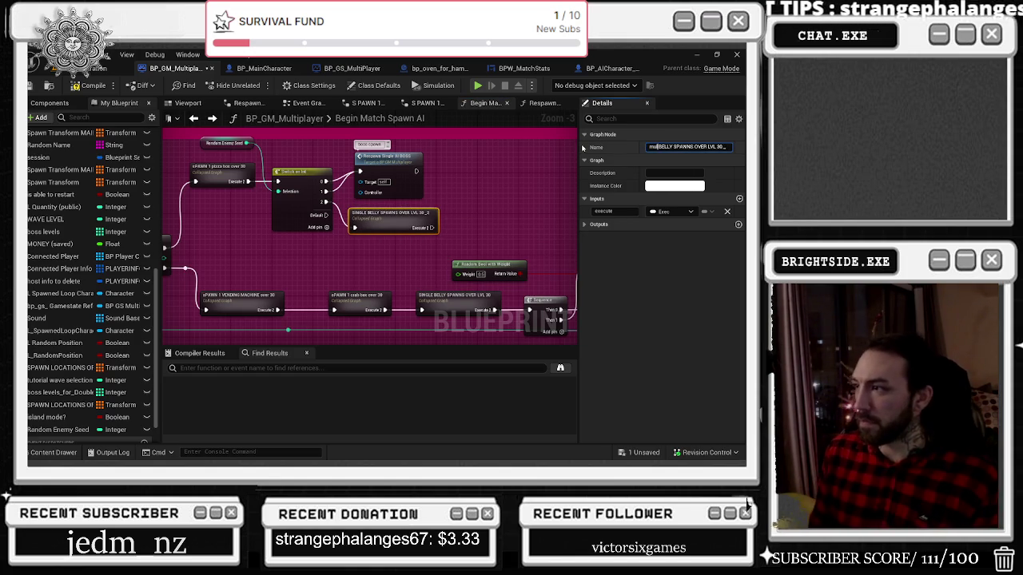
pyautogui.press('Return')
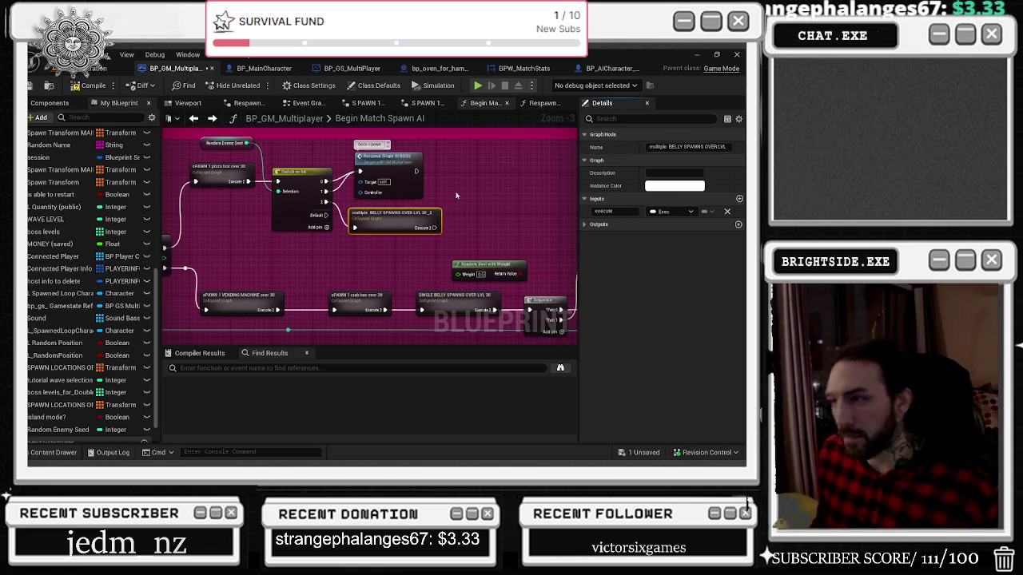
pyautogui.moveTo(381, 222); pyautogui.dragTo(418, 228)
pyautogui.click(467, 214)
pyautogui.click(442, 167)
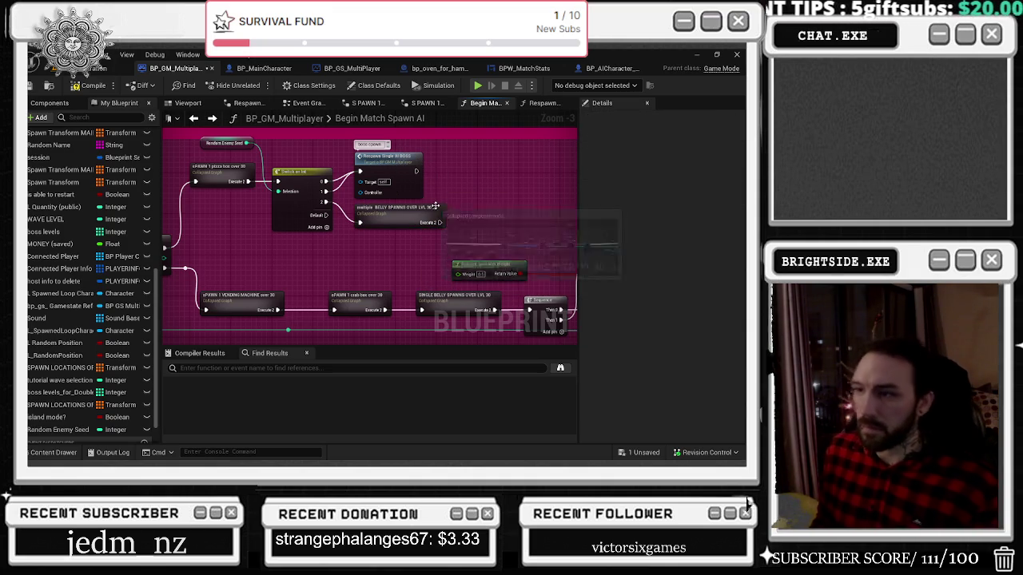
# Step: Review both spawn branches and the Sequence and Return nodes, shifting the selection slightly right
pyautogui.moveTo(355, 243)
pyautogui.mouseDown()
pyautogui.moveTo(403, 220)
pyautogui.moveTo(423, 194)
pyautogui.mouseUp()
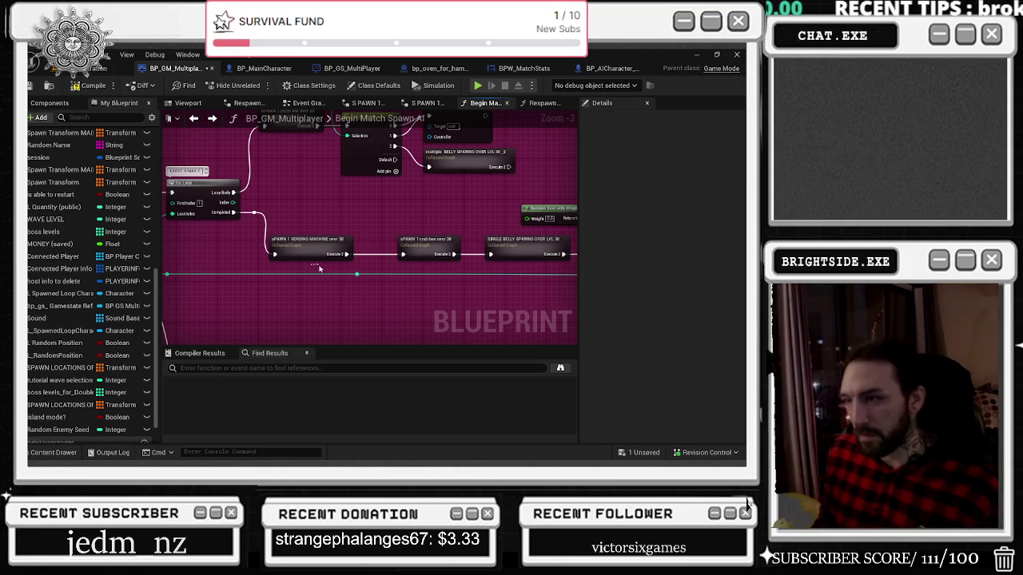
pyautogui.moveTo(307, 253); pyautogui.dragTo(261, 304)
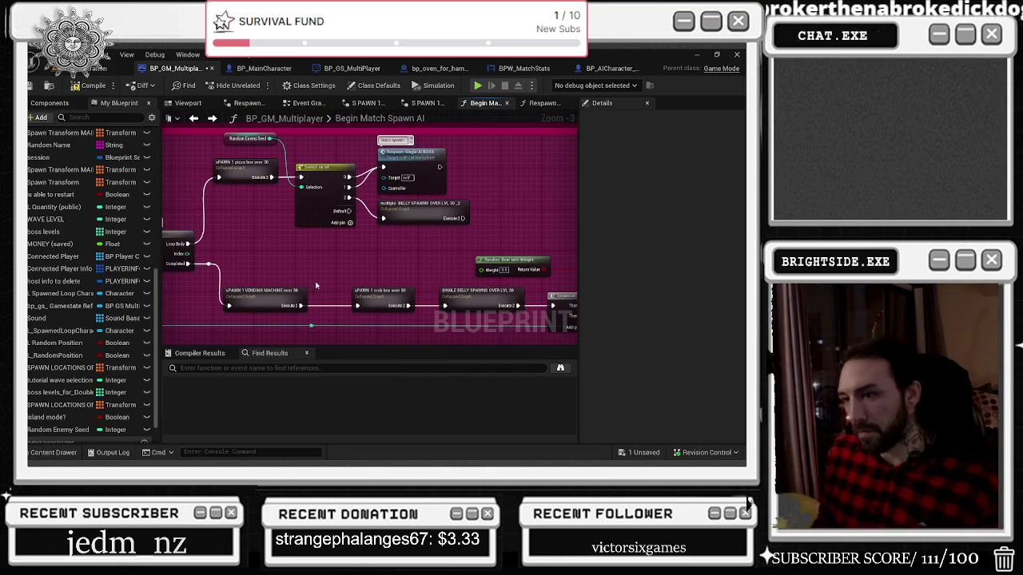
pyautogui.click(258, 306)
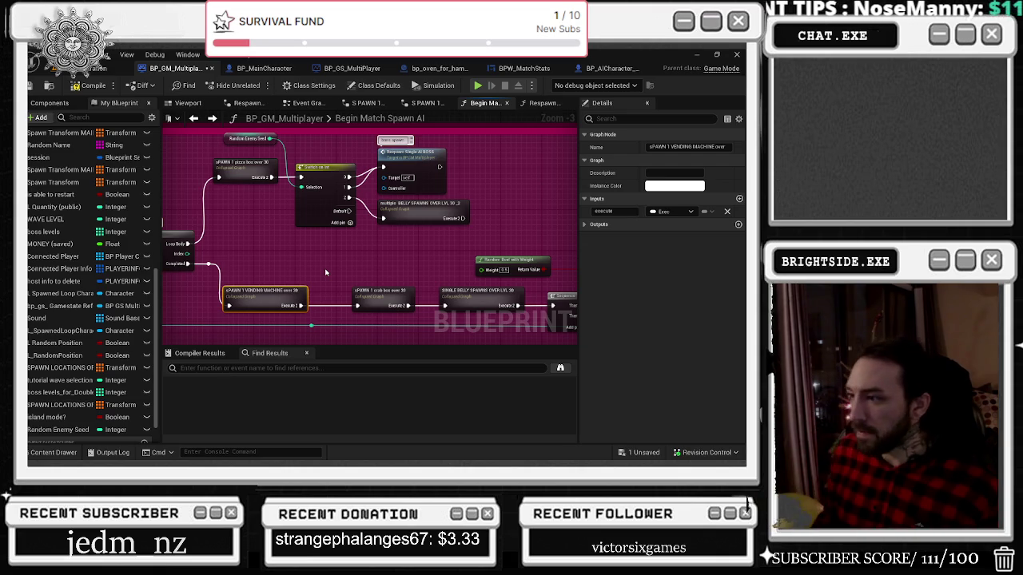
pyautogui.moveTo(456, 288)
pyautogui.mouseDown()
pyautogui.moveTo(178, 232)
pyautogui.moveTo(383, 327)
pyautogui.moveTo(289, 215)
pyautogui.moveTo(491, 268)
pyautogui.moveTo(552, 268)
pyautogui.mouseUp()
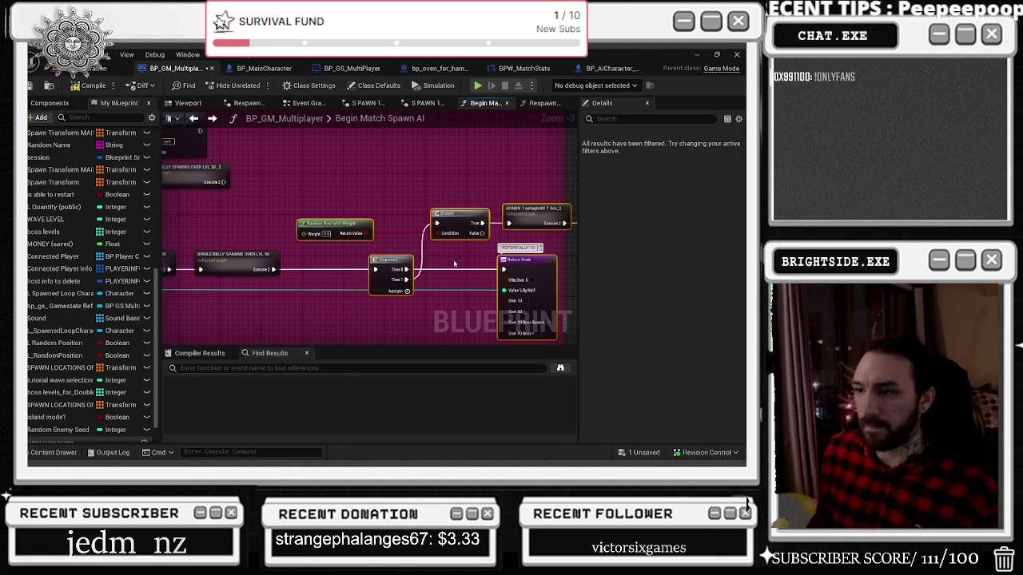
pyautogui.moveTo(382, 266); pyautogui.dragTo(391, 266)
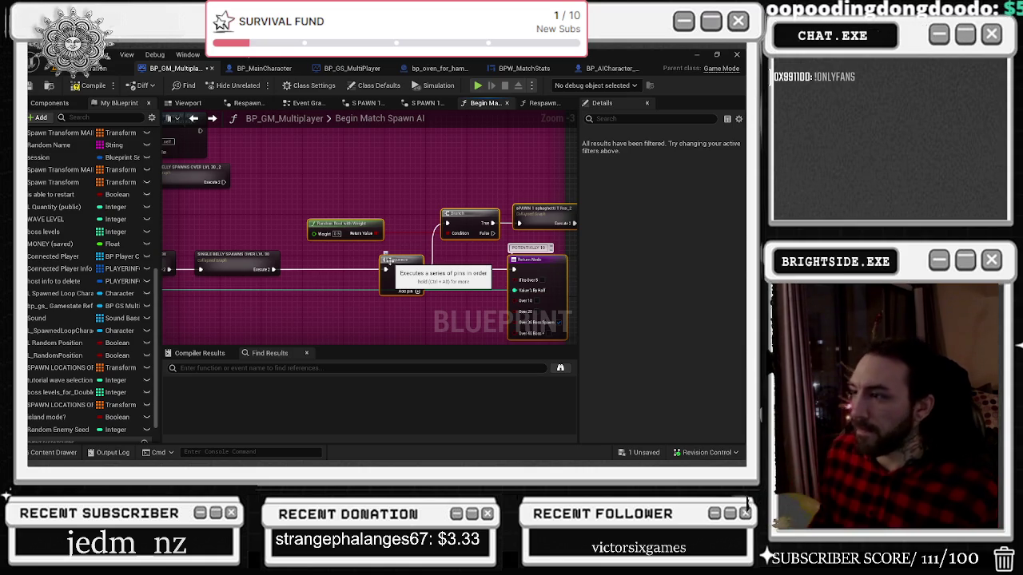
# Step: Widen the magenta comment box to the right
pyautogui.moveTo(387, 261); pyautogui.dragTo(164, 240)
pyautogui.scroll(-2, 322, 331)
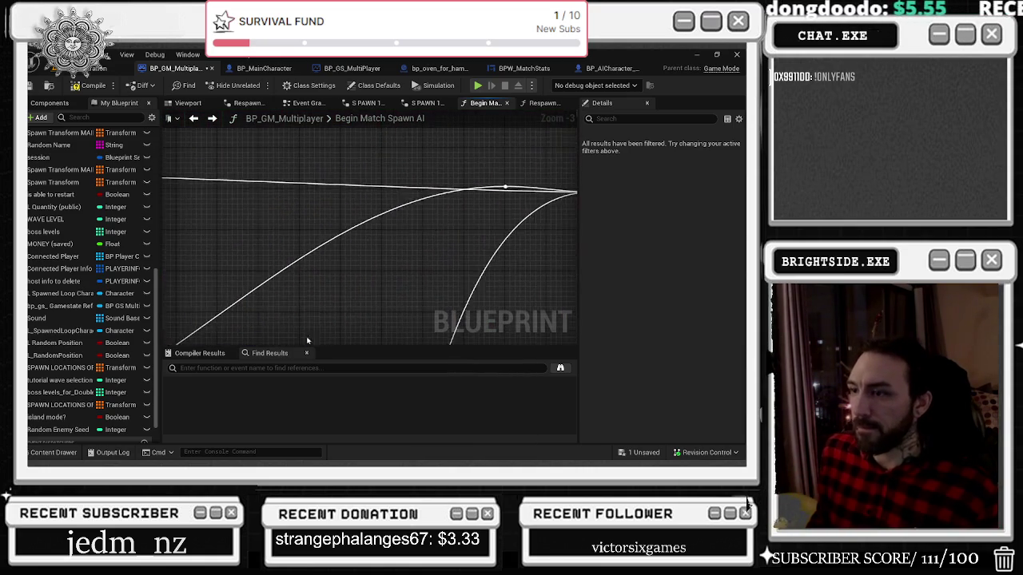
pyautogui.moveTo(364, 276); pyautogui.dragTo(324, 269)
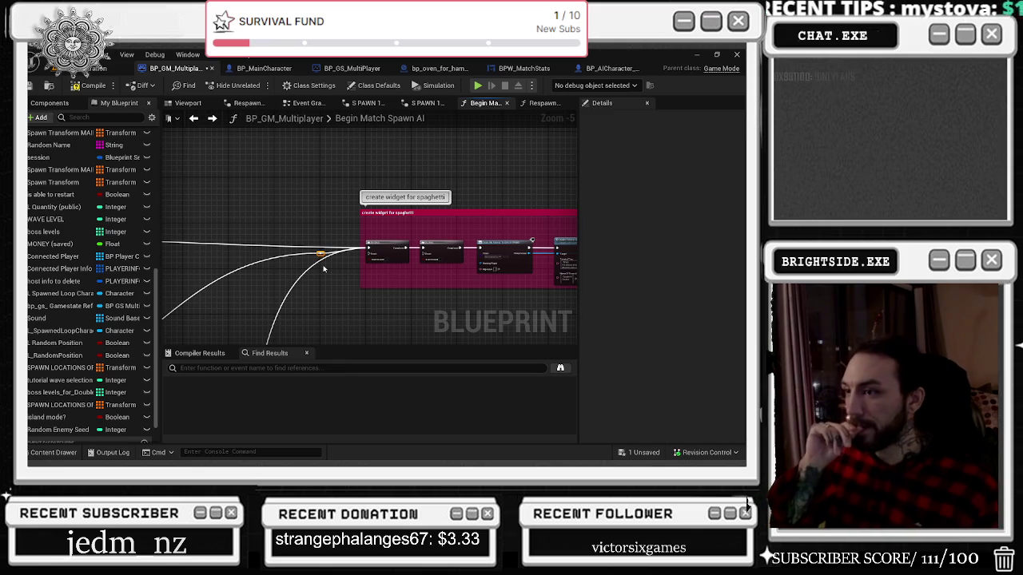
pyautogui.moveTo(316, 269); pyautogui.dragTo(116, 247)
pyautogui.scroll(2, 394, 247)
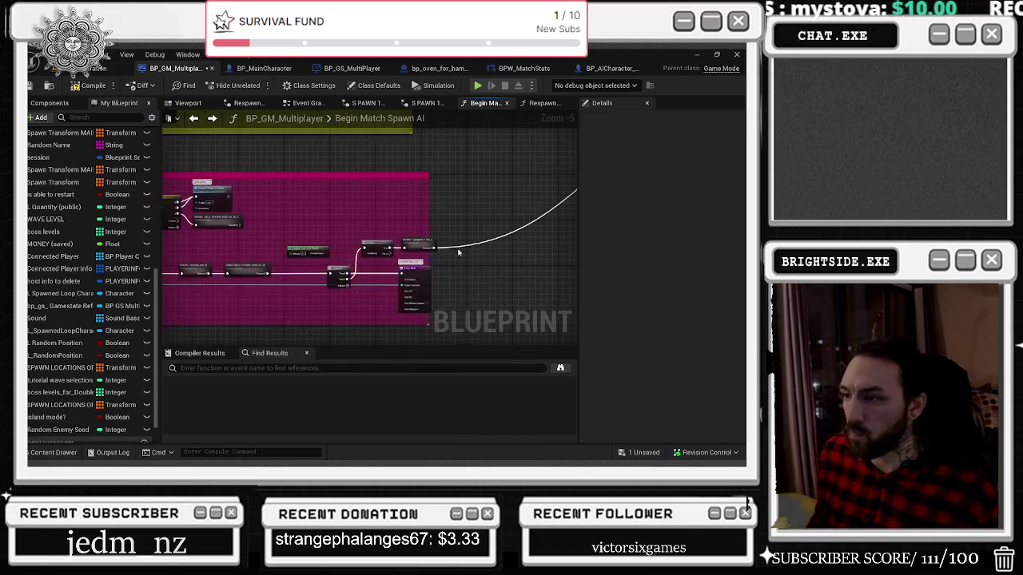
pyautogui.moveTo(406, 196); pyautogui.dragTo(500, 195)
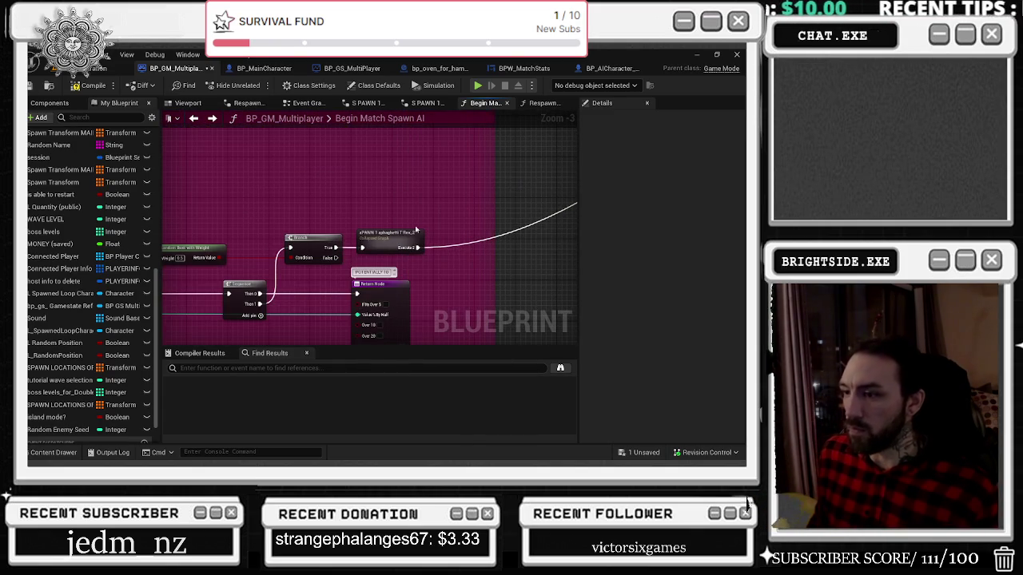
# Step: Shift the Branch, Sequence, spaghetti spawn and Return nodes further right
pyautogui.moveTo(250, 189); pyautogui.dragTo(423, 339)
pyautogui.moveTo(392, 289); pyautogui.dragTo(447, 289)
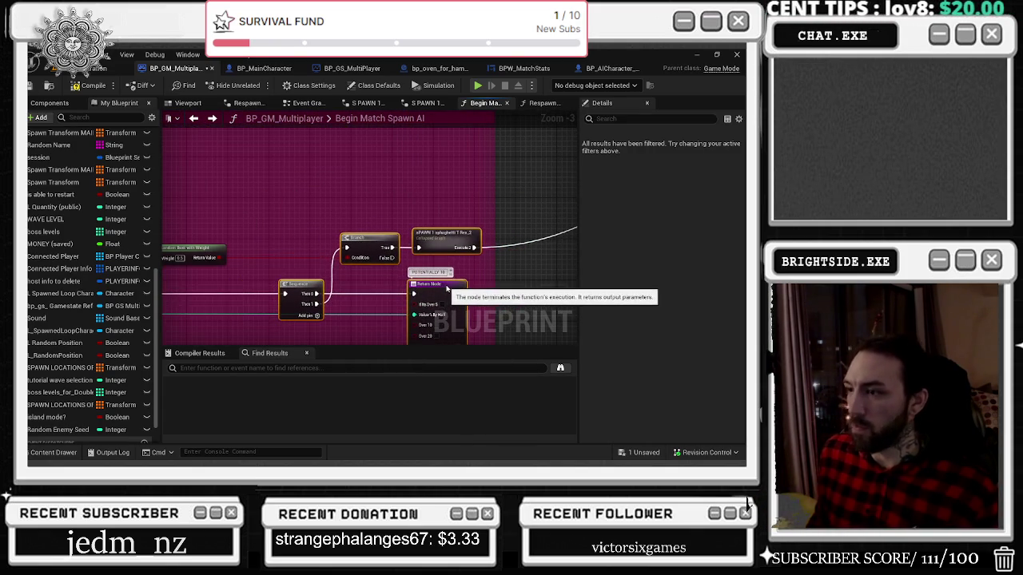
pyautogui.click(300, 291)
pyautogui.moveTo(300, 291); pyautogui.dragTo(315, 291)
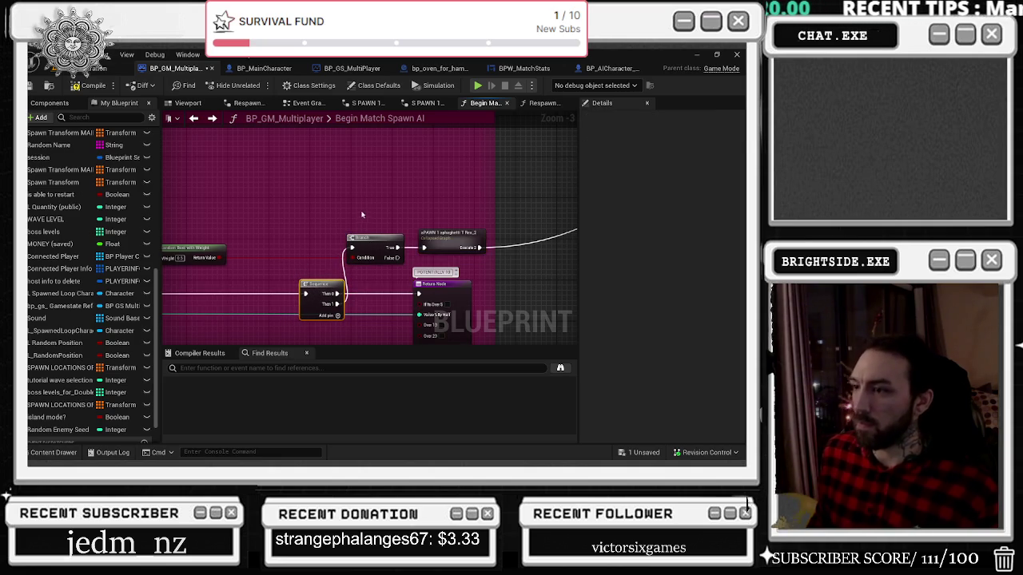
# Step: Reposition the Random Bool with Weight node up and to the right
pyautogui.moveTo(360, 229); pyautogui.dragTo(471, 233)
pyautogui.moveTo(300, 244)
pyautogui.mouseDown()
pyautogui.moveTo(352, 198)
pyautogui.moveTo(384, 197)
pyautogui.mouseUp()
pyautogui.moveTo(361, 252)
pyautogui.mouseDown()
pyautogui.moveTo(354, 265)
pyautogui.moveTo(481, 285)
pyautogui.mouseUp()
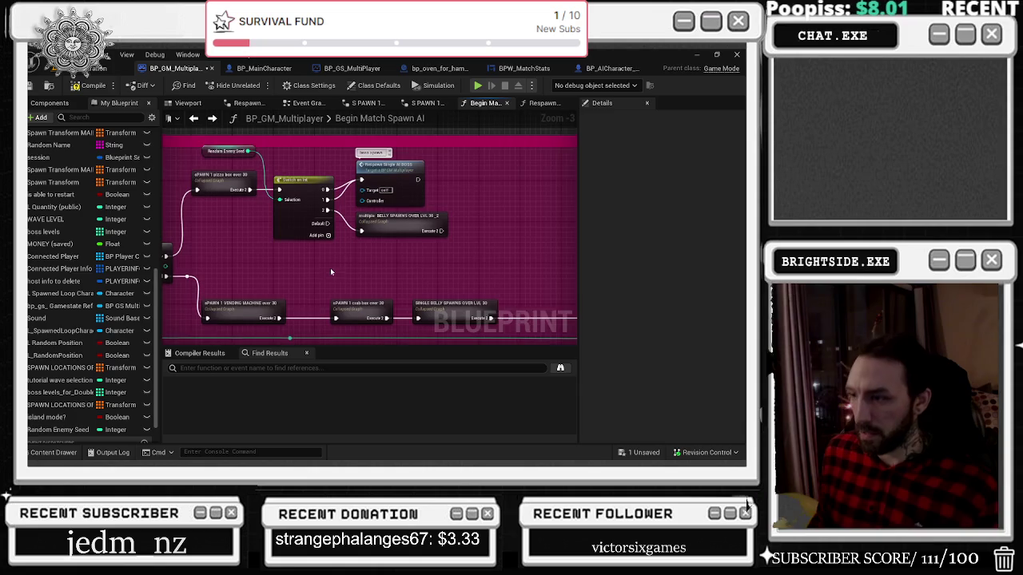
pyautogui.moveTo(330, 268); pyautogui.dragTo(332, 248)
# Step: Paste the Random Enemy Seed getter and Switch on Int after the crab box spawn, aligned on the exec line
pyautogui.moveTo(293, 181); pyautogui.dragTo(277, 239)
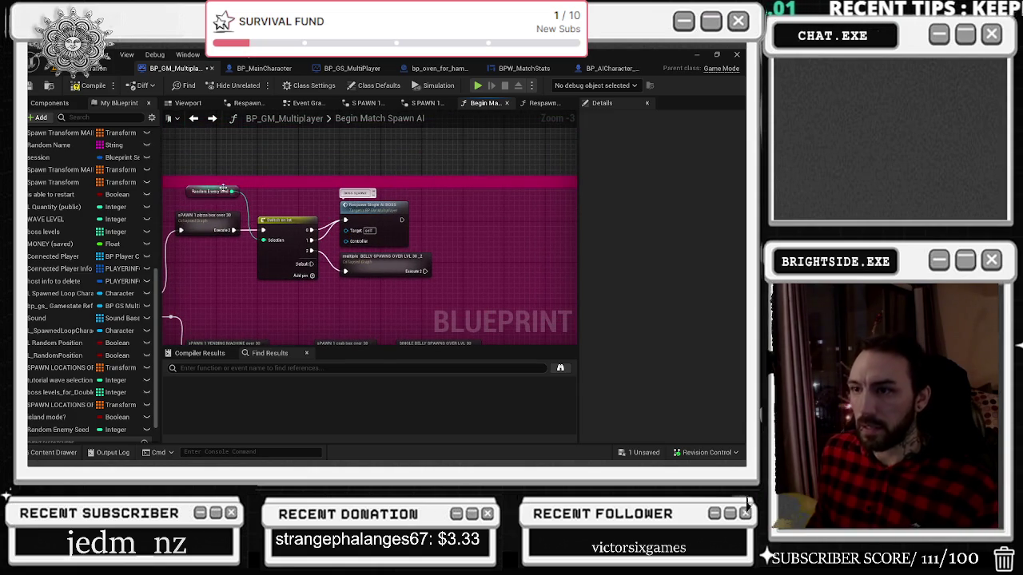
pyautogui.moveTo(224, 195)
pyautogui.mouseDown()
pyautogui.moveTo(240, 209)
pyautogui.moveTo(367, 227)
pyautogui.mouseUp()
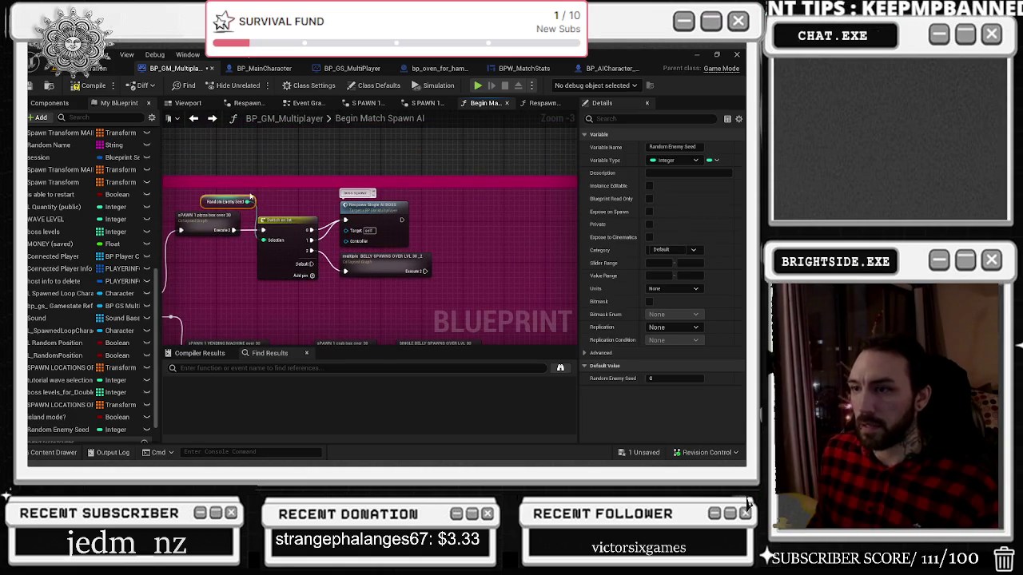
pyautogui.moveTo(459, 342)
pyautogui.mouseDown()
pyautogui.moveTo(379, 230)
pyautogui.moveTo(519, 231)
pyautogui.moveTo(485, 230)
pyautogui.mouseUp()
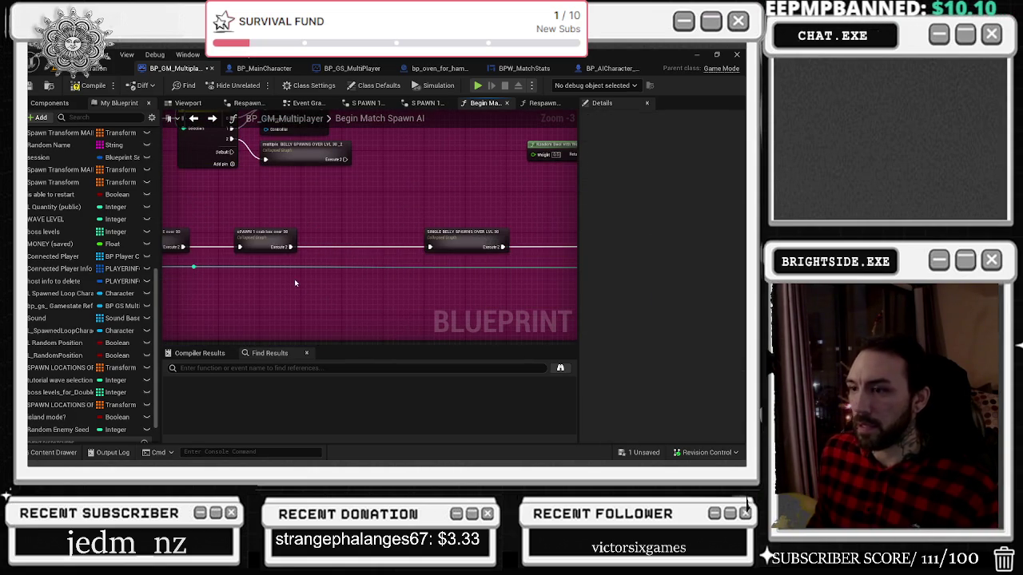
pyautogui.hotkey('ctrl', 'v')
pyautogui.moveTo(290, 270); pyautogui.dragTo(250, 307)
pyautogui.moveTo(347, 297)
pyautogui.mouseDown()
pyautogui.moveTo(332, 242)
pyautogui.moveTo(288, 253)
pyautogui.mouseUp()
pyautogui.click(273, 266)
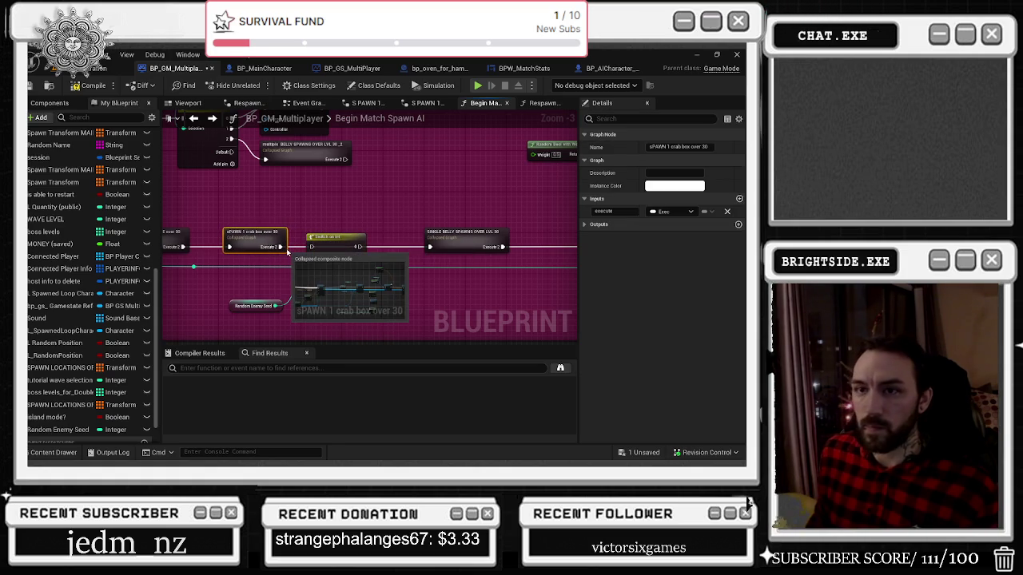
# Step: Place the Respawn Single AI BOSS node under Single Belly Spawns and wire it into the Sequence
pyautogui.click(263, 204)
pyautogui.moveTo(263, 205)
pyautogui.mouseDown()
pyautogui.moveTo(359, 297)
pyautogui.moveTo(343, 279)
pyautogui.mouseUp()
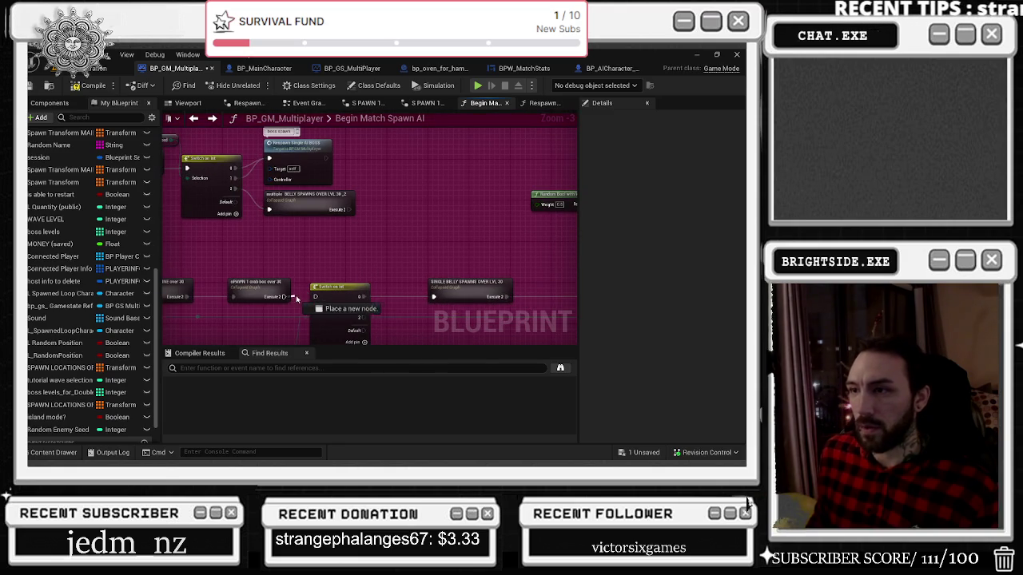
pyautogui.moveTo(450, 241)
pyautogui.mouseDown()
pyautogui.moveTo(420, 221)
pyautogui.moveTo(393, 239)
pyautogui.mouseUp()
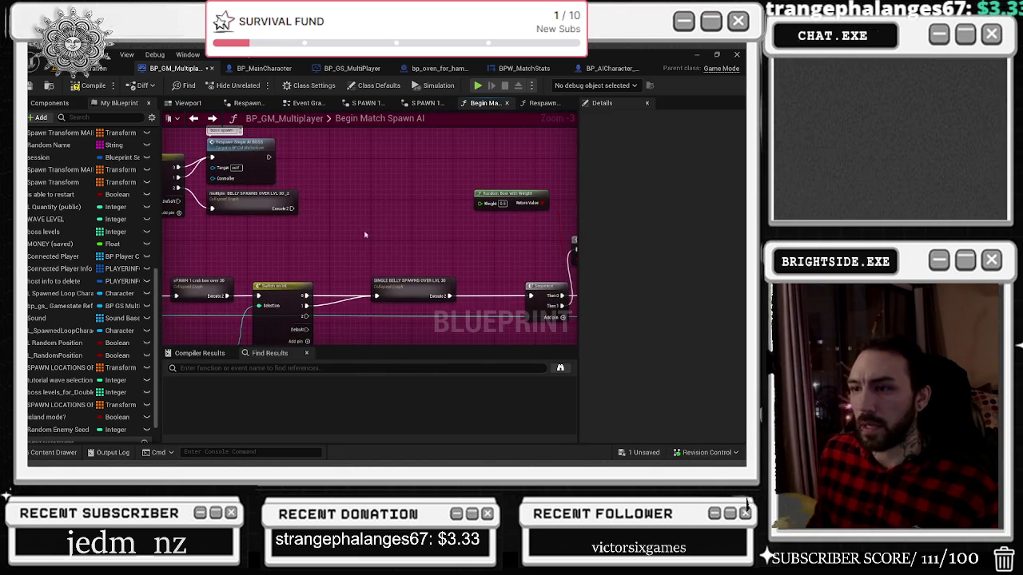
pyautogui.moveTo(247, 155)
pyautogui.mouseDown()
pyautogui.moveTo(336, 240)
pyautogui.moveTo(397, 272)
pyautogui.mouseUp()
pyautogui.moveTo(325, 184)
pyautogui.mouseDown()
pyautogui.moveTo(362, 216)
pyautogui.moveTo(279, 178)
pyautogui.mouseUp()
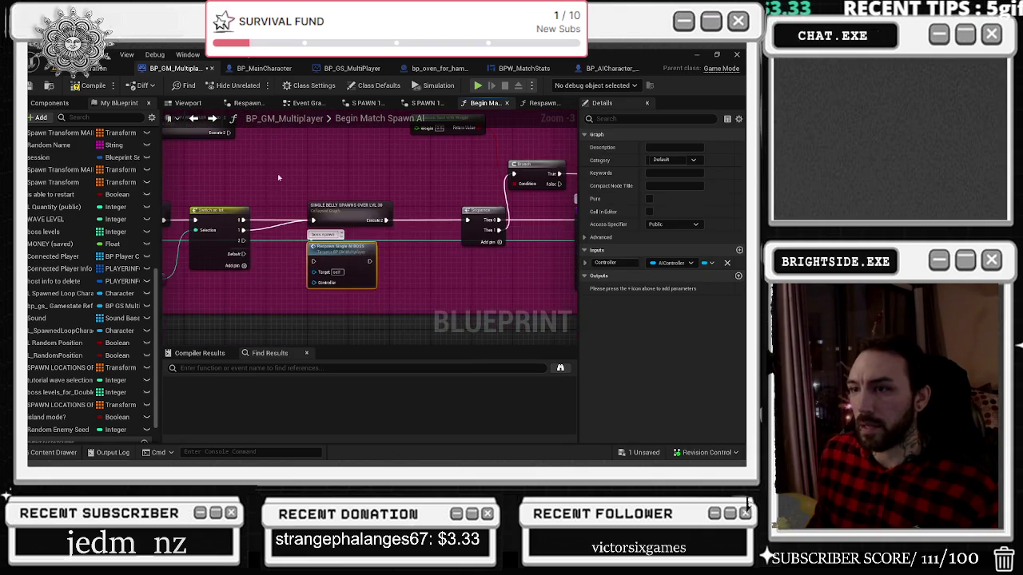
pyautogui.moveTo(445, 266); pyautogui.dragTo(400, 282)
pyautogui.moveTo(326, 278); pyautogui.dragTo(424, 244)
pyautogui.click(305, 264)
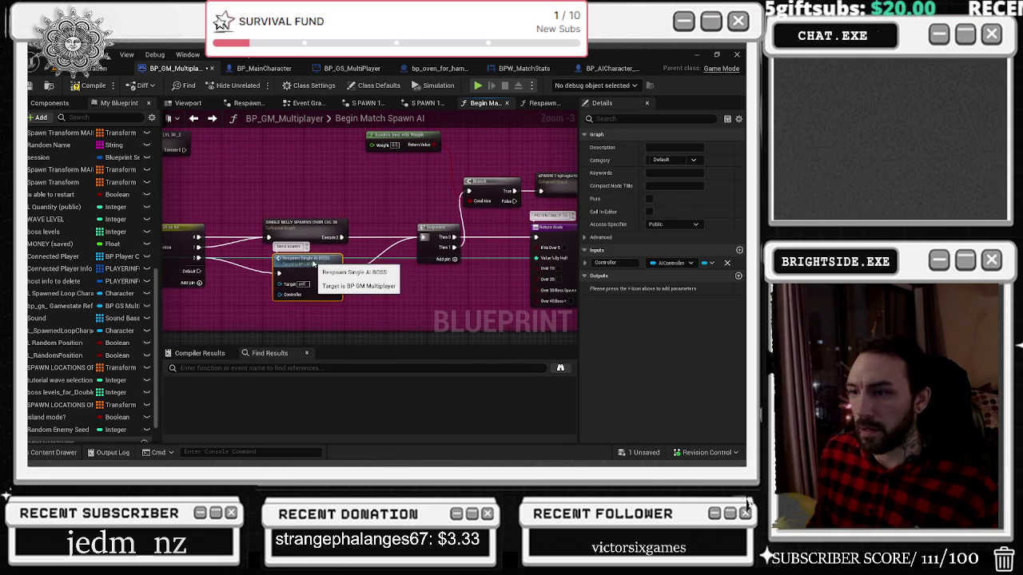
# Step: Nudge the Random Bool with Weight node into place beside the Sequence and Branch
pyautogui.moveTo(270, 171)
pyautogui.mouseDown()
pyautogui.moveTo(411, 207)
pyautogui.moveTo(394, 221)
pyautogui.moveTo(496, 265)
pyautogui.mouseUp()
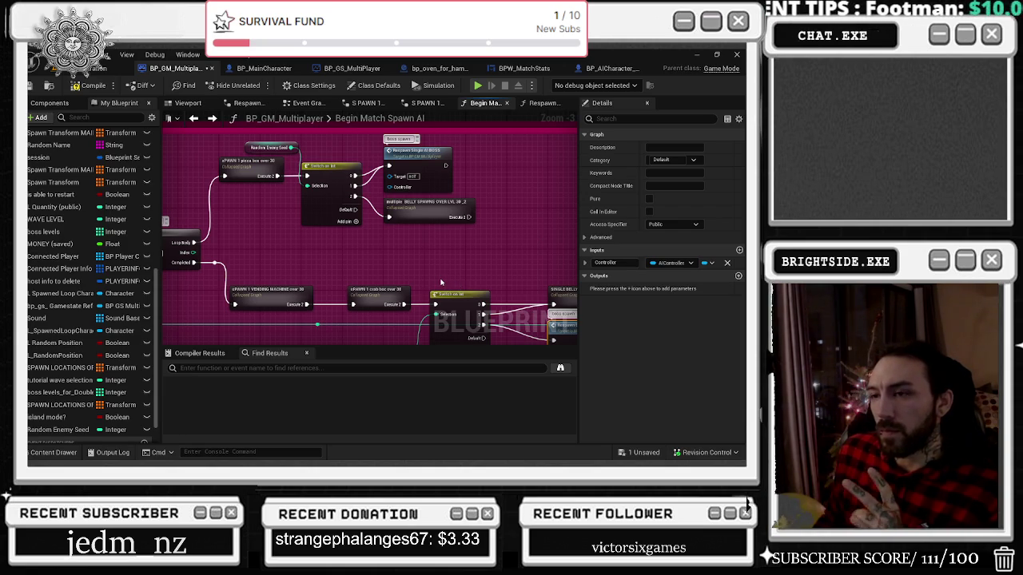
pyautogui.moveTo(441, 282); pyautogui.dragTo(241, 238)
pyautogui.click(381, 203)
pyautogui.moveTo(430, 194); pyautogui.dragTo(348, 174)
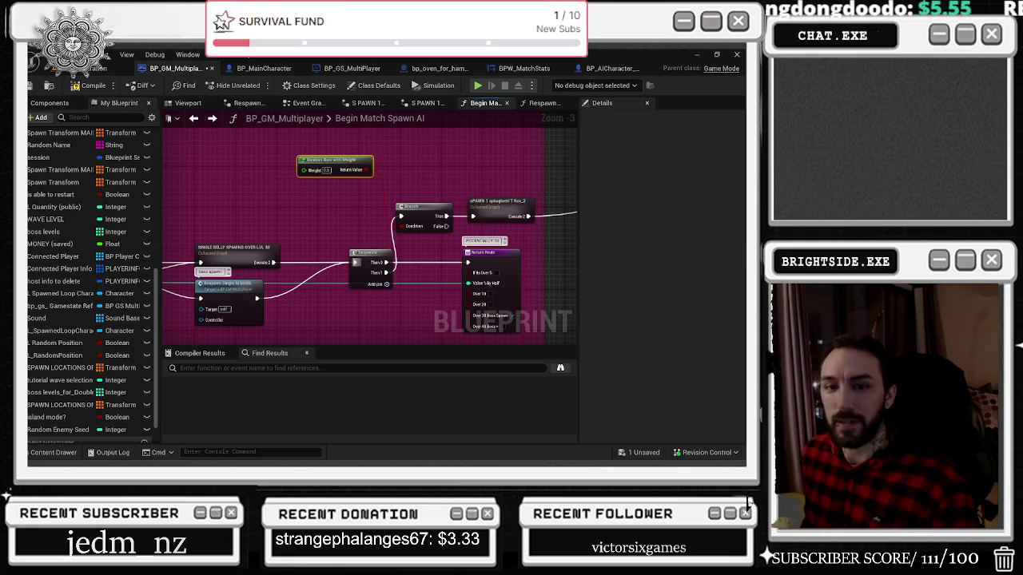
pyautogui.moveTo(426, 165); pyautogui.dragTo(217, 179)
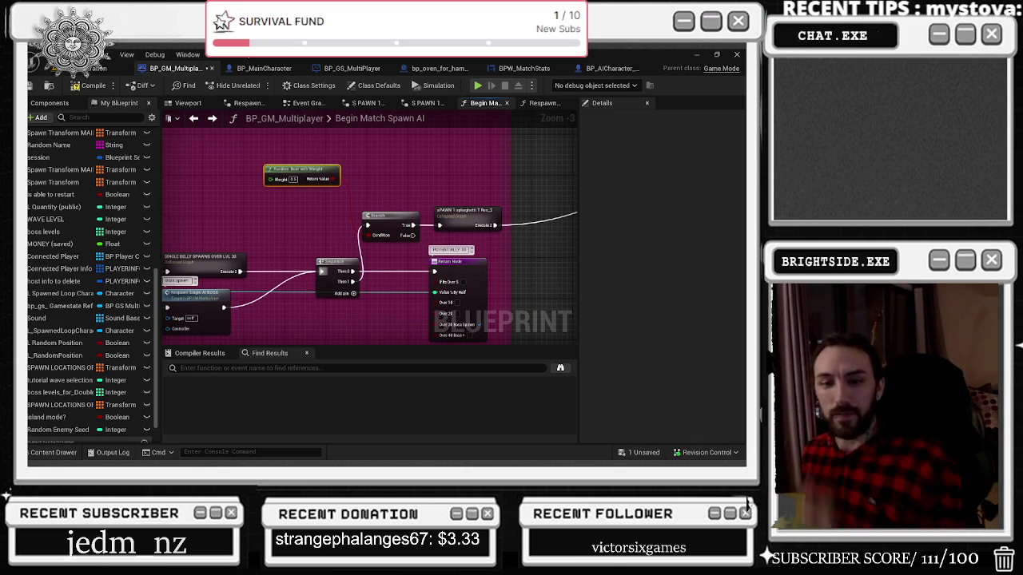
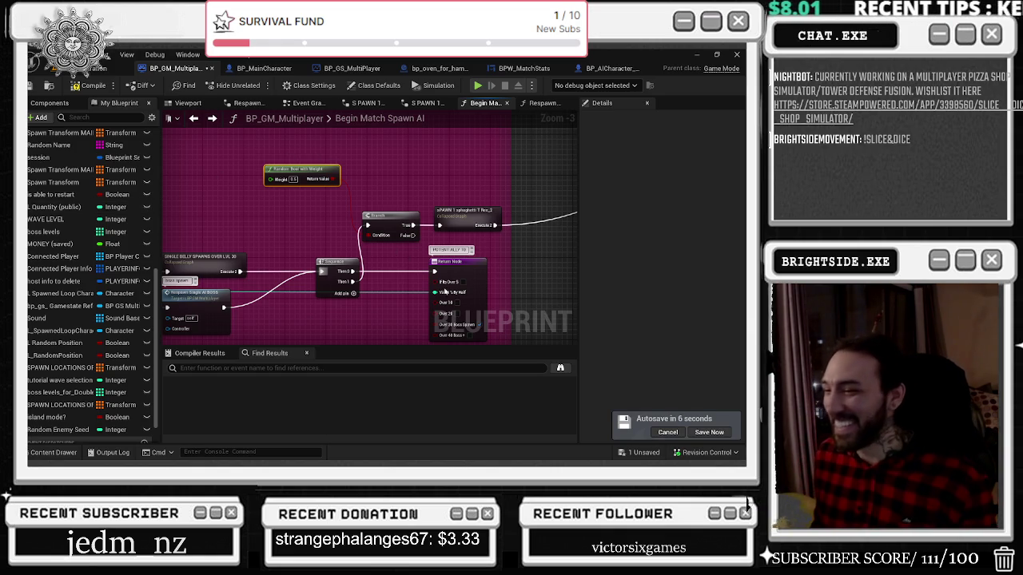
# Step: Nudge the Sequence node left and box-select the Random Bool, Branch and SPAWN 1 nodes
pyautogui.click(668, 432)
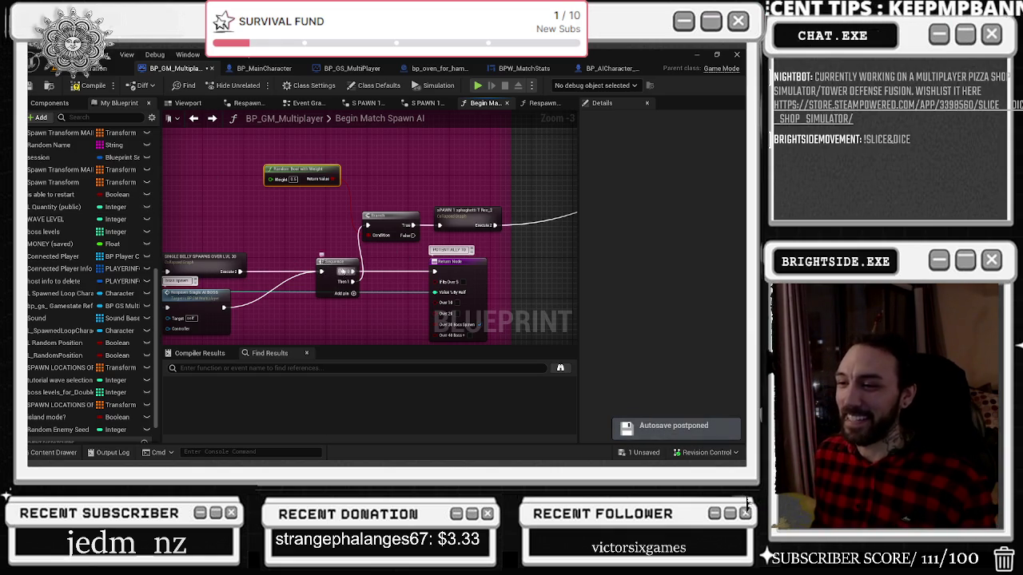
pyautogui.moveTo(336, 264); pyautogui.dragTo(316, 264)
pyautogui.click(303, 161)
pyautogui.moveTo(303, 160); pyautogui.dragTo(477, 228)
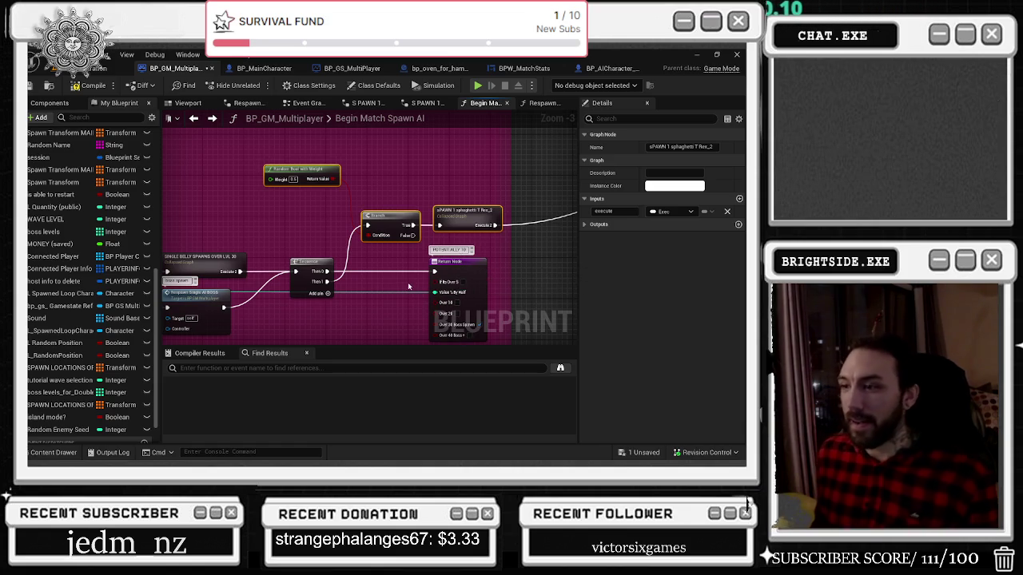
# Step: Insert a Do Once node on the spawn wire and add a reroute on its Completed output
pyautogui.scroll(-2, 409, 286)
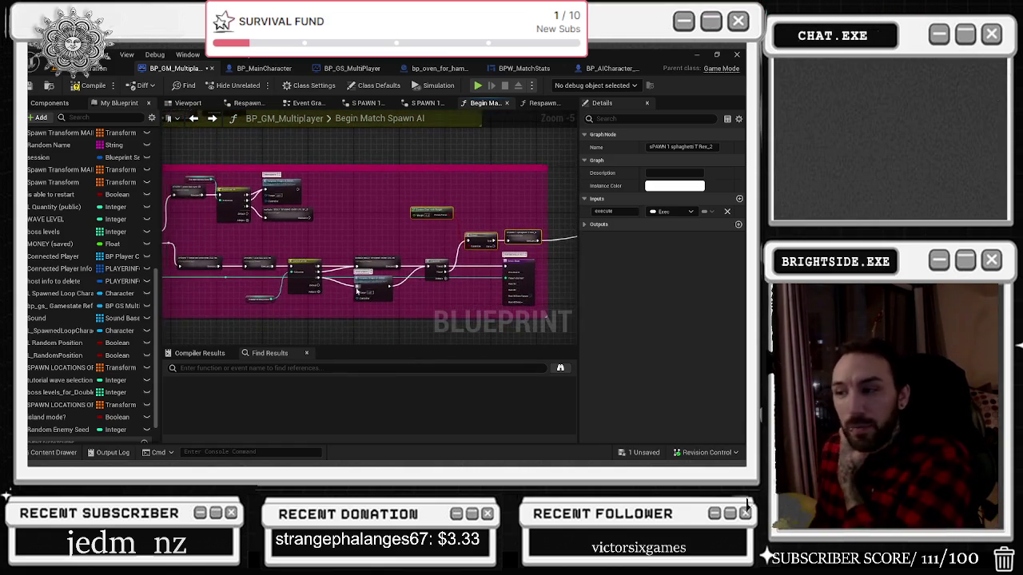
pyautogui.scroll(2, 357, 291)
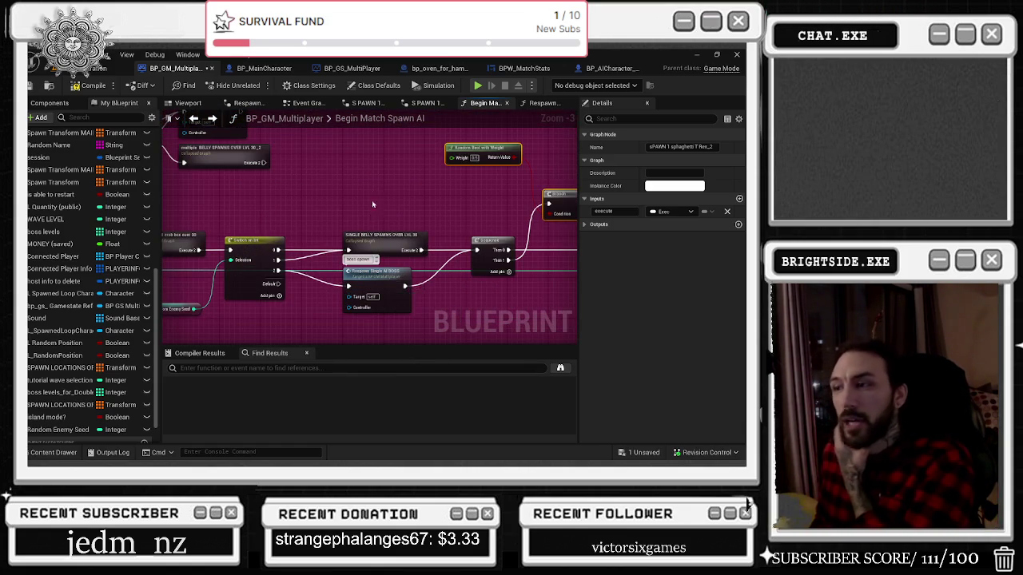
pyautogui.scroll(-2, 372, 204)
pyautogui.scroll(2, 371, 205)
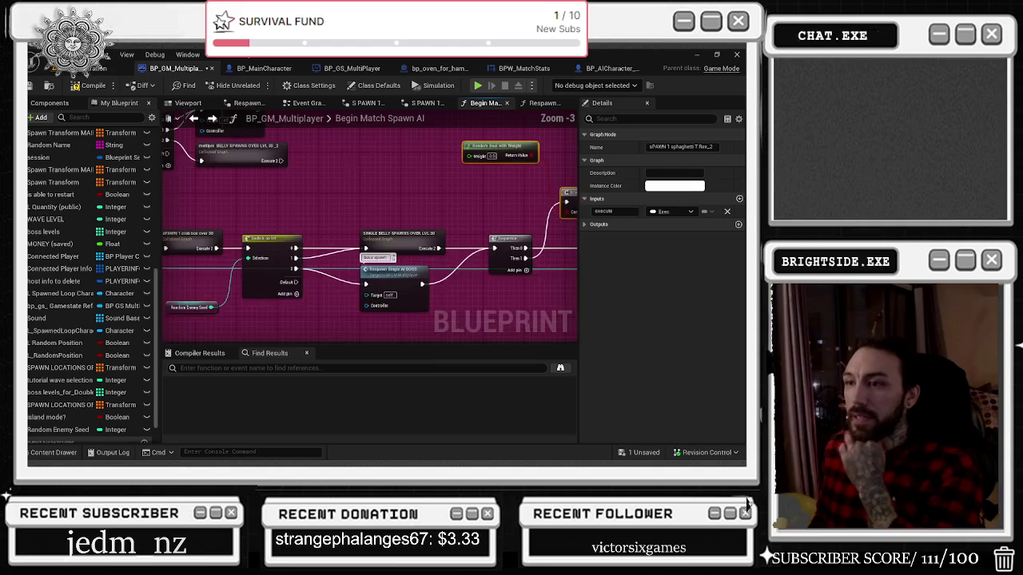
pyautogui.scroll(-2, 418, 211)
pyautogui.moveTo(390, 190); pyautogui.dragTo(346, 227)
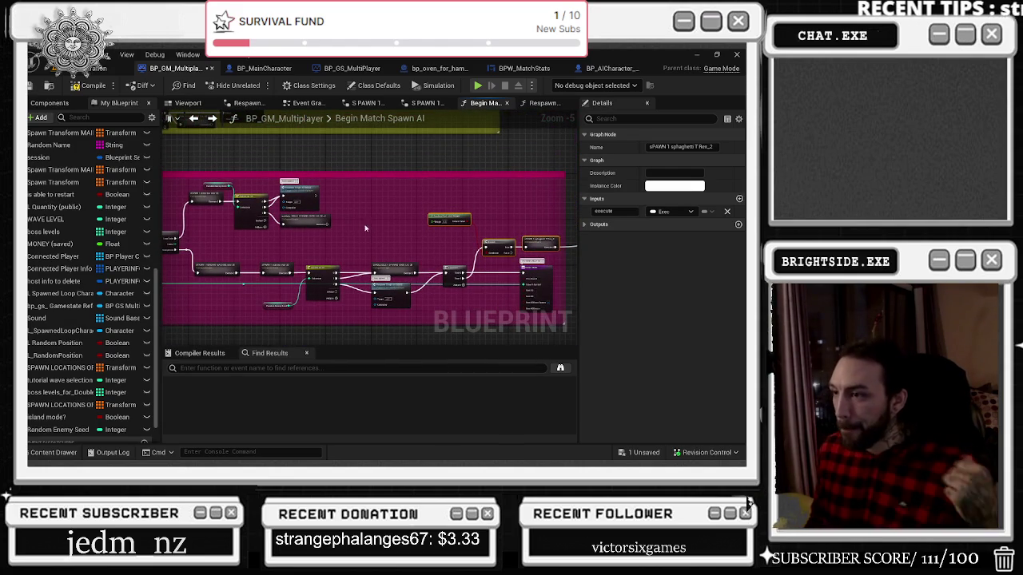
pyautogui.moveTo(365, 229); pyautogui.dragTo(225, 221)
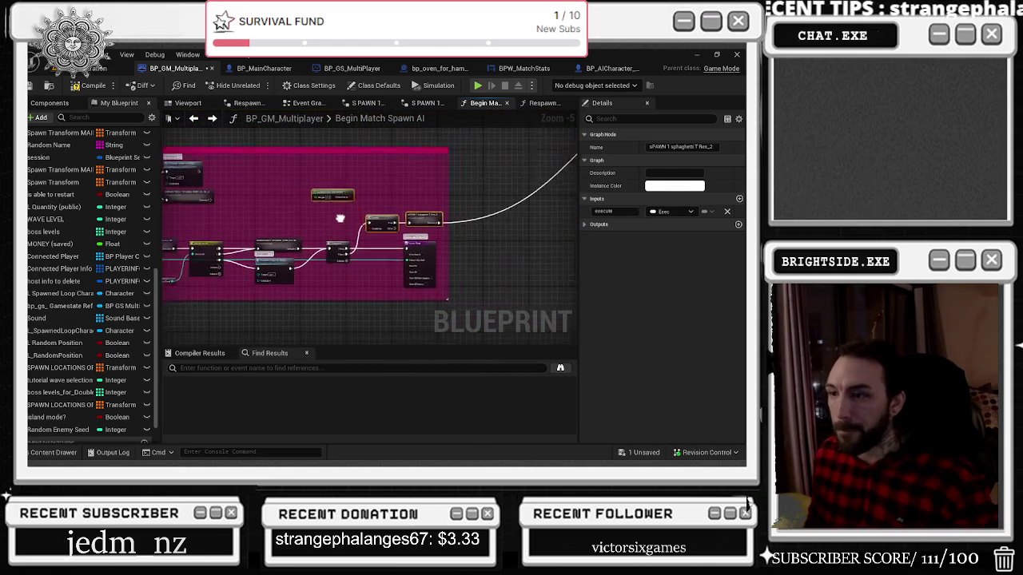
pyautogui.scroll(2, 283, 185)
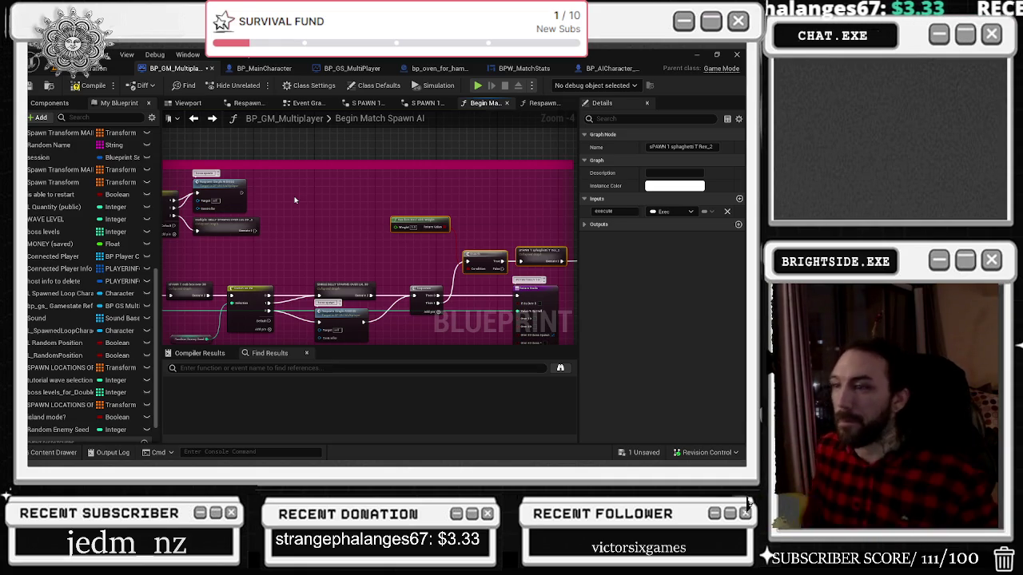
pyautogui.moveTo(295, 199)
pyautogui.mouseDown()
pyautogui.moveTo(456, 224)
pyautogui.moveTo(440, 221)
pyautogui.moveTo(433, 240)
pyautogui.moveTo(445, 226)
pyautogui.moveTo(423, 218)
pyautogui.moveTo(573, 235)
pyautogui.moveTo(526, 234)
pyautogui.moveTo(538, 252)
pyautogui.moveTo(426, 231)
pyautogui.mouseUp()
pyautogui.click(289, 225)
pyautogui.write('do once')
pyautogui.press('Return')
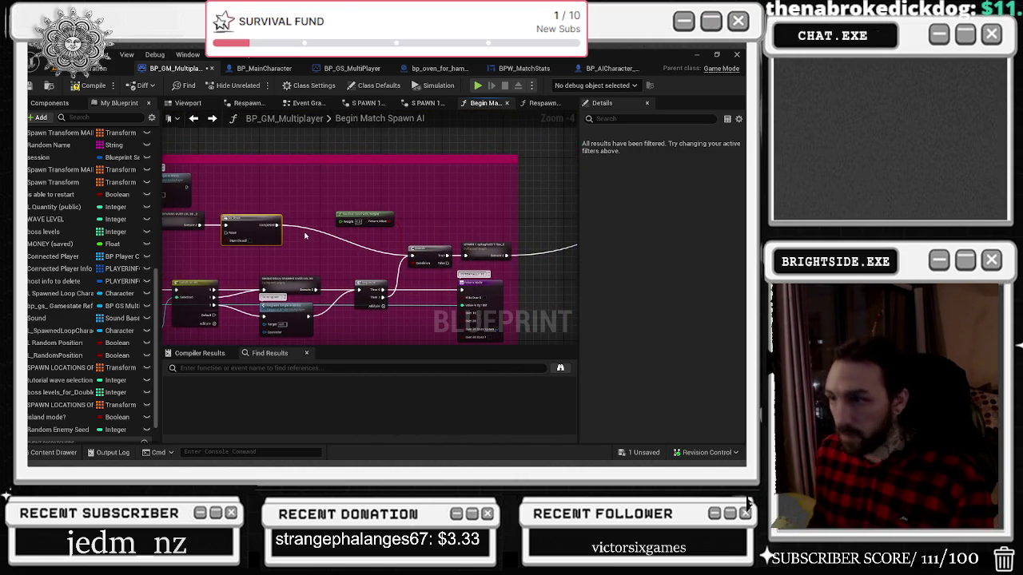
pyautogui.doubleClick(319, 241)
# Step: Move the reroute point below the nodes and wire a Sequence output into it
pyautogui.moveTo(320, 242)
pyautogui.mouseDown()
pyautogui.moveTo(301, 258)
pyautogui.moveTo(468, 271)
pyautogui.mouseUp()
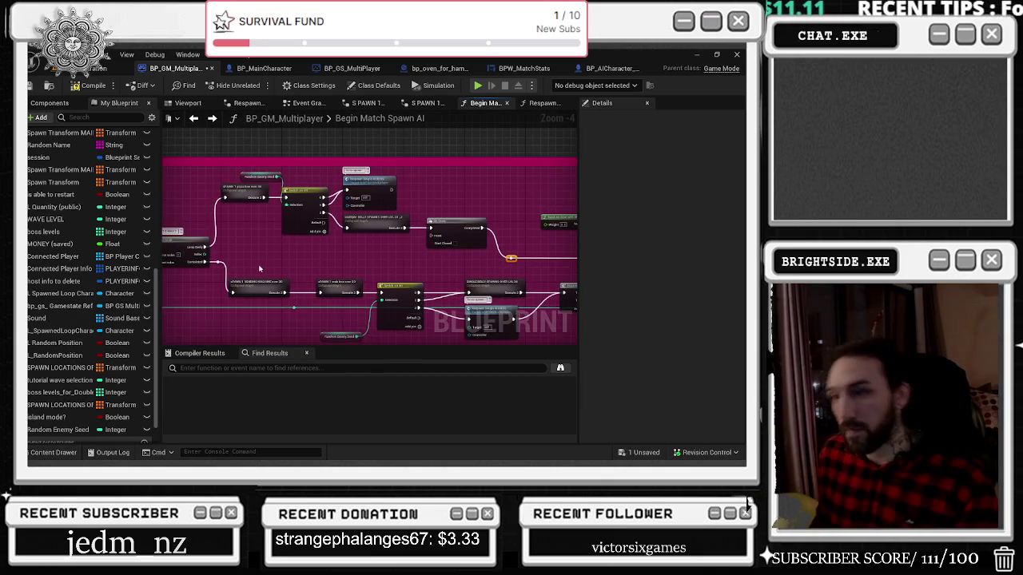
pyautogui.moveTo(355, 265); pyautogui.dragTo(189, 253)
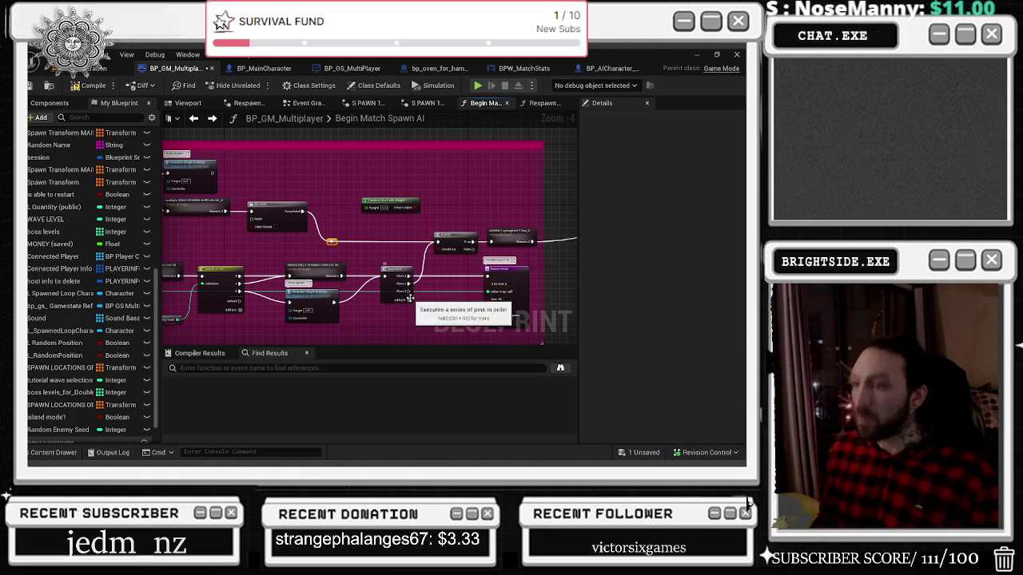
pyautogui.moveTo(409, 291)
pyautogui.mouseDown()
pyautogui.moveTo(256, 225)
pyautogui.moveTo(270, 240)
pyautogui.moveTo(254, 304)
pyautogui.mouseUp()
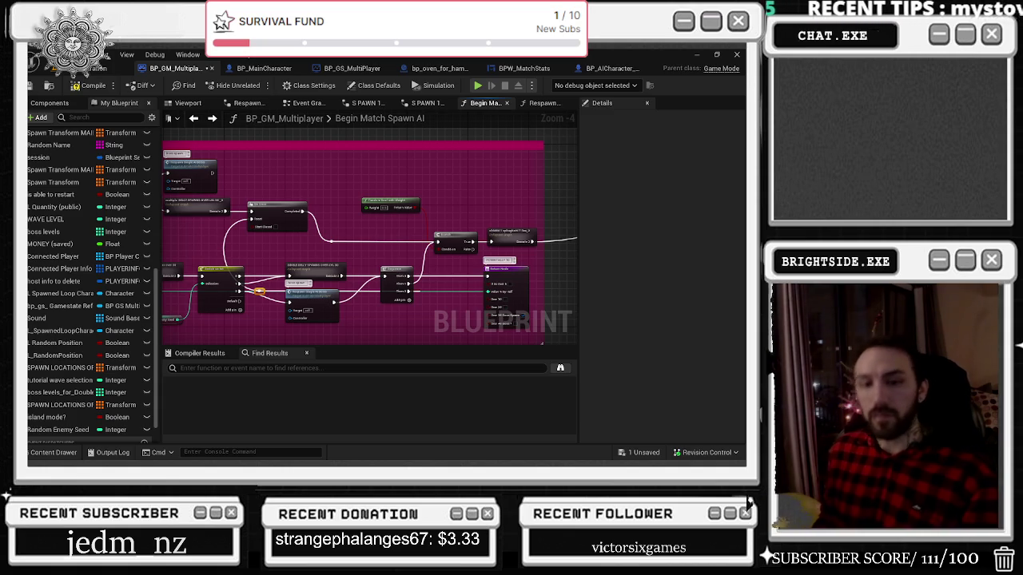
pyautogui.moveTo(512, 193); pyautogui.dragTo(376, 191)
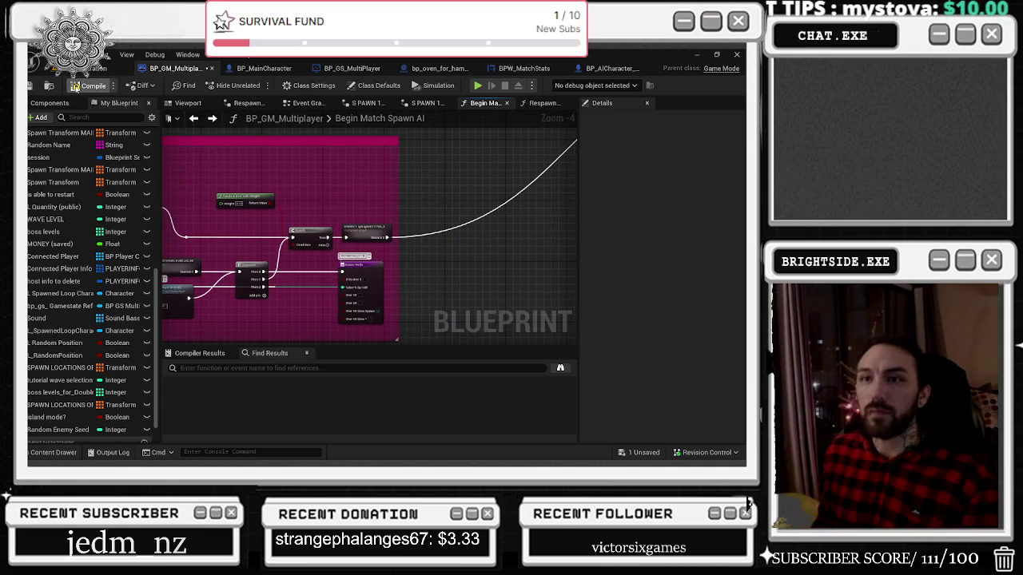
# Step: Save the BP_GM_Multiplayer blueprint and all unsaved assets, then switch to BP_AICharacter_Multiplayer
pyautogui.hotkey('ctrl', 's')
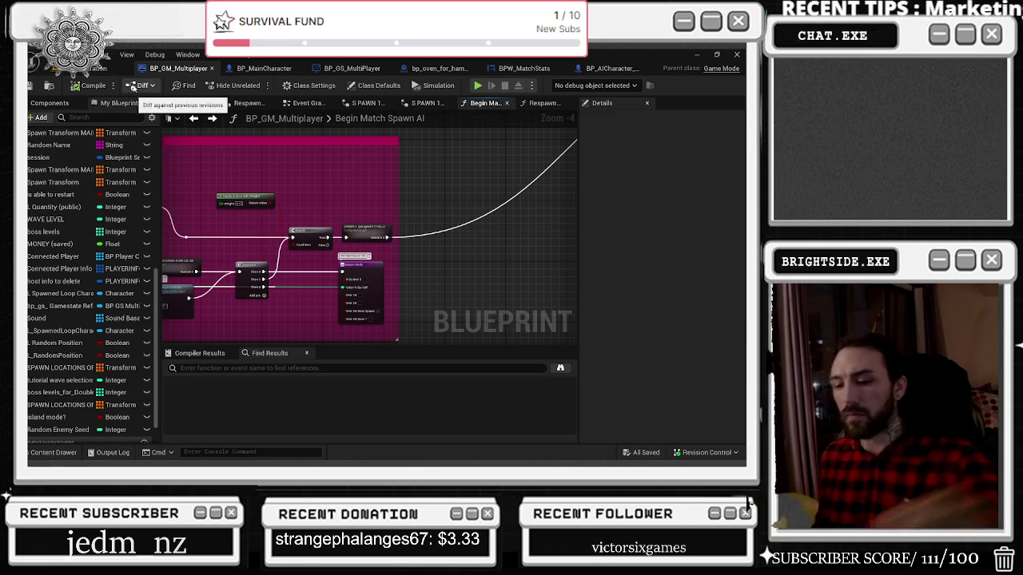
pyautogui.click(33, 85)
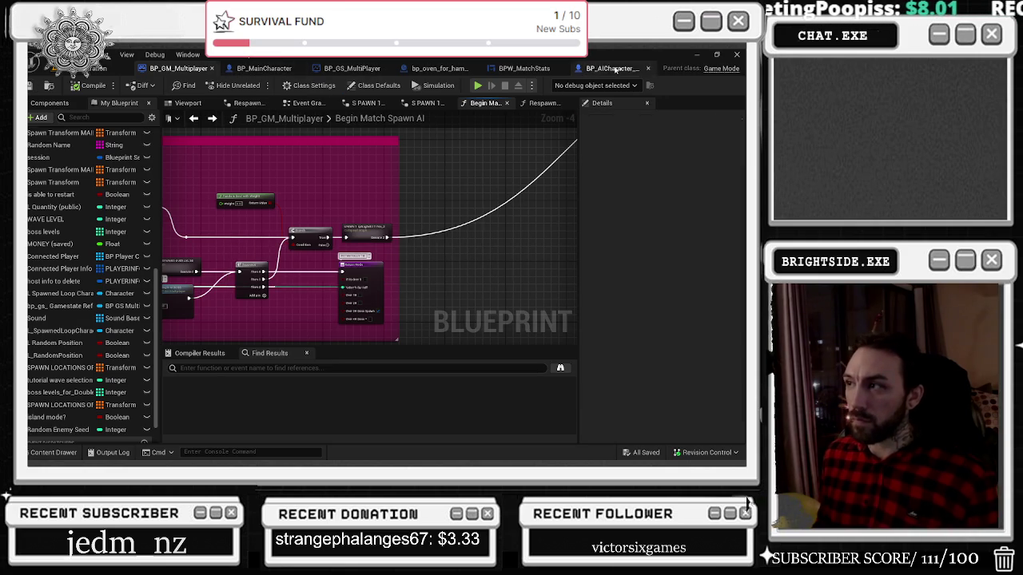
pyautogui.click(616, 68)
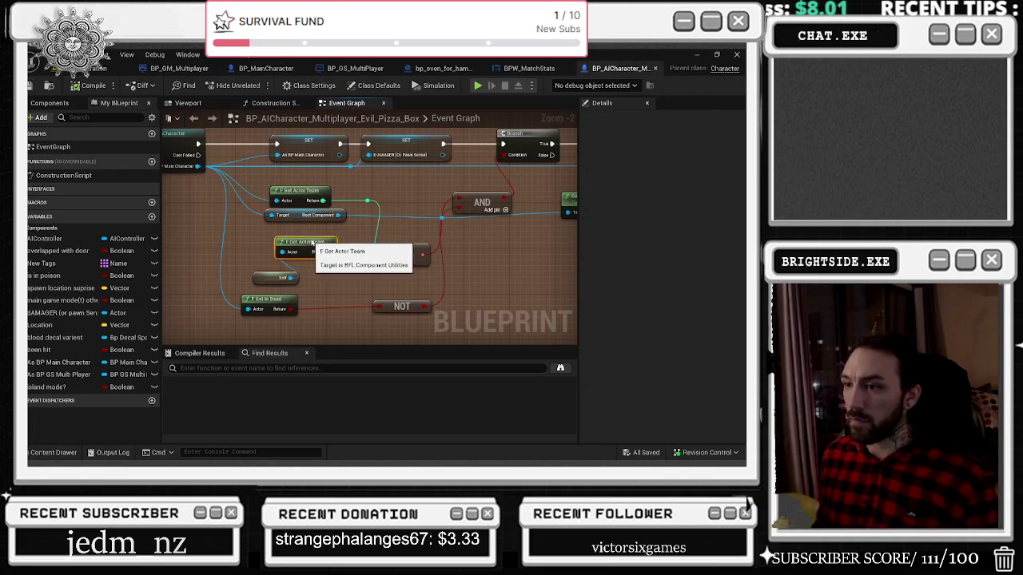
# Step: Shift the Get Actor Team node slightly left, then return to BP_GM_Multiplayer's spawn graph
pyautogui.moveTo(332, 242); pyautogui.dragTo(307, 242)
pyautogui.click(260, 279)
pyautogui.click(249, 286)
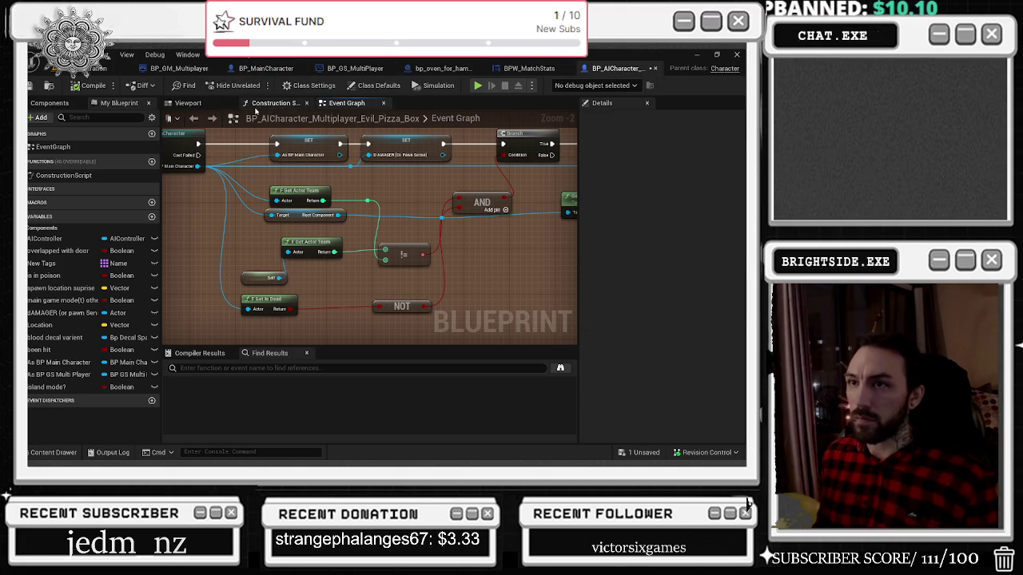
pyautogui.click(189, 69)
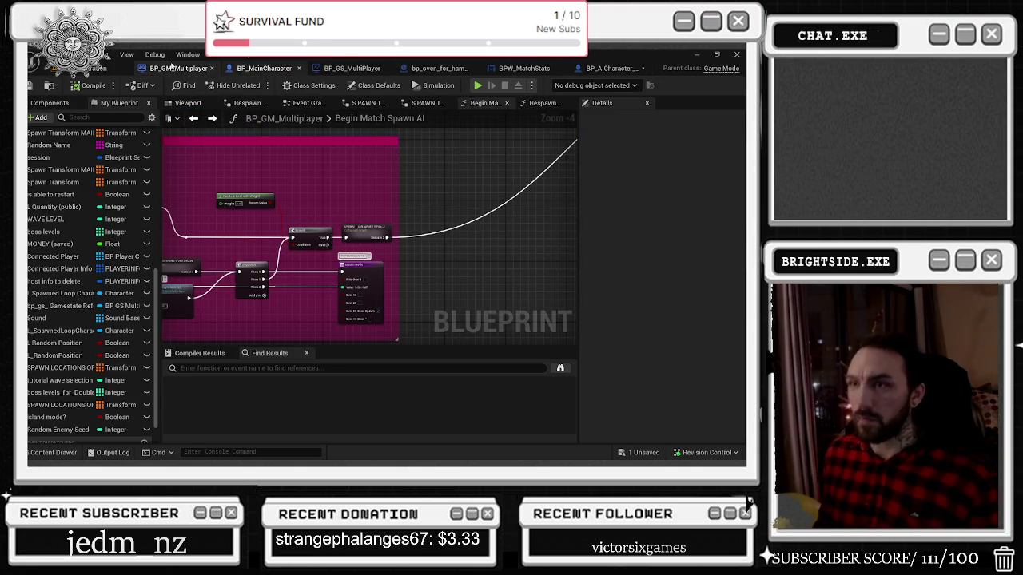
pyautogui.scroll(-4, 234, 236)
# Step: Extend the pink spawn comment box downward
pyautogui.moveTo(233, 236)
pyautogui.mouseDown()
pyautogui.moveTo(335, 290)
pyautogui.moveTo(411, 246)
pyautogui.moveTo(389, 290)
pyautogui.moveTo(375, 263)
pyautogui.moveTo(341, 290)
pyautogui.moveTo(326, 235)
pyautogui.moveTo(325, 310)
pyautogui.mouseUp()
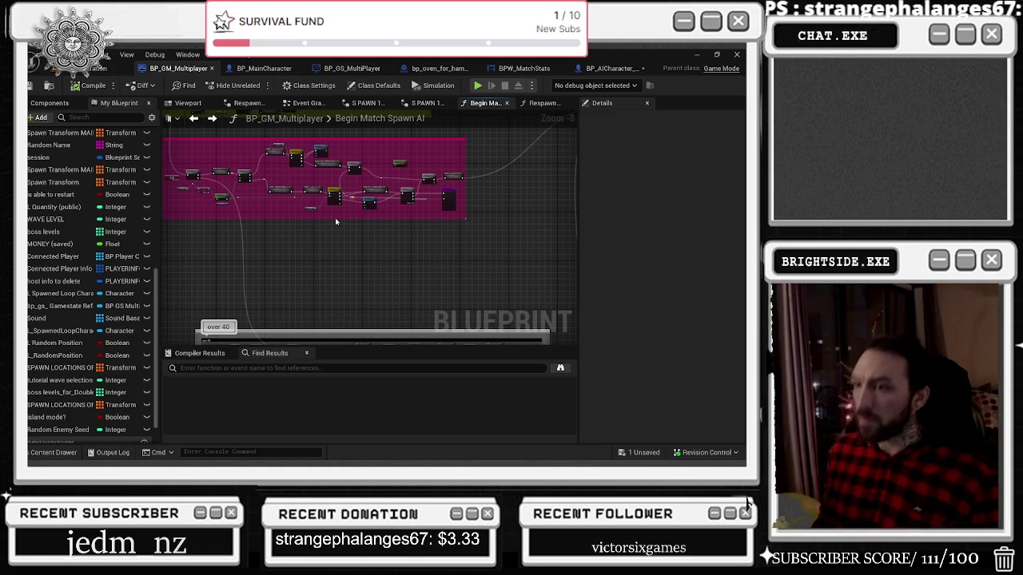
pyautogui.moveTo(336, 218)
pyautogui.mouseDown()
pyautogui.moveTo(338, 248)
pyautogui.moveTo(361, 216)
pyautogui.mouseUp()
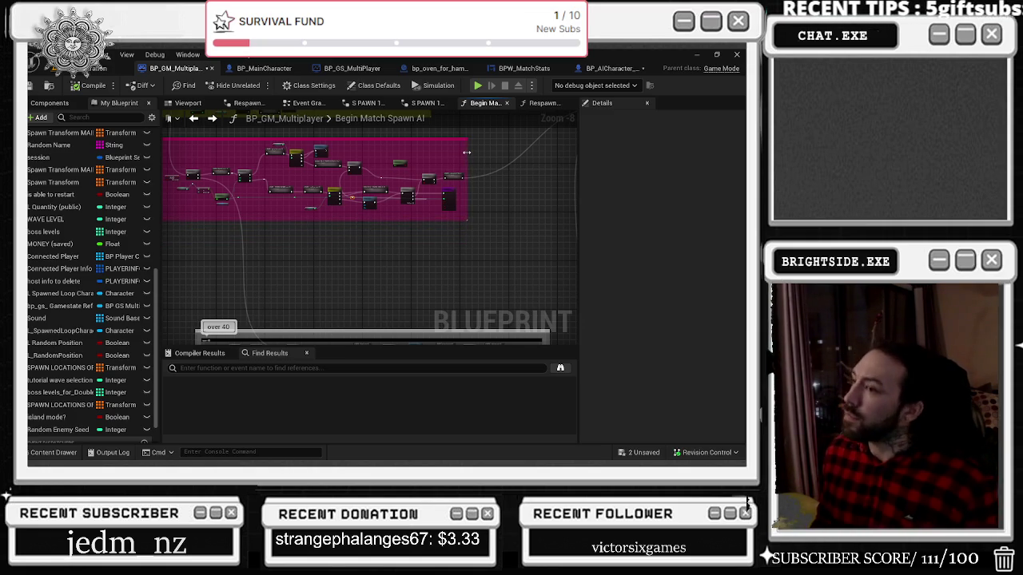
pyautogui.scroll(4, 466, 152)
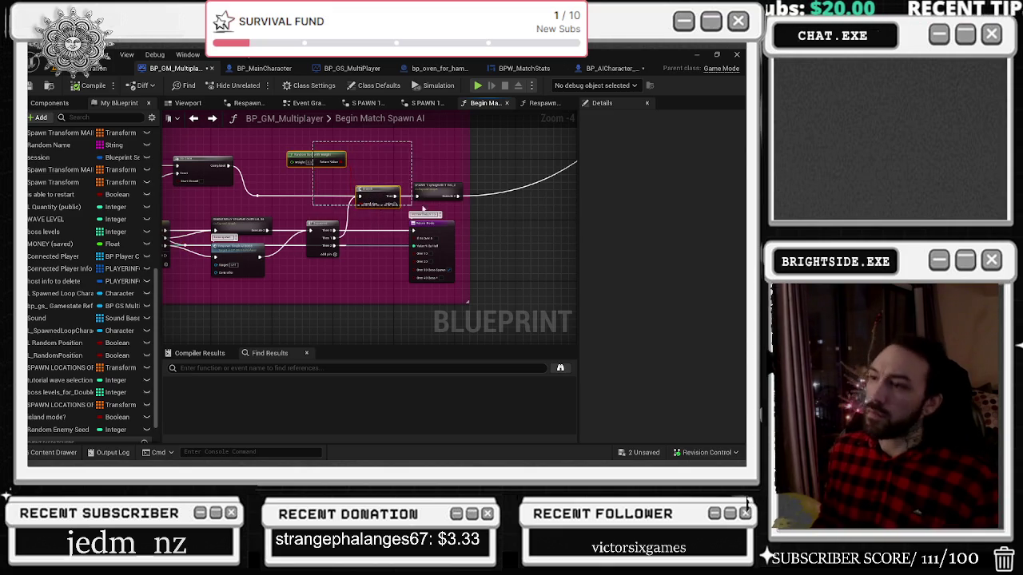
pyautogui.click(450, 199)
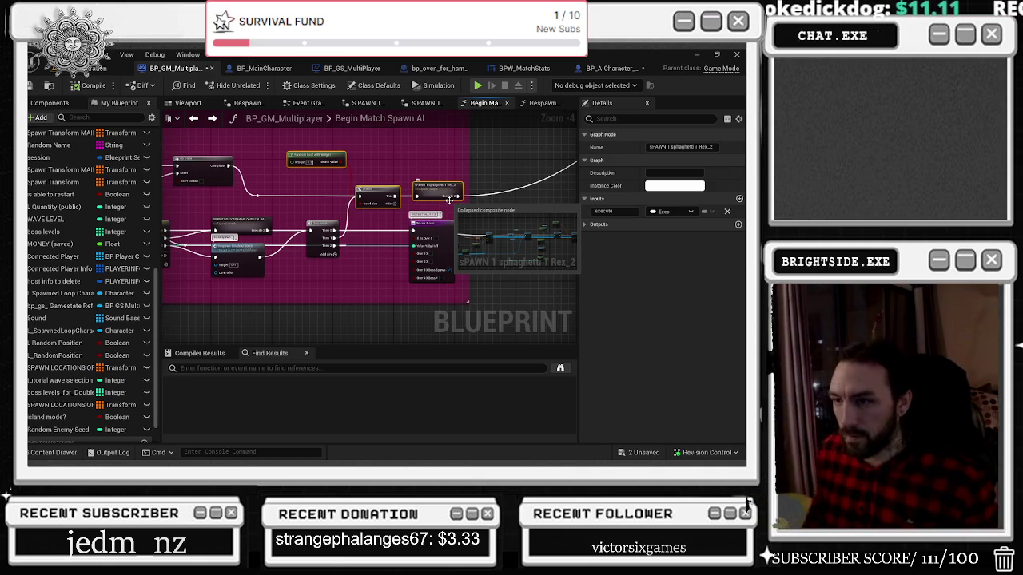
# Step: Move the over 40 comment group up and left beneath the pink box, then show the level editor
pyautogui.scroll(-4, 451, 236)
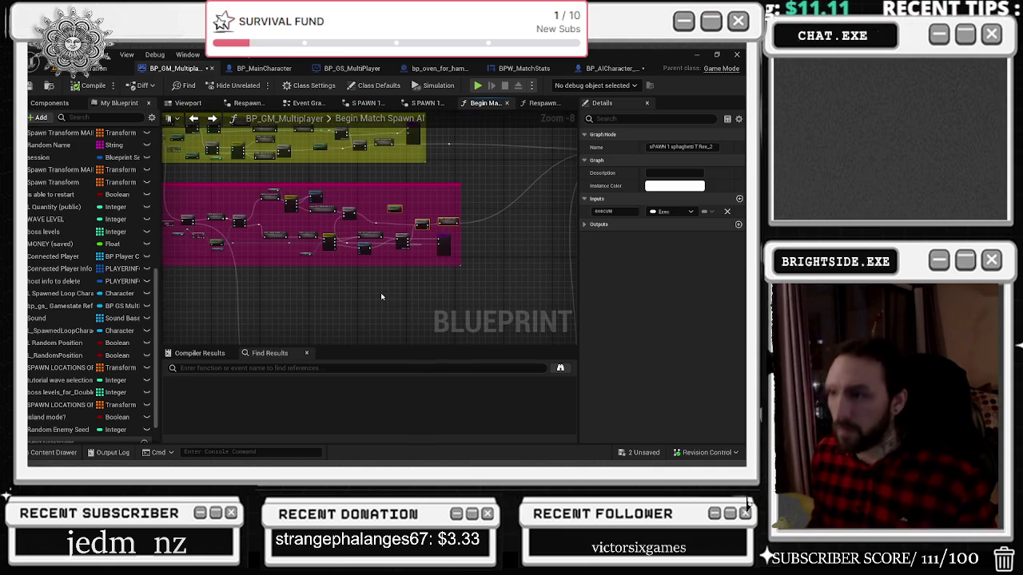
pyautogui.moveTo(341, 294)
pyautogui.mouseDown()
pyautogui.moveTo(290, 197)
pyautogui.moveTo(350, 209)
pyautogui.mouseUp()
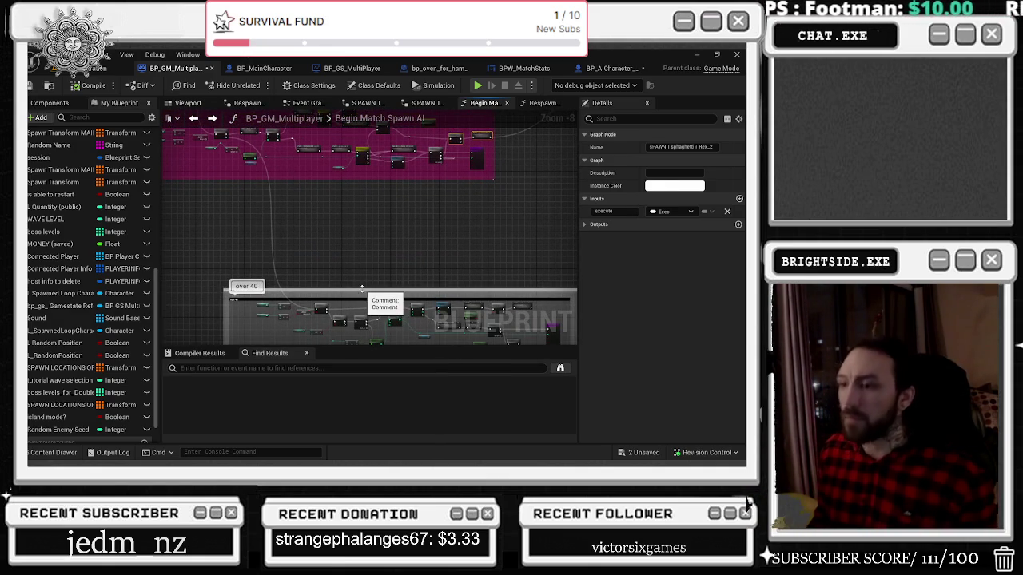
pyautogui.moveTo(364, 295)
pyautogui.mouseDown()
pyautogui.moveTo(335, 222)
pyautogui.moveTo(303, 200)
pyautogui.mouseUp()
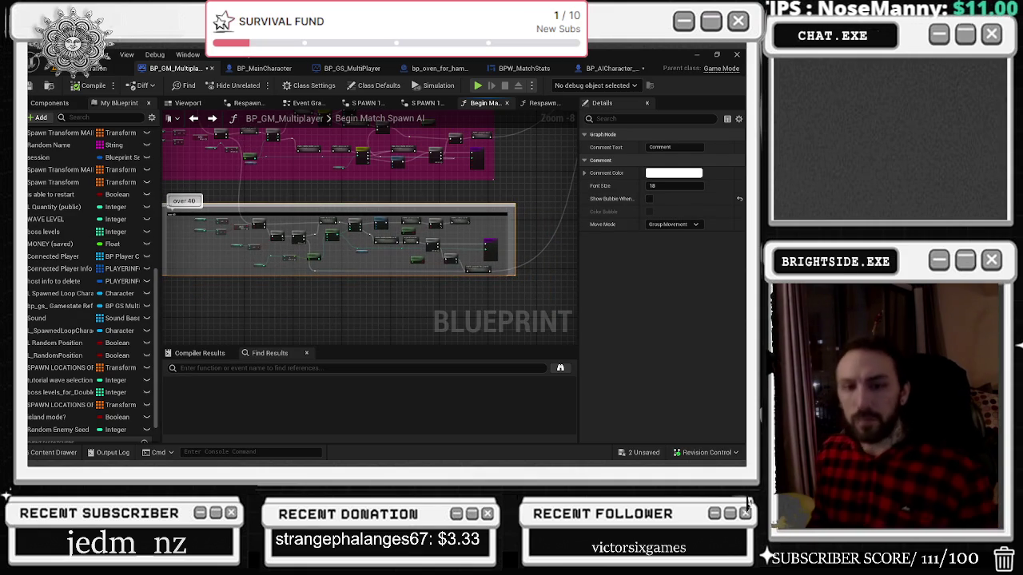
pyautogui.moveTo(303, 175); pyautogui.dragTo(265, 225)
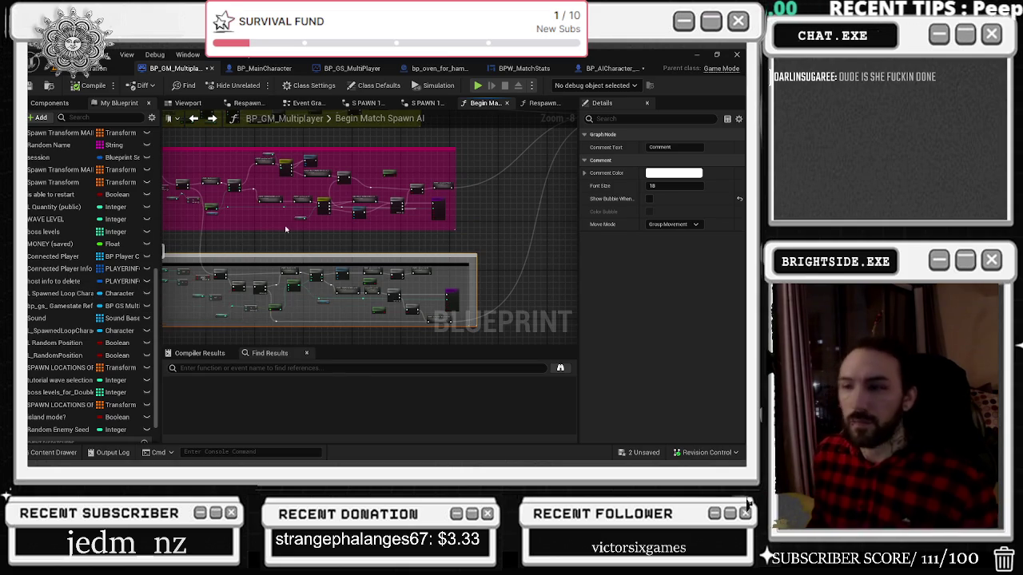
pyautogui.scroll(5, 285, 227)
pyautogui.scroll(1, 297, 243)
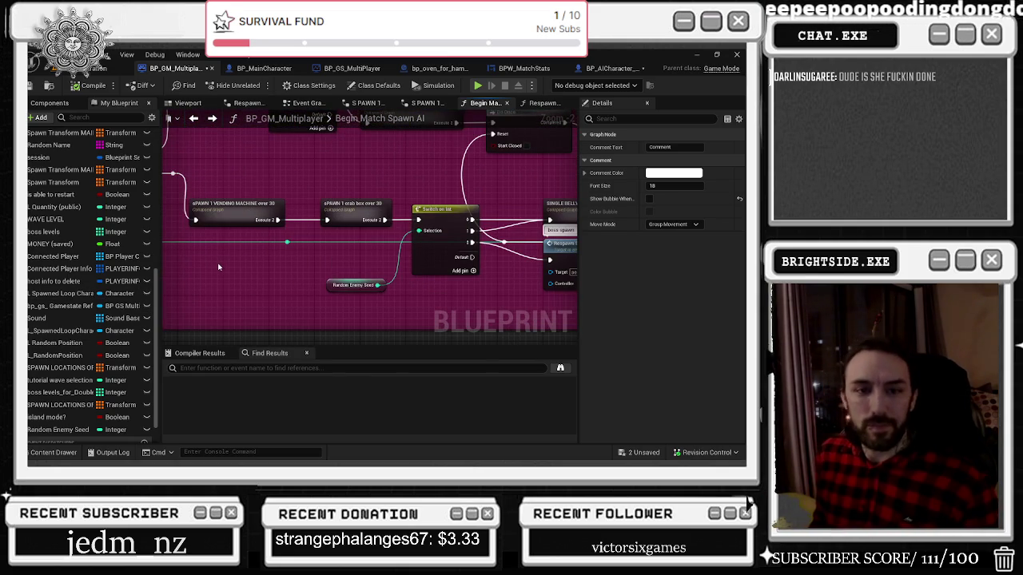
pyautogui.moveTo(227, 270); pyautogui.dragTo(266, 279)
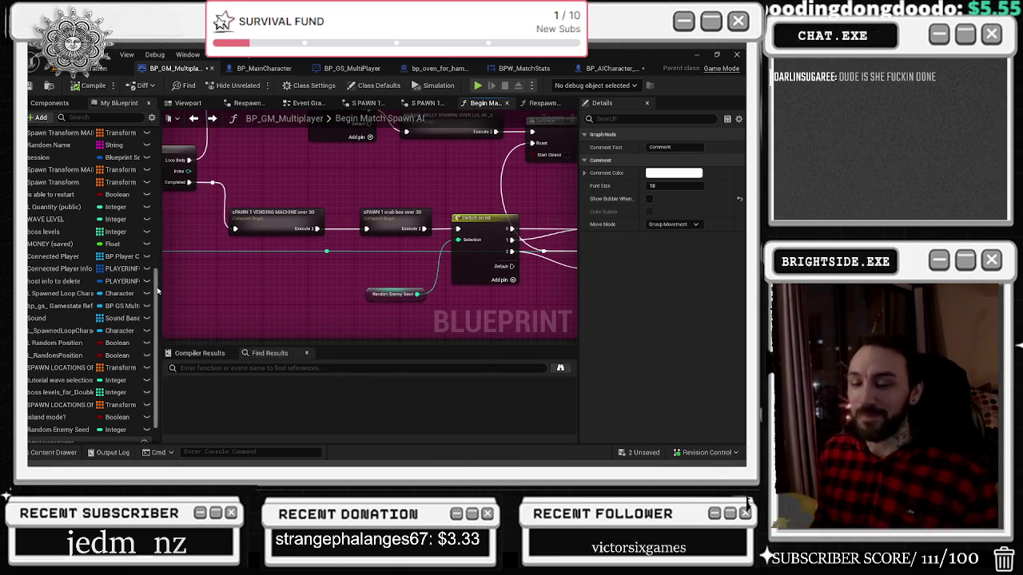
pyautogui.moveTo(213, 183)
pyautogui.mouseDown()
pyautogui.moveTo(336, 248)
pyautogui.moveTo(400, 256)
pyautogui.mouseUp()
pyautogui.hotkey('ctrl', 'z')
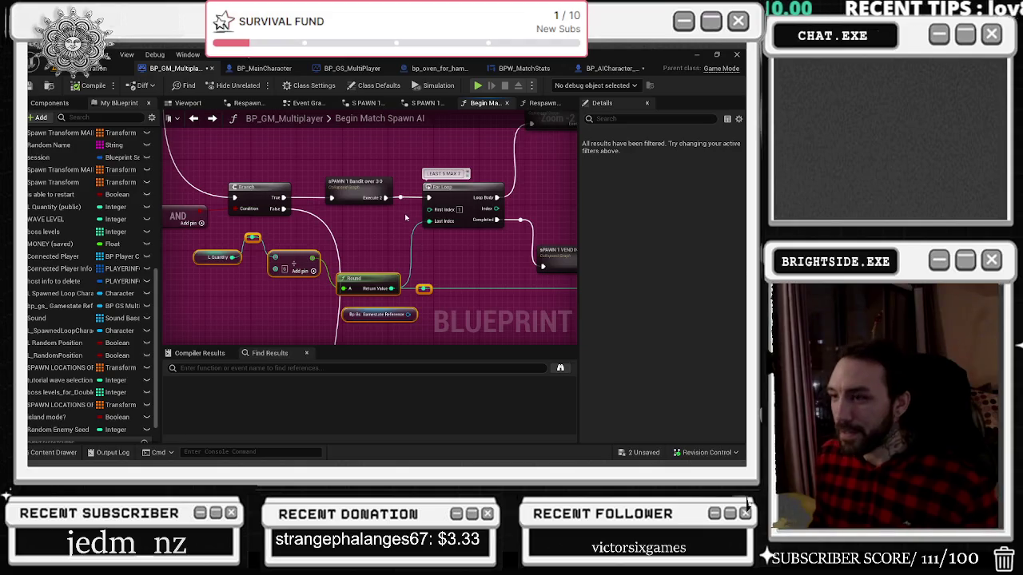
pyautogui.moveTo(406, 227)
pyautogui.mouseDown()
pyautogui.moveTo(452, 223)
pyautogui.moveTo(259, 233)
pyautogui.moveTo(200, 295)
pyautogui.mouseUp()
pyautogui.click(104, 67)
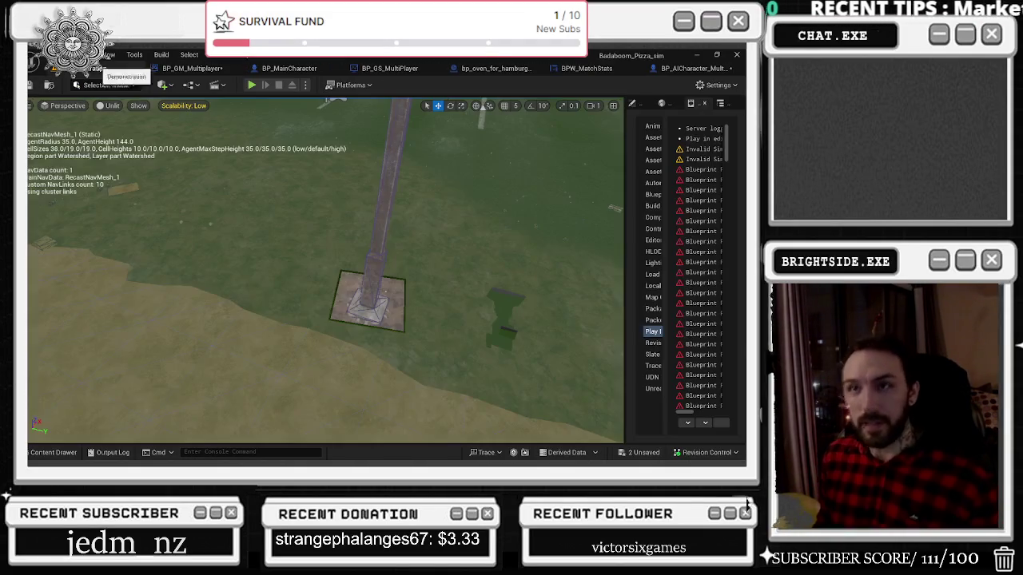
# Step: Return to BP_GM_Multiplayer's spawn graph and pan to the Clamp, For Loop and boss respawn nodes
pyautogui.click(687, 68)
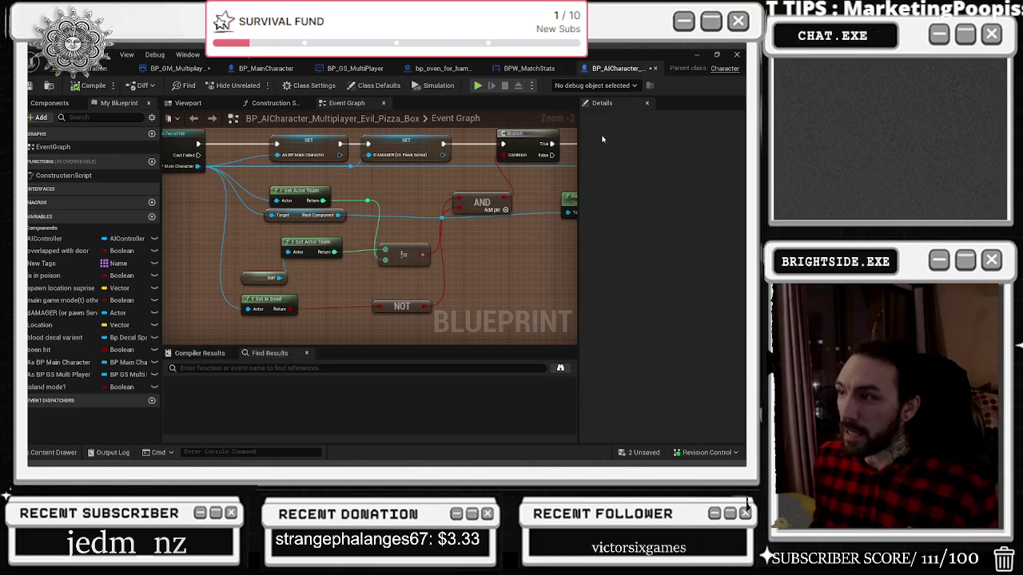
pyautogui.click(177, 68)
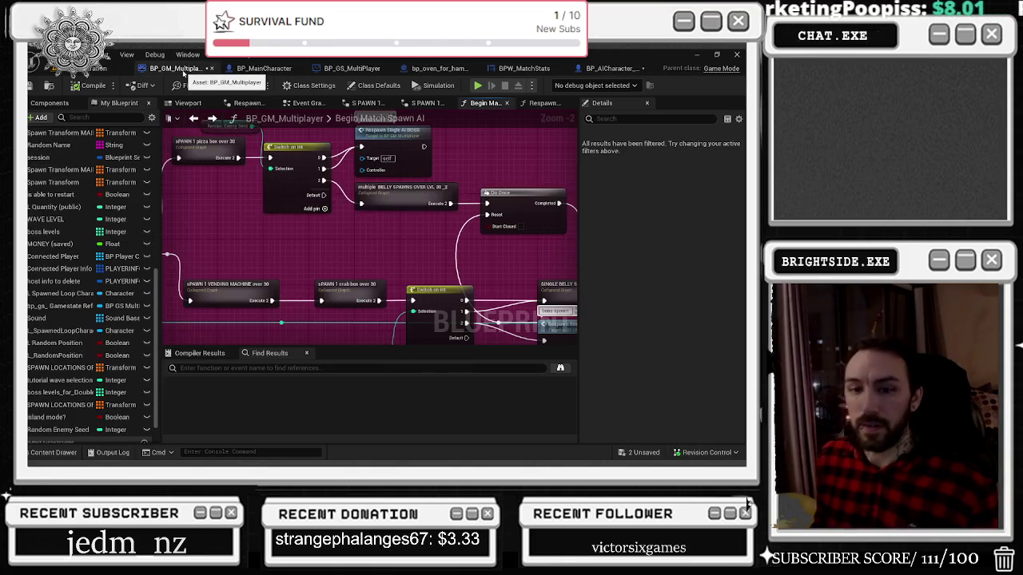
pyautogui.moveTo(252, 211); pyautogui.dragTo(159, 203)
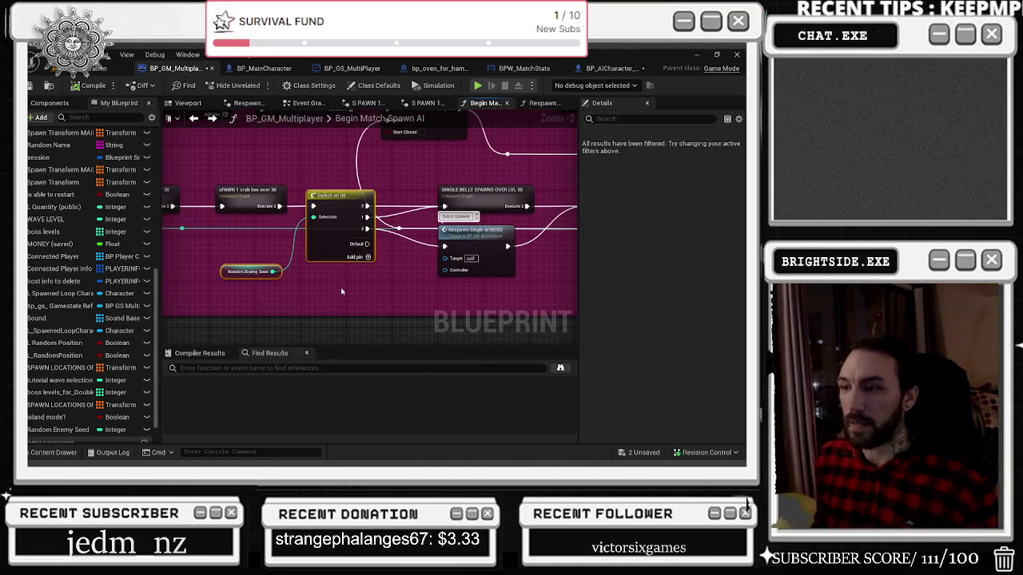
pyautogui.scroll(-6, 168, 201)
pyautogui.moveTo(384, 320); pyautogui.dragTo(383, 195)
pyautogui.scroll(4, 347, 255)
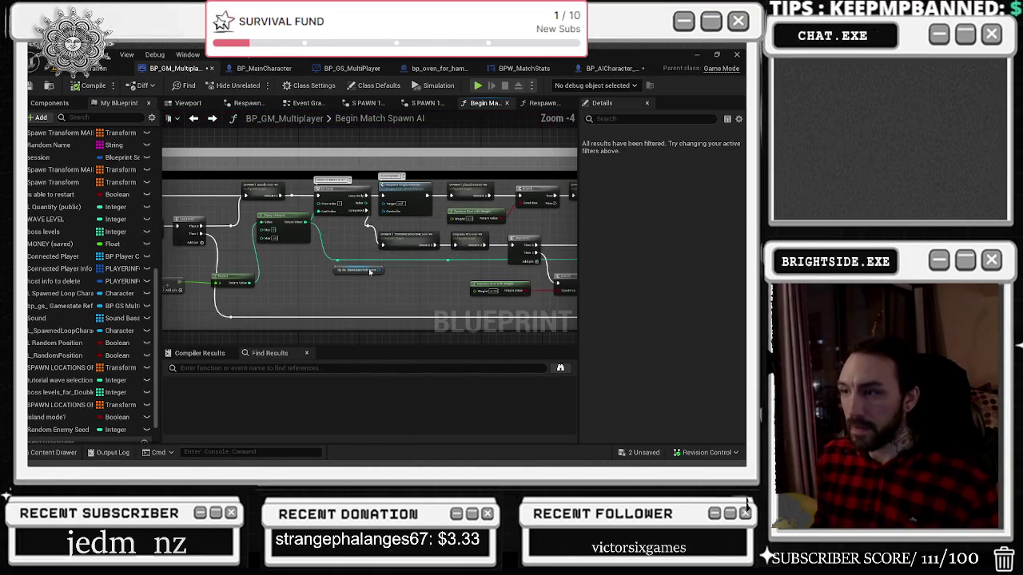
pyautogui.scroll(-4, 347, 259)
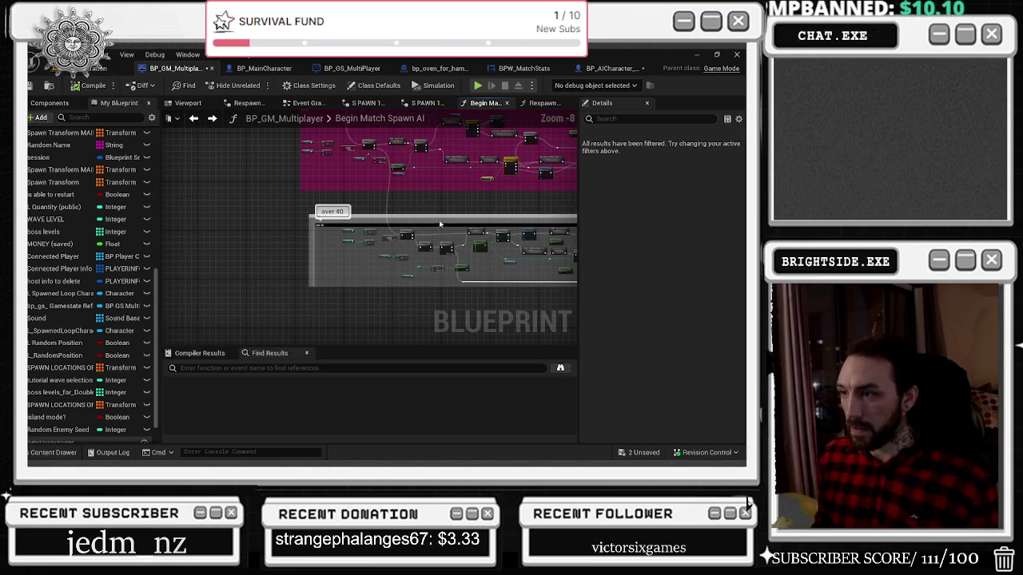
pyautogui.scroll(6, 360, 258)
pyautogui.moveTo(360, 258)
pyautogui.mouseDown()
pyautogui.moveTo(278, 269)
pyautogui.moveTo(227, 253)
pyautogui.mouseUp()
pyautogui.moveTo(323, 261); pyautogui.dragTo(167, 307)
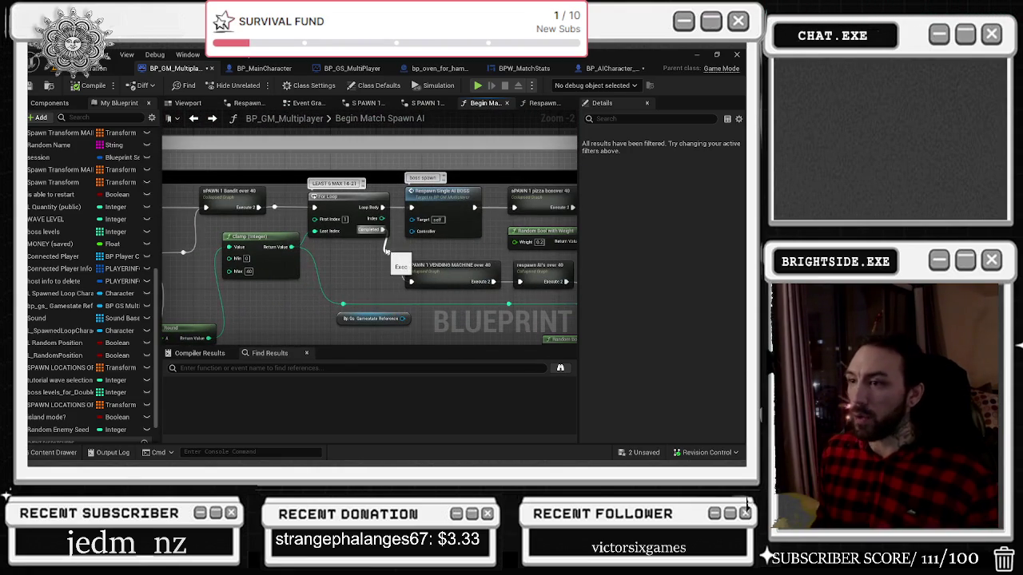
pyautogui.hotkey('alt', 'Tab')
pyautogui.press('Escape')
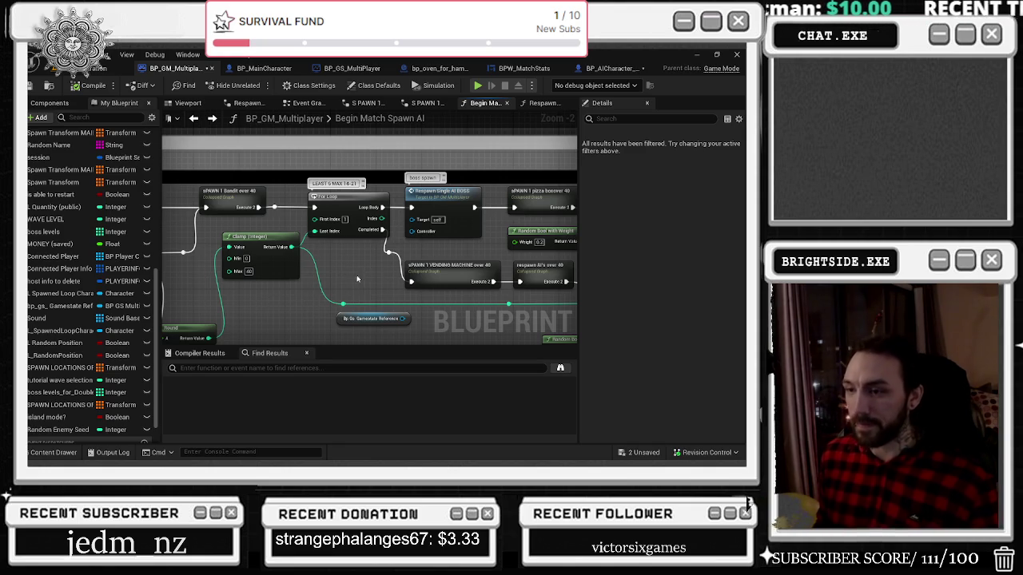
# Step: Paste a Switch on Int node and place it below the spawn nodes
pyautogui.scroll(-8, 357, 279)
pyautogui.moveTo(245, 172); pyautogui.dragTo(245, 253)
pyautogui.scroll(7, 256, 264)
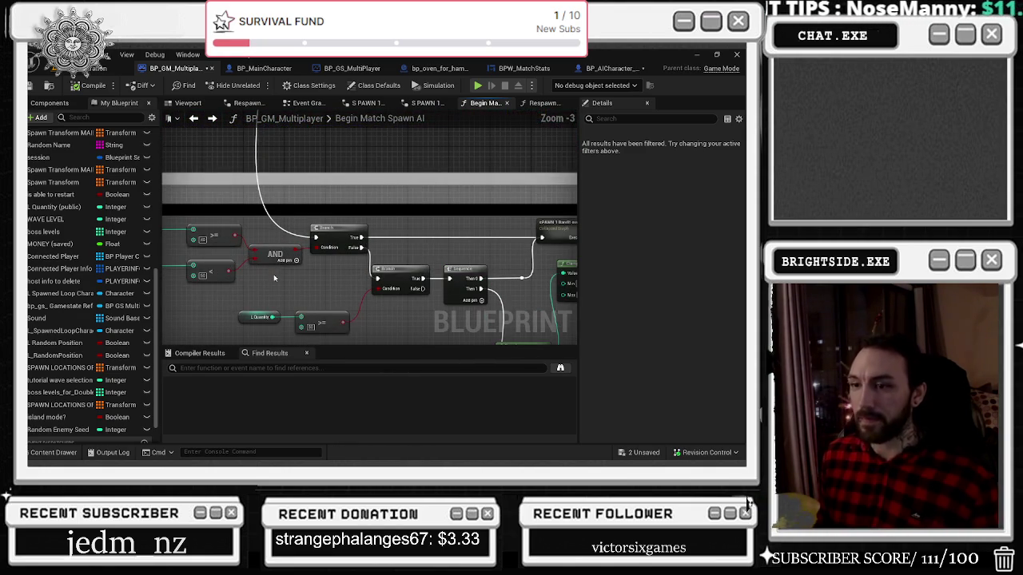
pyautogui.moveTo(443, 263)
pyautogui.mouseDown()
pyautogui.moveTo(229, 216)
pyautogui.moveTo(234, 167)
pyautogui.moveTo(170, 237)
pyautogui.moveTo(299, 133)
pyautogui.moveTo(304, 151)
pyautogui.mouseUp()
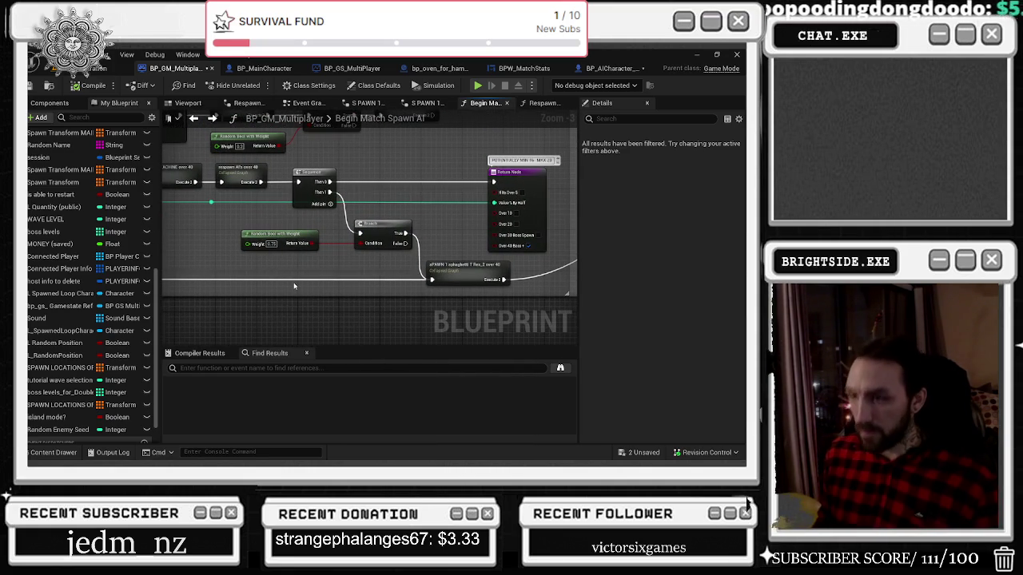
pyautogui.moveTo(293, 286); pyautogui.dragTo(630, 300)
pyautogui.moveTo(390, 297); pyautogui.dragTo(388, 300)
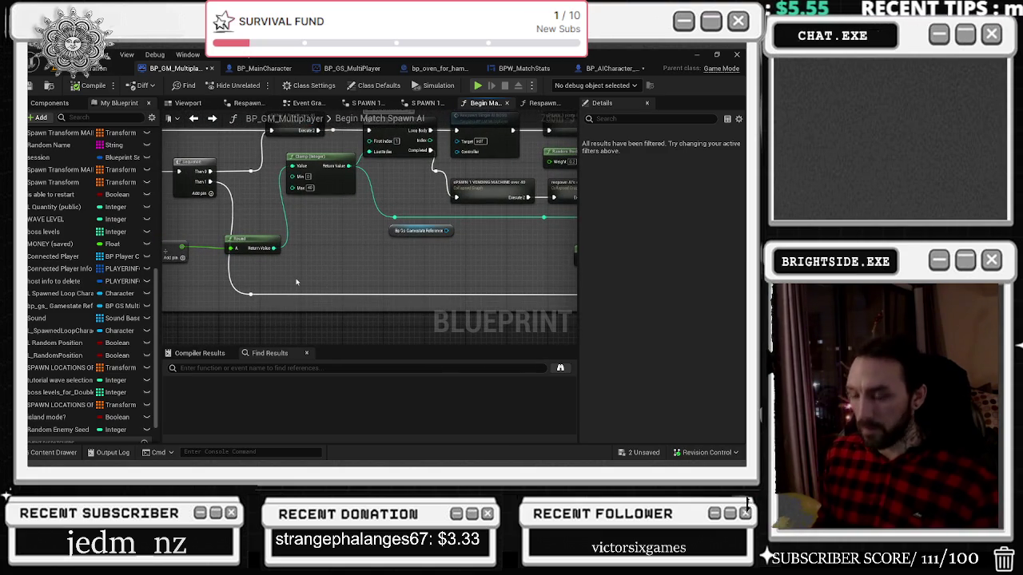
pyautogui.hotkey('ctrl', 'v')
pyautogui.moveTo(364, 252); pyautogui.dragTo(323, 291)
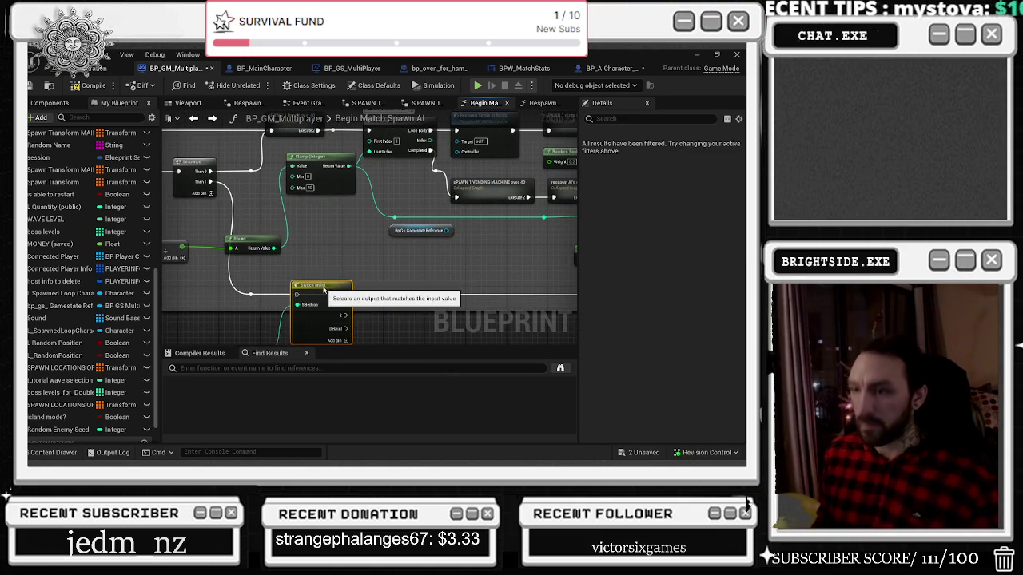
# Step: Shift the vending machine, respawn AI's and Random Bool with Weight nodes slightly right
pyautogui.click(248, 297)
pyautogui.moveTo(543, 156); pyautogui.dragTo(397, 243)
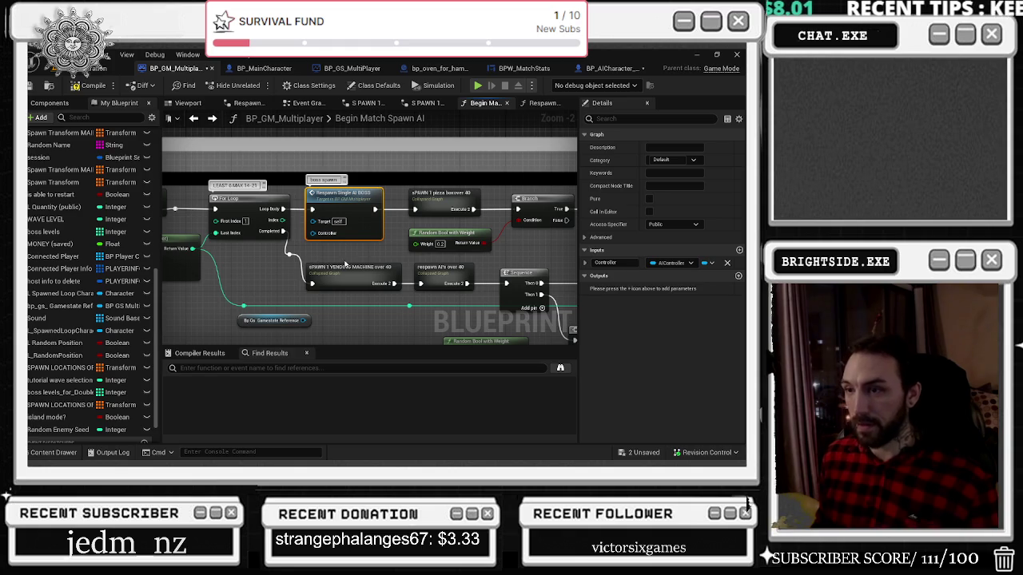
pyautogui.moveTo(336, 263); pyautogui.dragTo(260, 236)
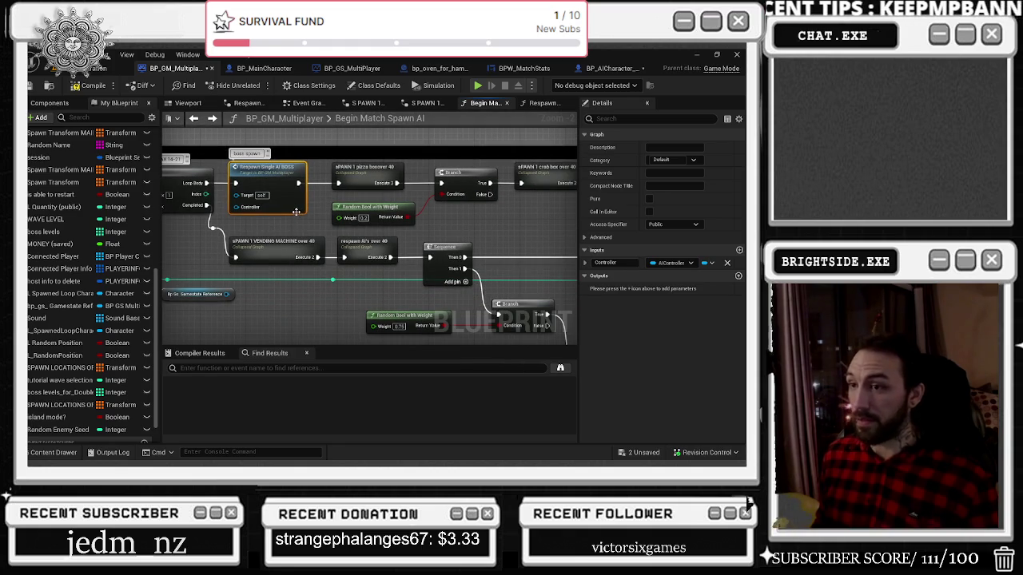
pyautogui.moveTo(520, 221)
pyautogui.mouseDown()
pyautogui.moveTo(332, 164)
pyautogui.moveTo(341, 175)
pyautogui.moveTo(333, 156)
pyautogui.moveTo(390, 215)
pyautogui.moveTo(481, 208)
pyautogui.moveTo(561, 247)
pyautogui.mouseUp()
pyautogui.click(234, 226)
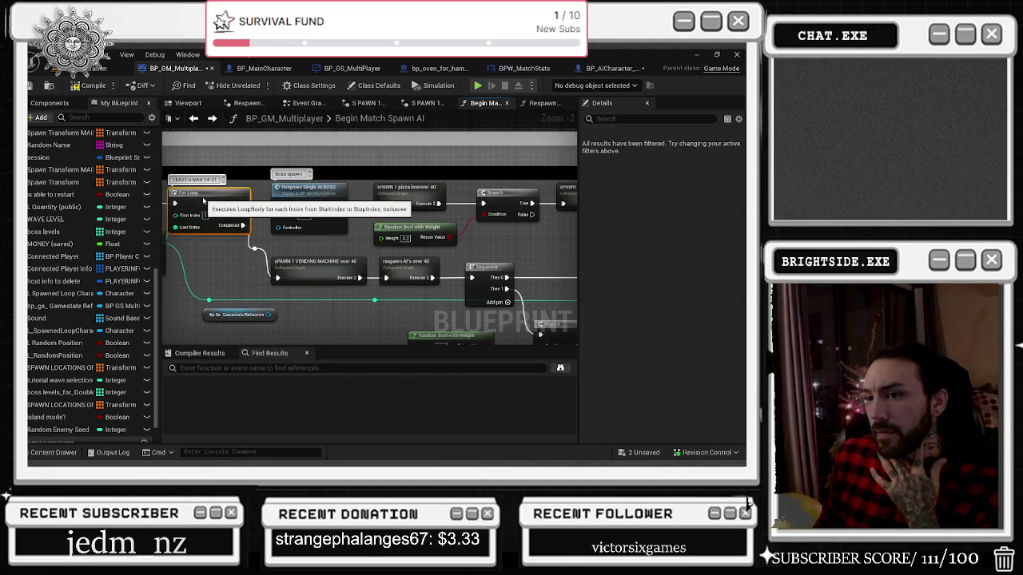
pyautogui.moveTo(233, 233)
pyautogui.mouseDown()
pyautogui.moveTo(278, 264)
pyautogui.moveTo(458, 222)
pyautogui.moveTo(435, 224)
pyautogui.mouseUp()
pyautogui.moveTo(286, 281); pyautogui.dragTo(467, 272)
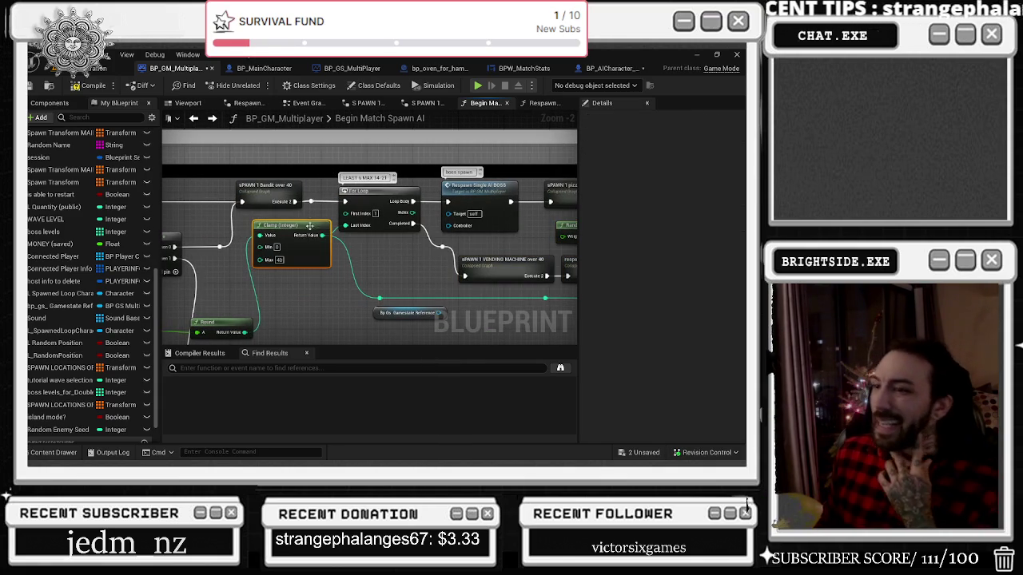
pyautogui.moveTo(282, 232)
pyautogui.mouseDown()
pyautogui.moveTo(455, 257)
pyautogui.moveTo(345, 283)
pyautogui.moveTo(436, 282)
pyautogui.moveTo(423, 255)
pyautogui.moveTo(281, 286)
pyautogui.moveTo(157, 230)
pyautogui.moveTo(69, 225)
pyautogui.mouseUp()
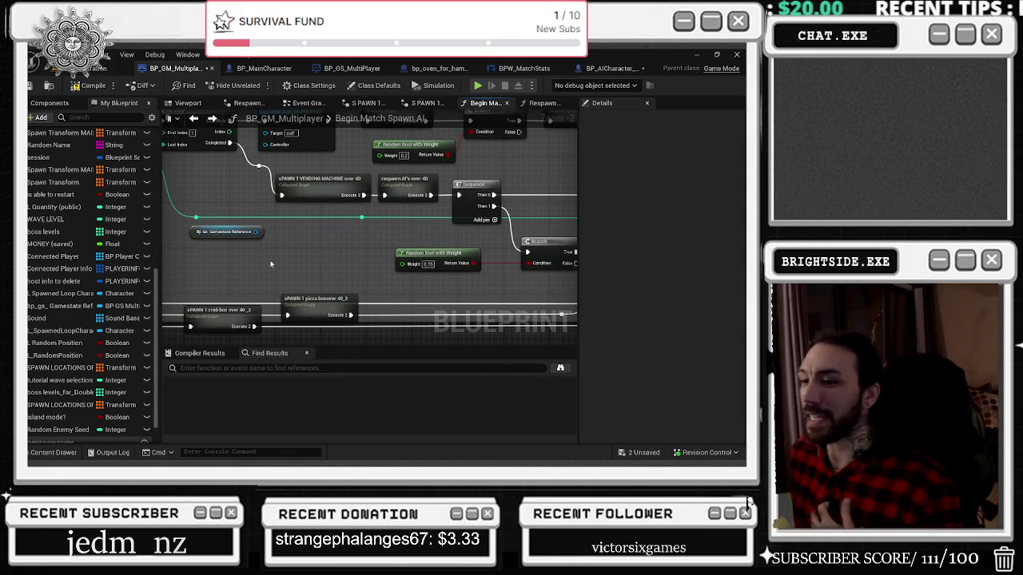
pyautogui.scroll(-3, 277, 210)
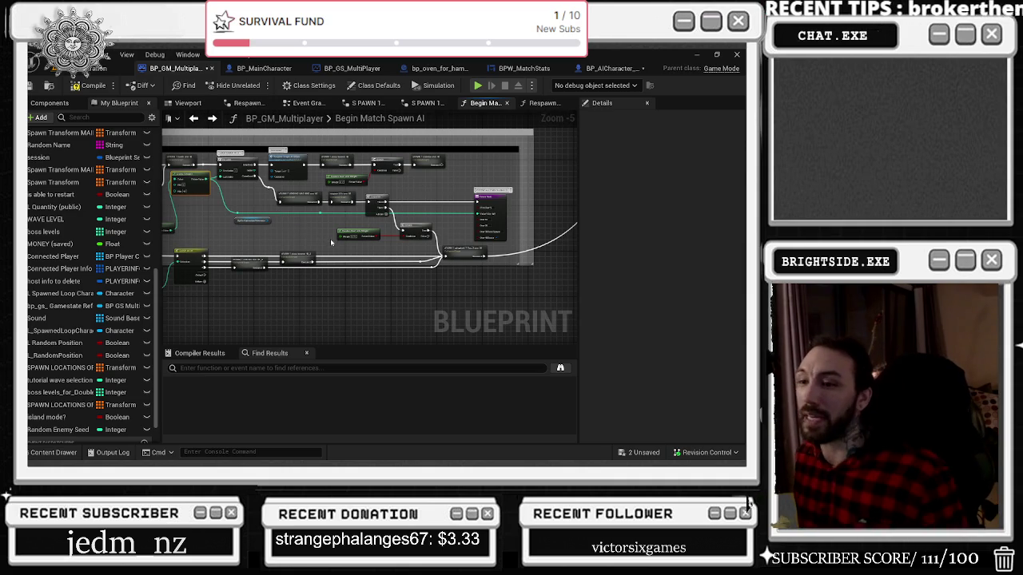
# Step: Box-select the lower Switch on Int and Random Enemy Seed group and move it right
pyautogui.scroll(-1, 330, 238)
pyautogui.moveTo(310, 235); pyautogui.dragTo(389, 255)
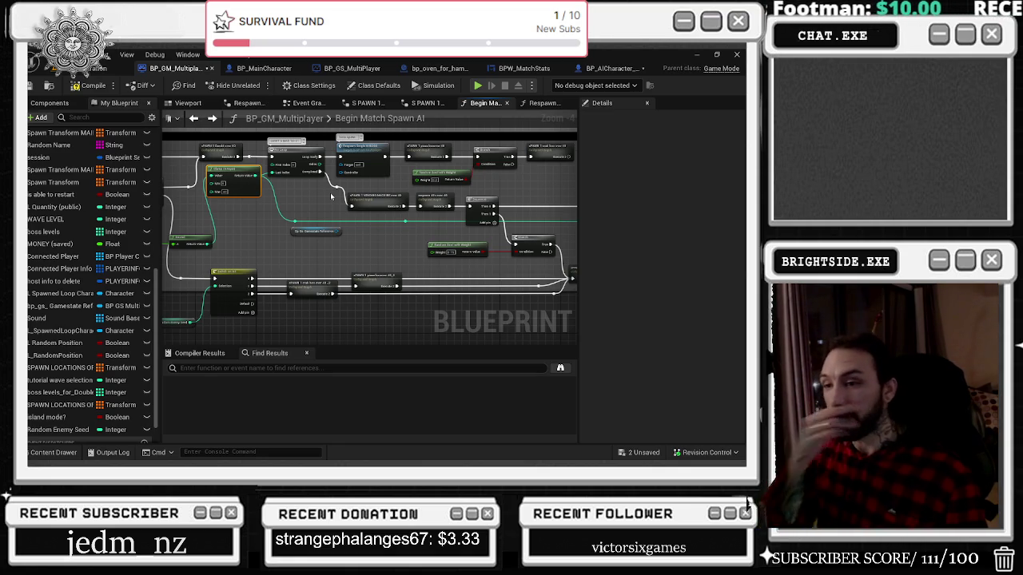
pyautogui.moveTo(331, 196); pyautogui.dragTo(456, 212)
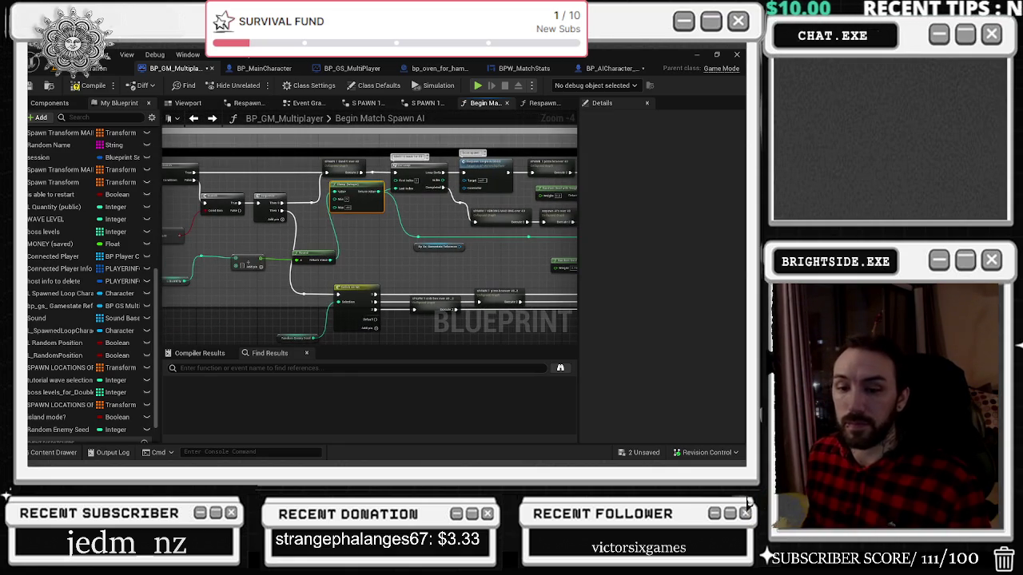
pyautogui.hotkey('alt', 'Tab')
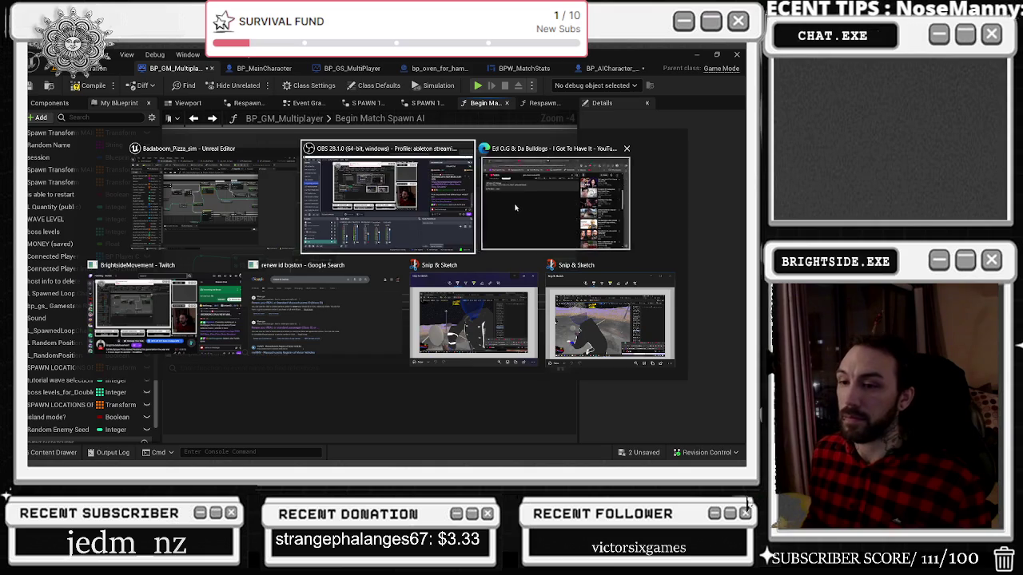
pyautogui.press('Escape')
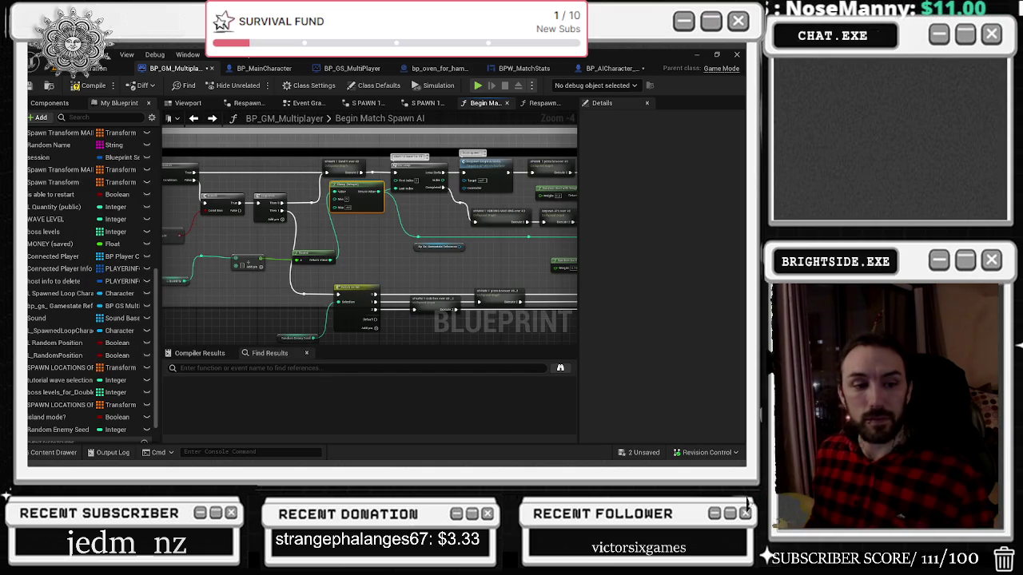
pyautogui.moveTo(344, 250); pyautogui.dragTo(294, 227)
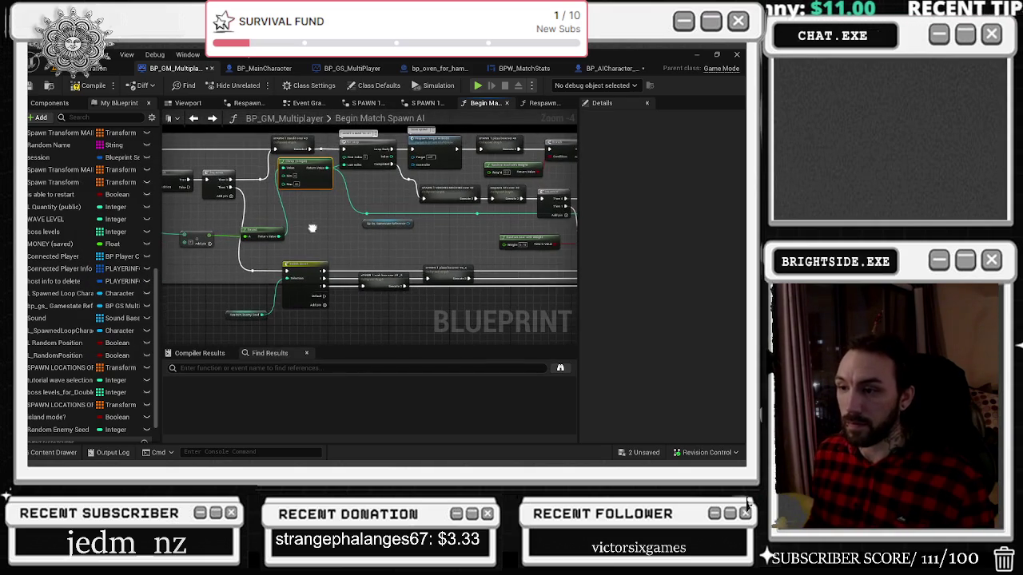
pyautogui.moveTo(239, 257)
pyautogui.mouseDown()
pyautogui.moveTo(366, 303)
pyautogui.moveTo(459, 318)
pyautogui.moveTo(376, 304)
pyautogui.mouseUp()
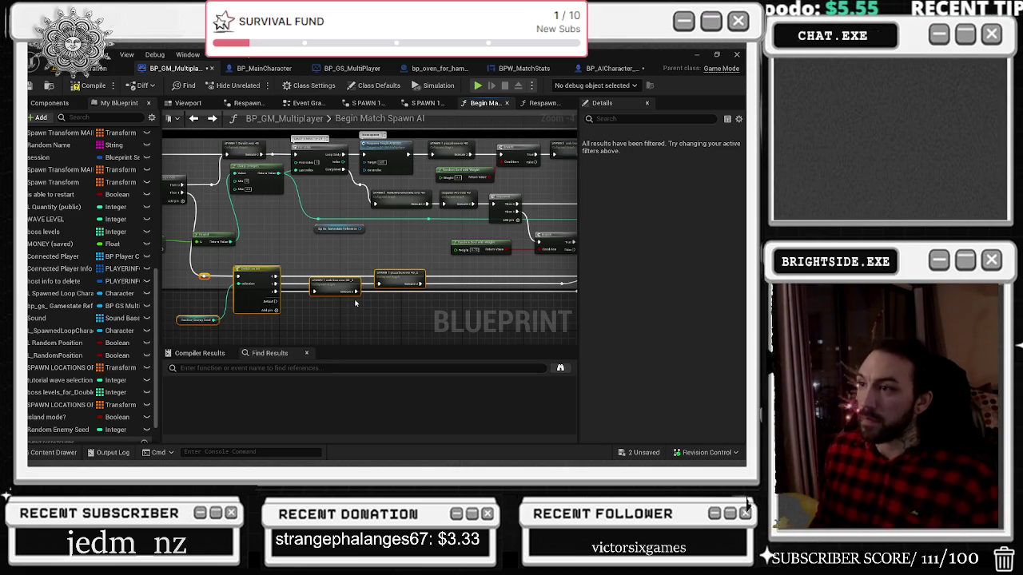
pyautogui.moveTo(187, 267); pyautogui.dragTo(417, 330)
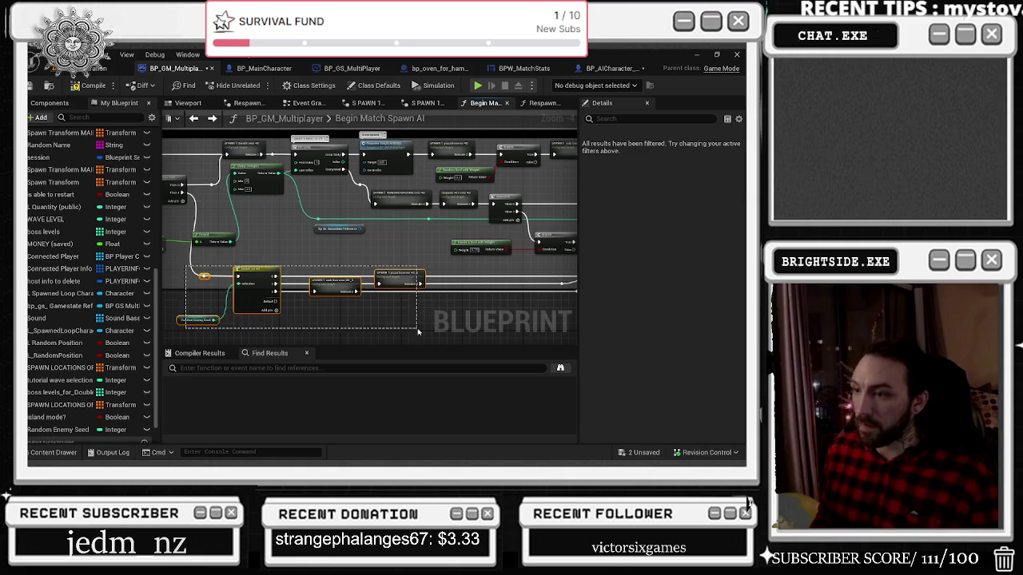
pyautogui.moveTo(415, 281)
pyautogui.mouseDown()
pyautogui.moveTo(434, 281)
pyautogui.moveTo(369, 290)
pyautogui.moveTo(376, 272)
pyautogui.moveTo(414, 293)
pyautogui.moveTo(274, 253)
pyautogui.moveTo(359, 297)
pyautogui.mouseUp()
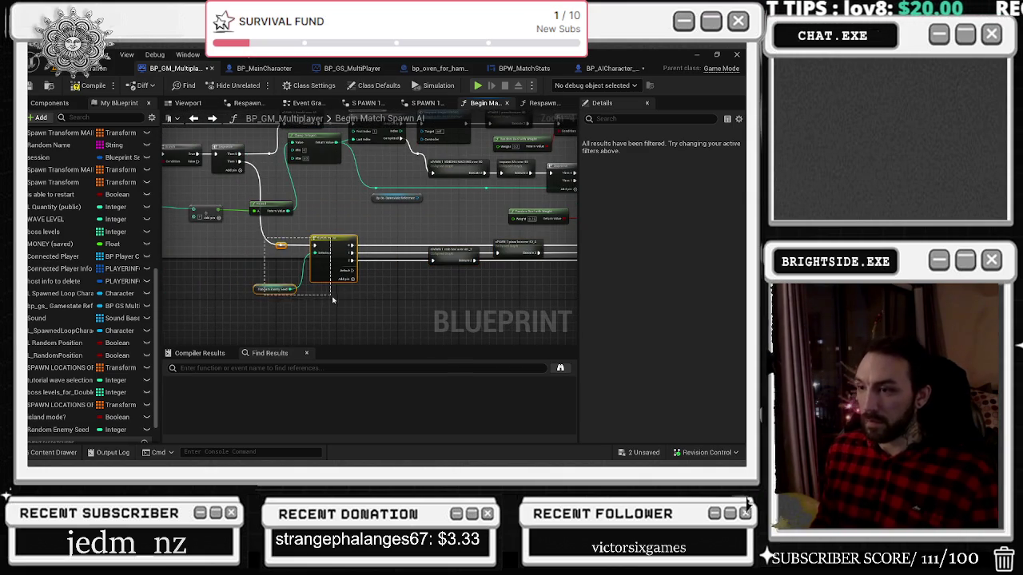
# Step: Nudge the Switch and Random Enemy Seed nodes left and move the Round node up-left
pyautogui.moveTo(325, 268); pyautogui.dragTo(311, 268)
pyautogui.moveTo(275, 211)
pyautogui.mouseDown()
pyautogui.moveTo(266, 192)
pyautogui.moveTo(358, 216)
pyautogui.mouseUp()
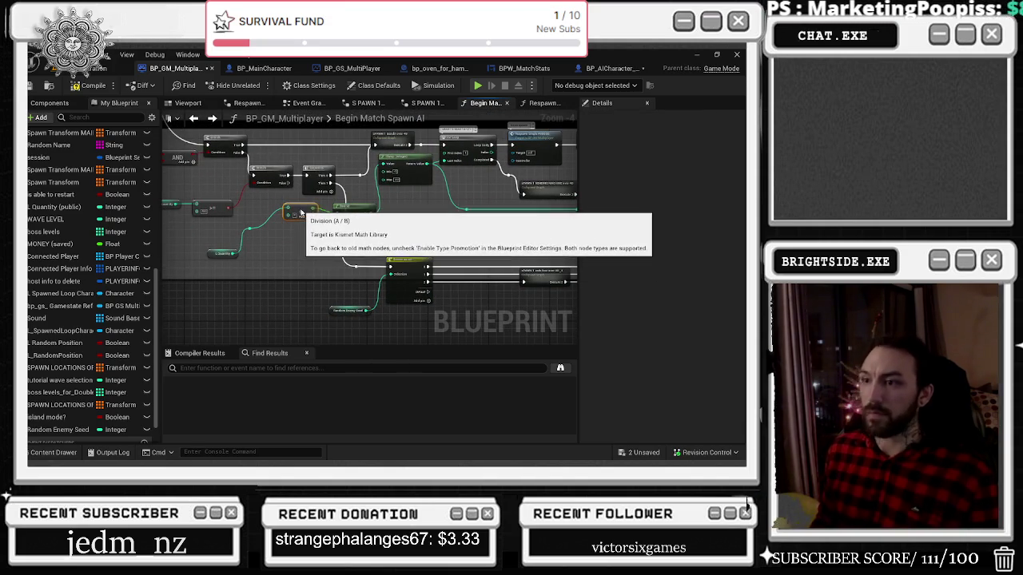
pyautogui.moveTo(220, 228)
pyautogui.mouseDown()
pyautogui.moveTo(269, 262)
pyautogui.moveTo(242, 254)
pyautogui.mouseUp()
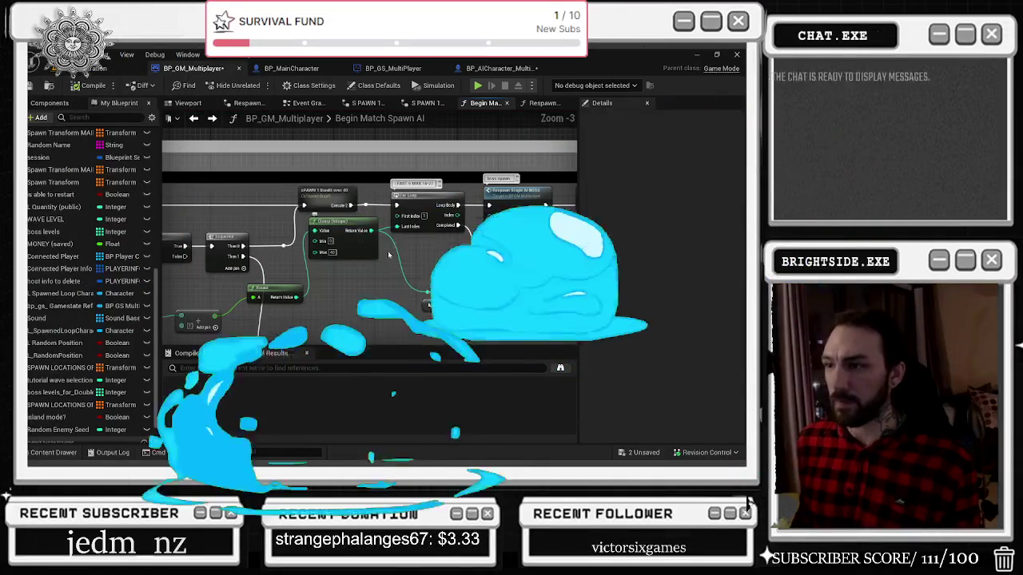
# Step: Zoom out on the Begin Match Spawn AI graph
pyautogui.scroll(-5, 336, 207)
pyautogui.moveTo(254, 217); pyautogui.dragTo(354, 254)
pyautogui.scroll(2, 354, 254)
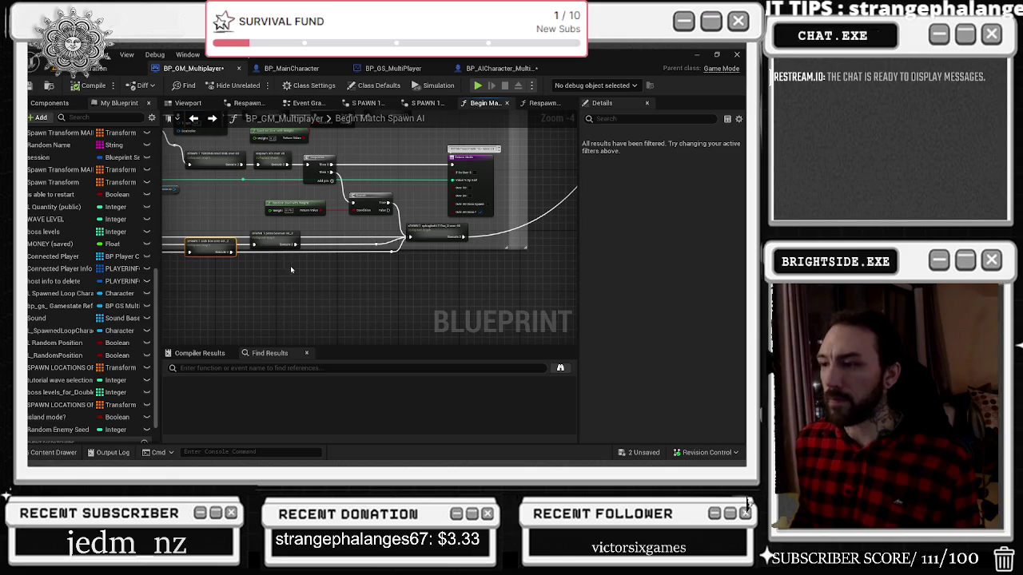
pyautogui.moveTo(318, 270)
pyautogui.mouseDown()
pyautogui.moveTo(559, 296)
pyautogui.moveTo(533, 303)
pyautogui.mouseUp()
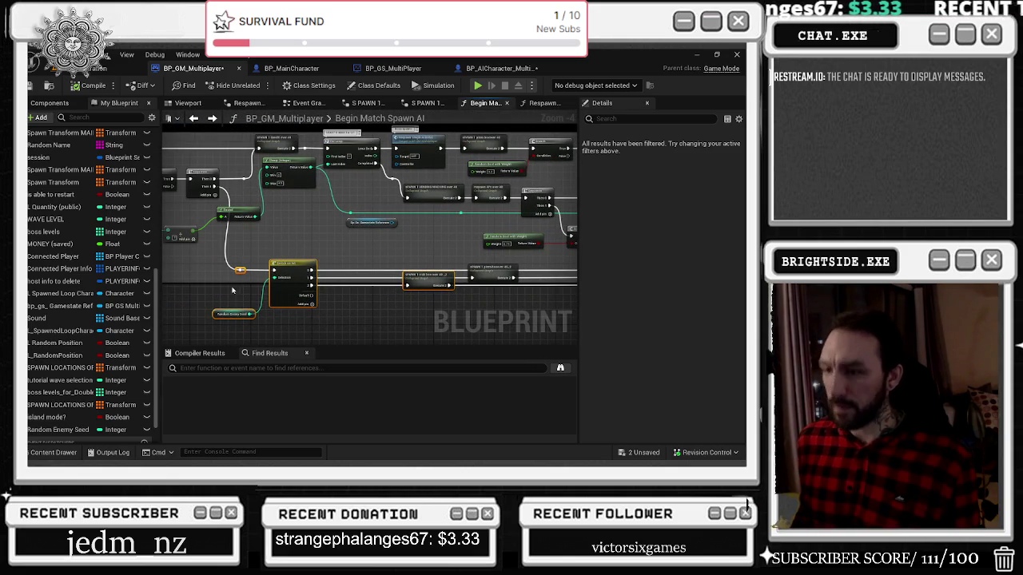
pyautogui.moveTo(224, 282); pyautogui.dragTo(228, 332)
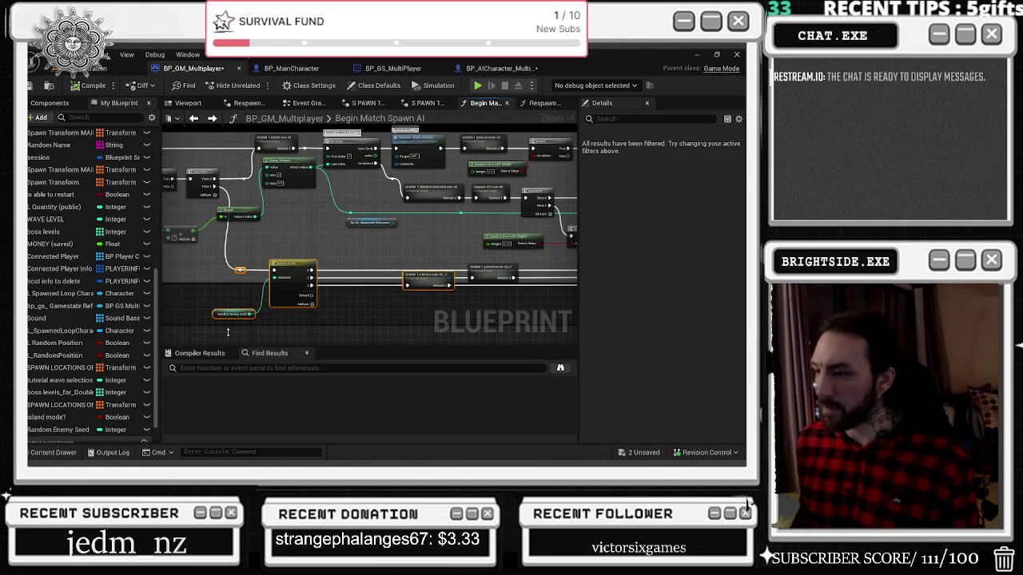
pyautogui.moveTo(208, 281); pyautogui.dragTo(457, 284)
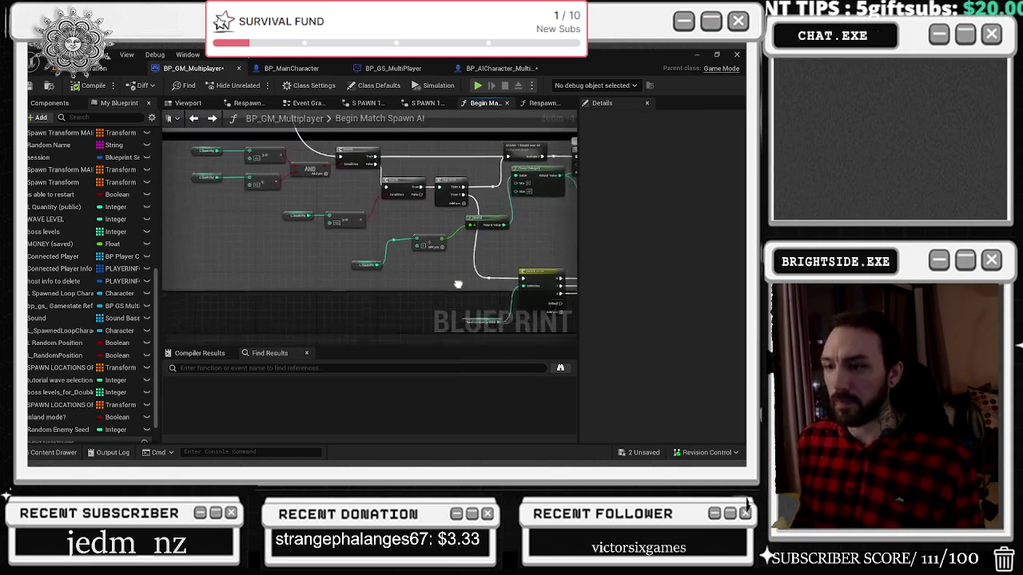
pyautogui.moveTo(111, 296)
pyautogui.mouseDown()
pyautogui.moveTo(278, 287)
pyautogui.moveTo(290, 302)
pyautogui.moveTo(409, 261)
pyautogui.mouseUp()
pyautogui.scroll(2, 409, 265)
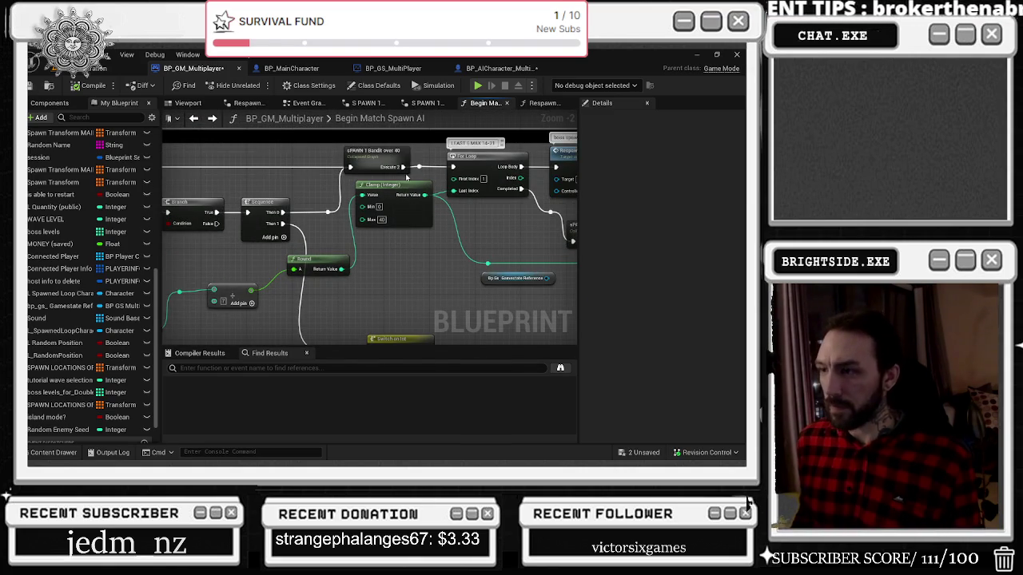
pyautogui.moveTo(497, 194)
pyautogui.mouseDown()
pyautogui.moveTo(439, 219)
pyautogui.moveTo(428, 239)
pyautogui.moveTo(576, 206)
pyautogui.mouseUp()
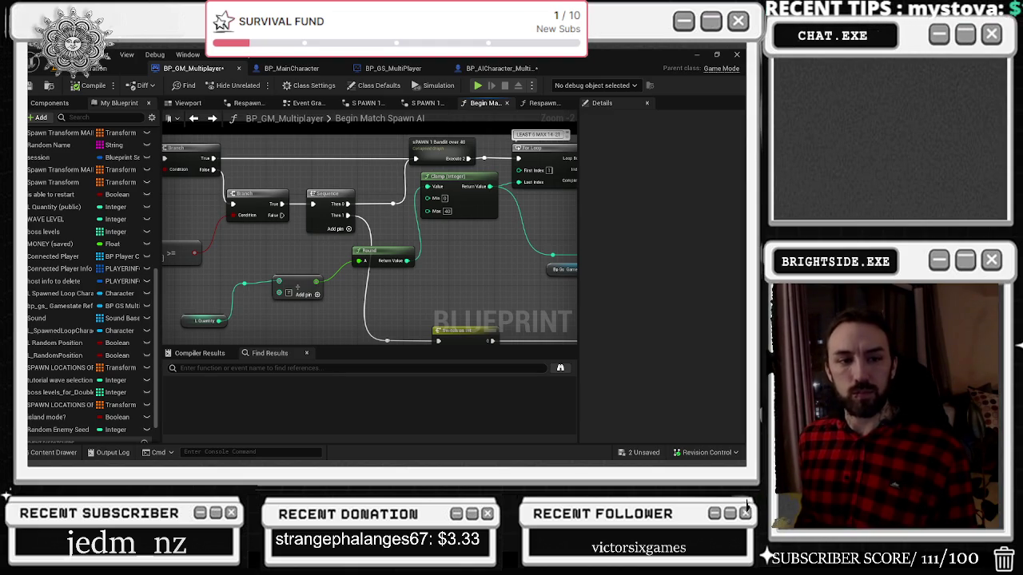
pyautogui.moveTo(225, 257)
pyautogui.mouseDown()
pyautogui.moveTo(425, 318)
pyautogui.moveTo(343, 297)
pyautogui.moveTo(243, 291)
pyautogui.moveTo(150, 315)
pyautogui.mouseUp()
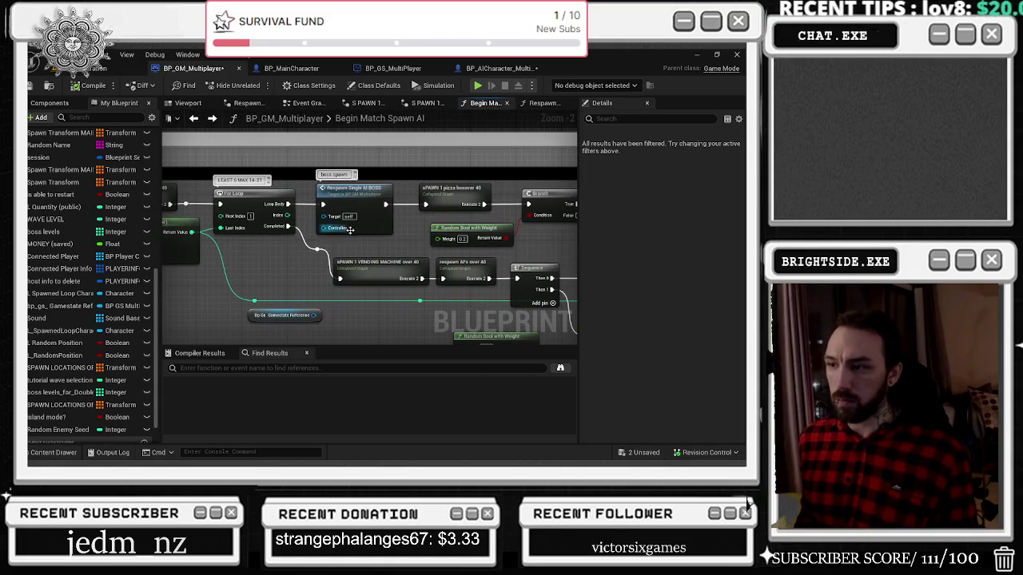
pyautogui.moveTo(473, 199); pyautogui.dragTo(396, 199)
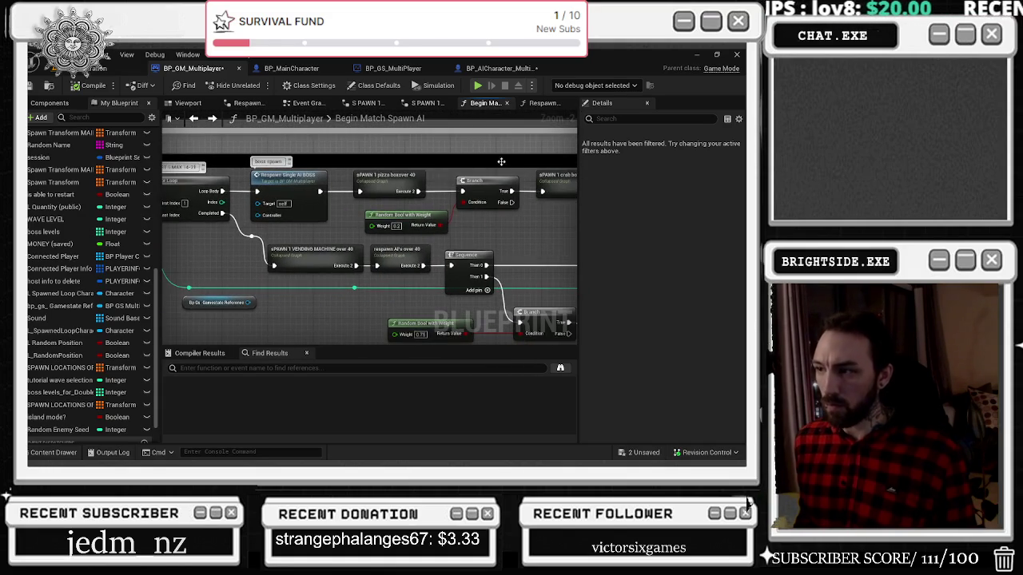
pyautogui.moveTo(500, 176)
pyautogui.mouseDown()
pyautogui.moveTo(425, 177)
pyautogui.moveTo(405, 266)
pyautogui.mouseUp()
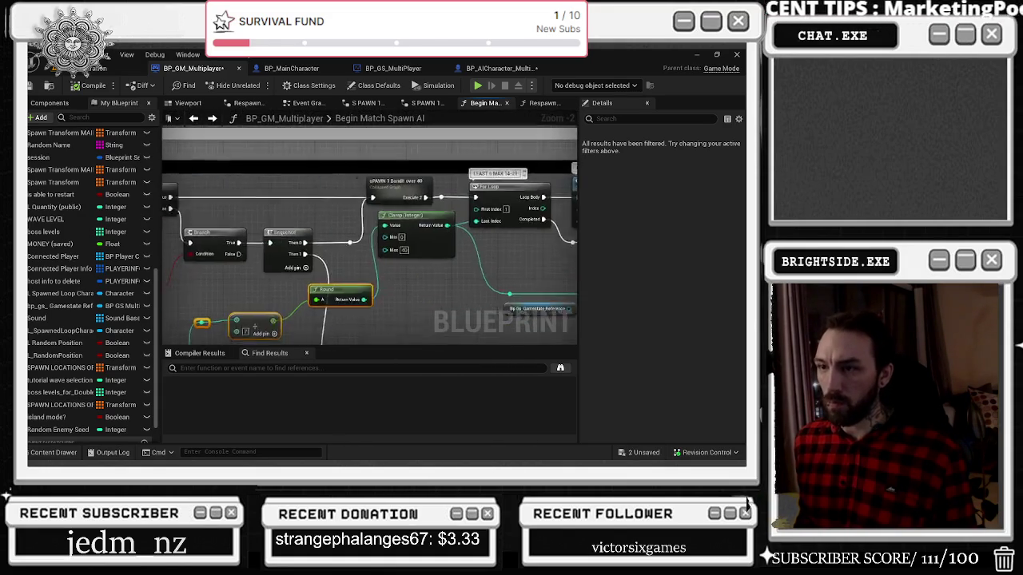
# Step: In BP_GS_MultiPlayer, set the WAVE LEVEL variable's default value to 104
pyautogui.click(84, 68)
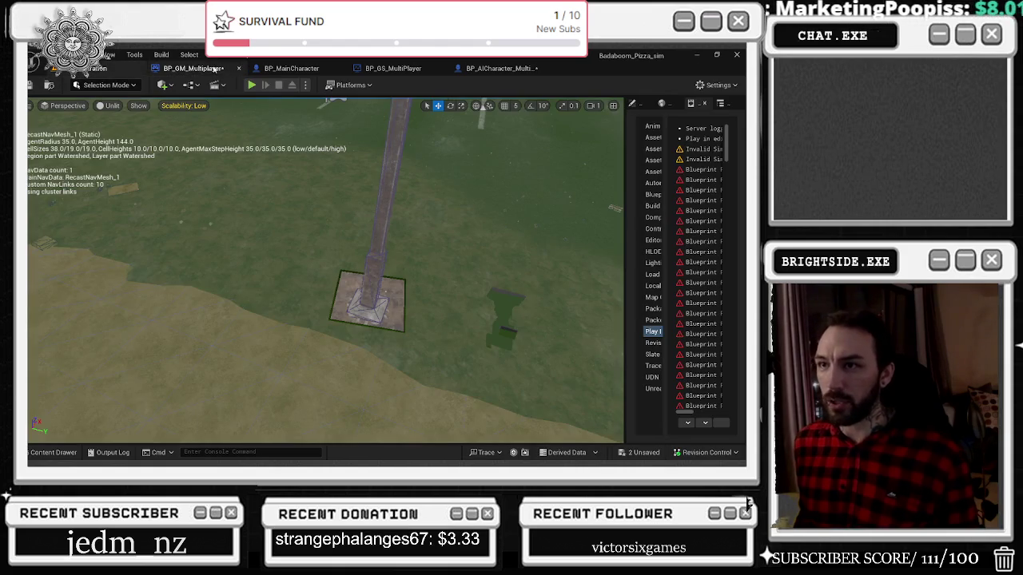
pyautogui.click(392, 68)
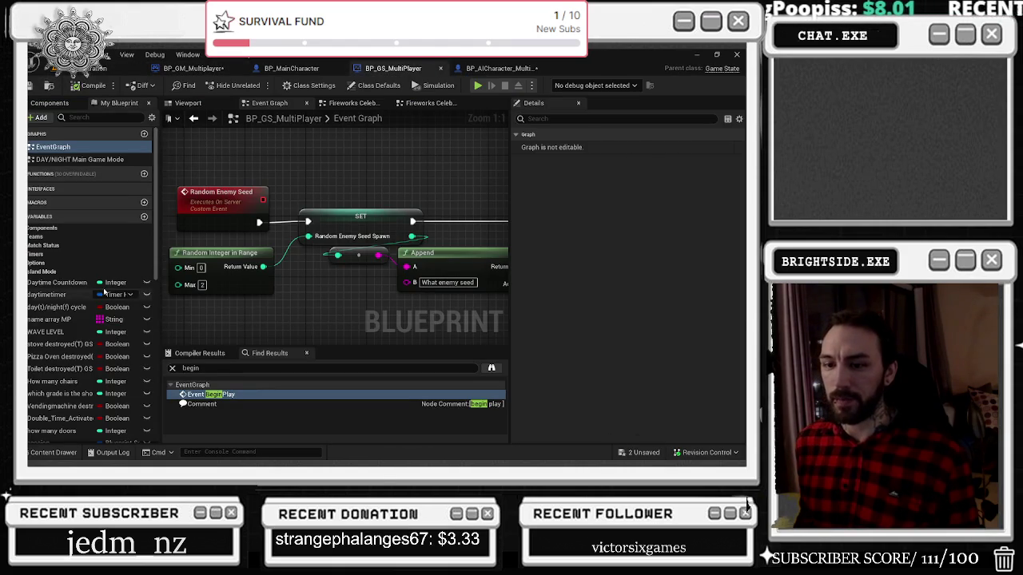
pyautogui.scroll(-5, 104, 292)
pyautogui.click(80, 117)
pyautogui.write('wave')
pyautogui.click(64, 192)
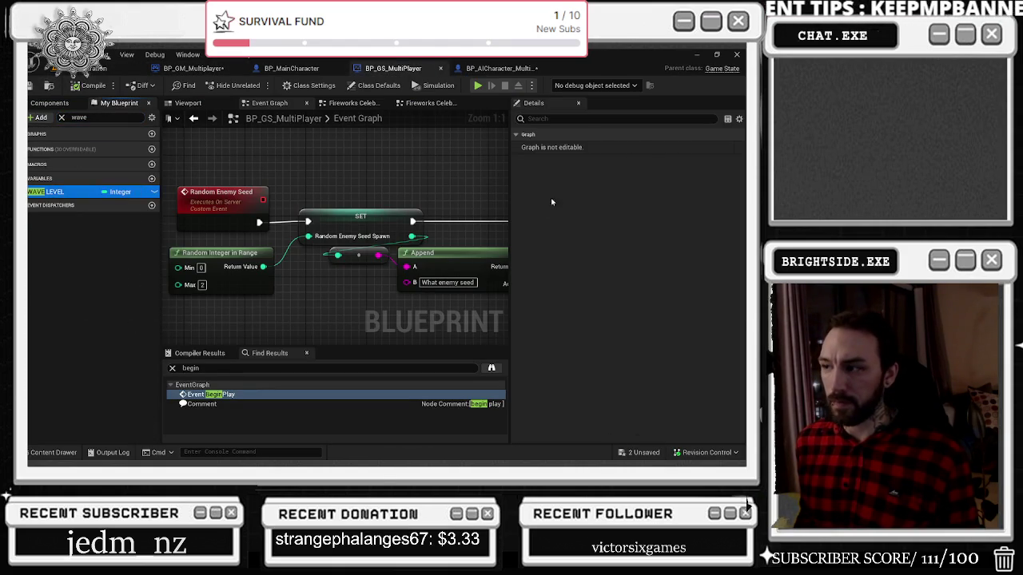
pyautogui.click(56, 192)
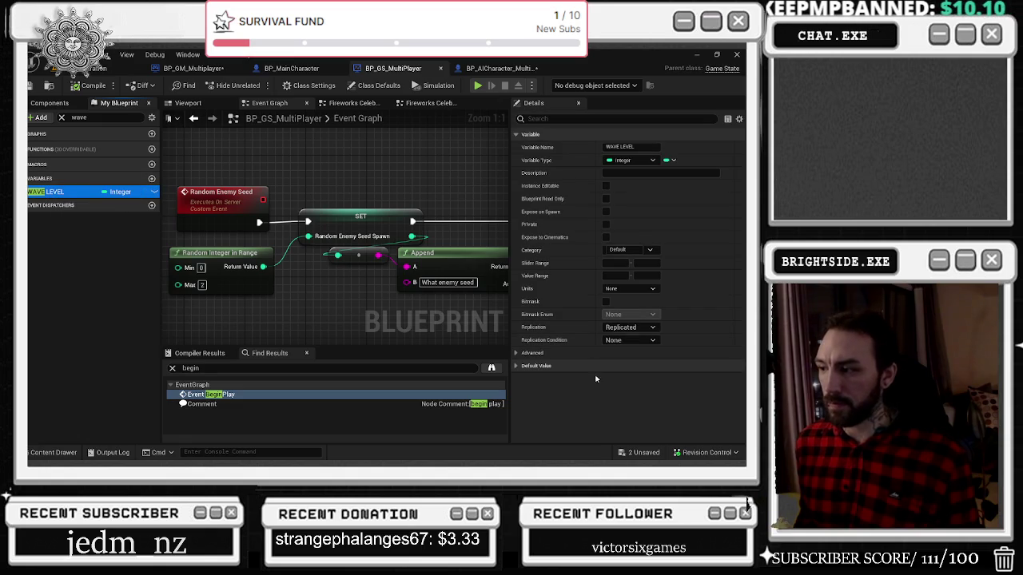
pyautogui.click(518, 366)
pyautogui.click(609, 378)
pyautogui.write('104')
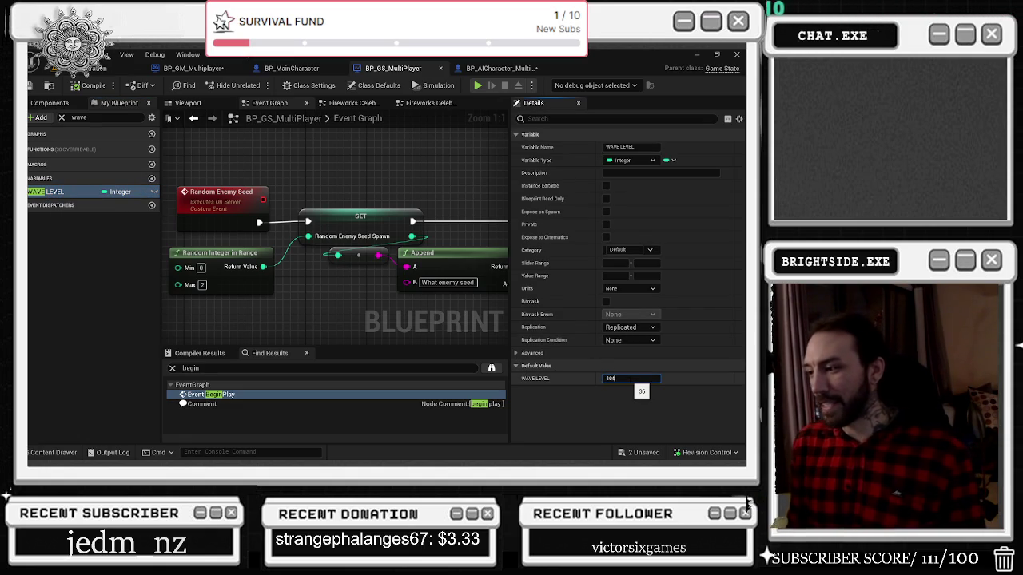
pyautogui.press('Return')
# Step: Save the three modified blueprints, compile the game state, save all and return to the level
pyautogui.click(639, 455)
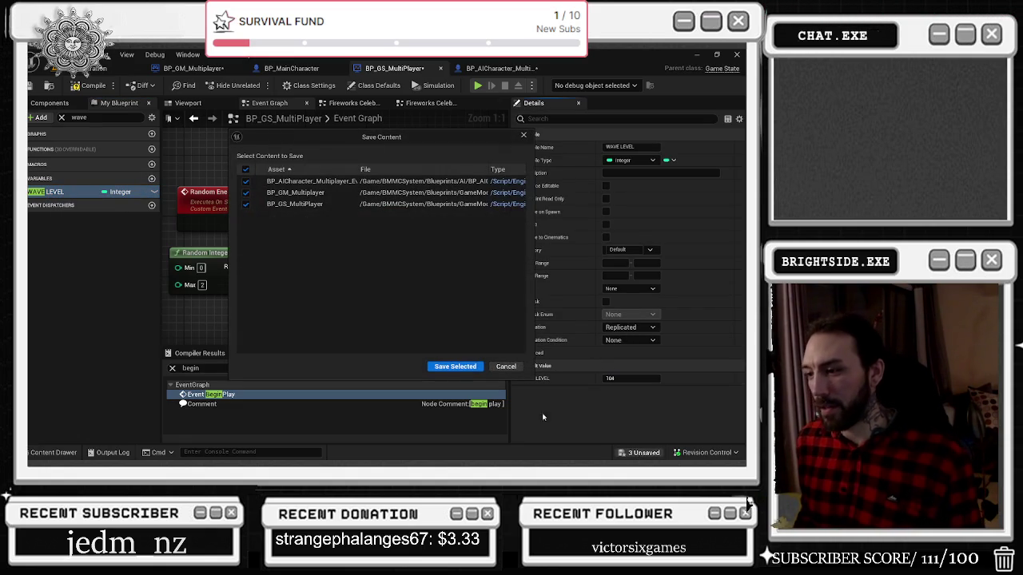
pyautogui.click(438, 371)
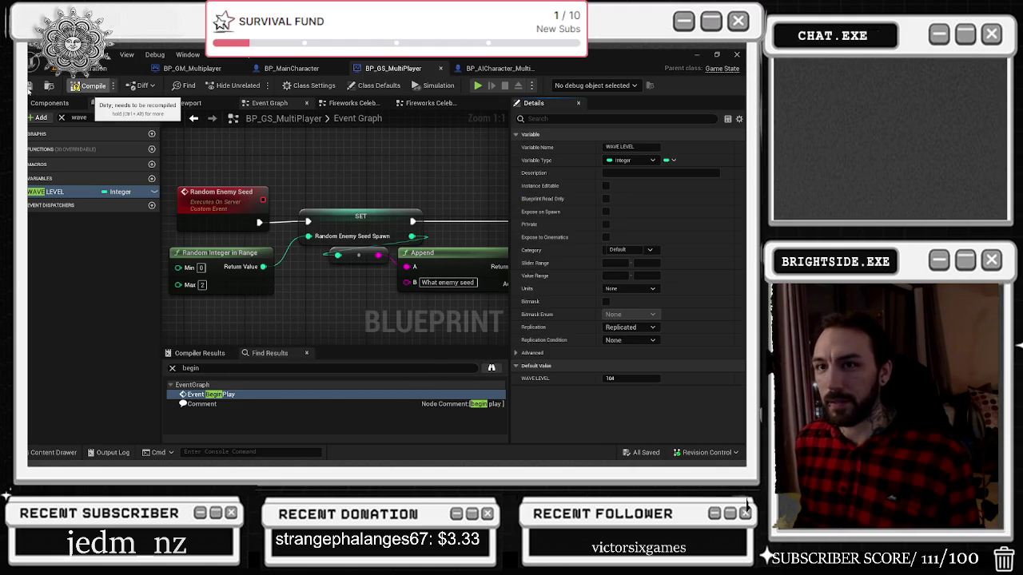
pyautogui.click(88, 85)
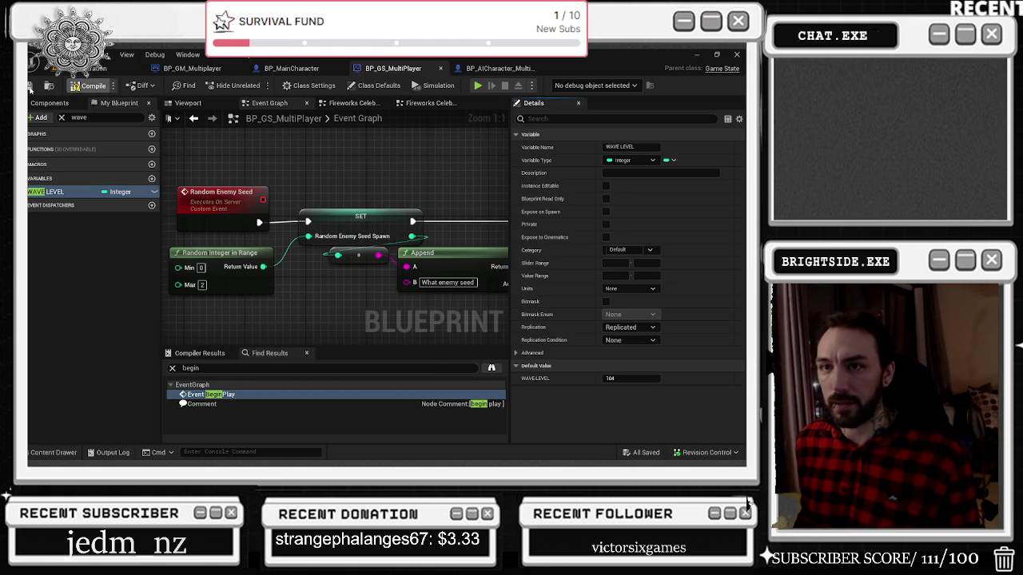
pyautogui.hotkey('ctrl', 's')
pyautogui.hotkey('alt', 'Tab')
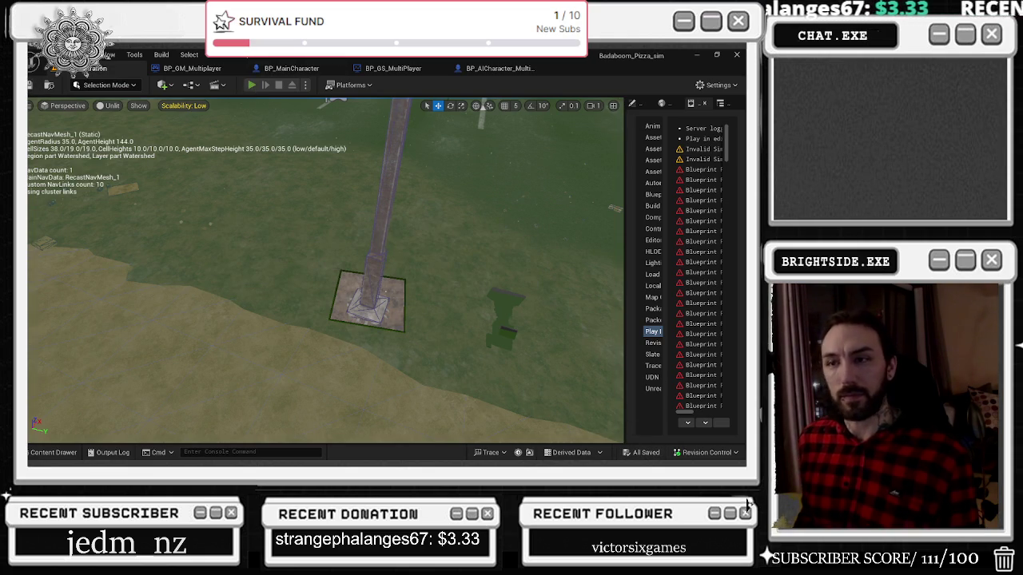
# Step: Play in editor, walk the chef outside in third person and hide the controls overlay
pyautogui.hotkey('alt', 'p')
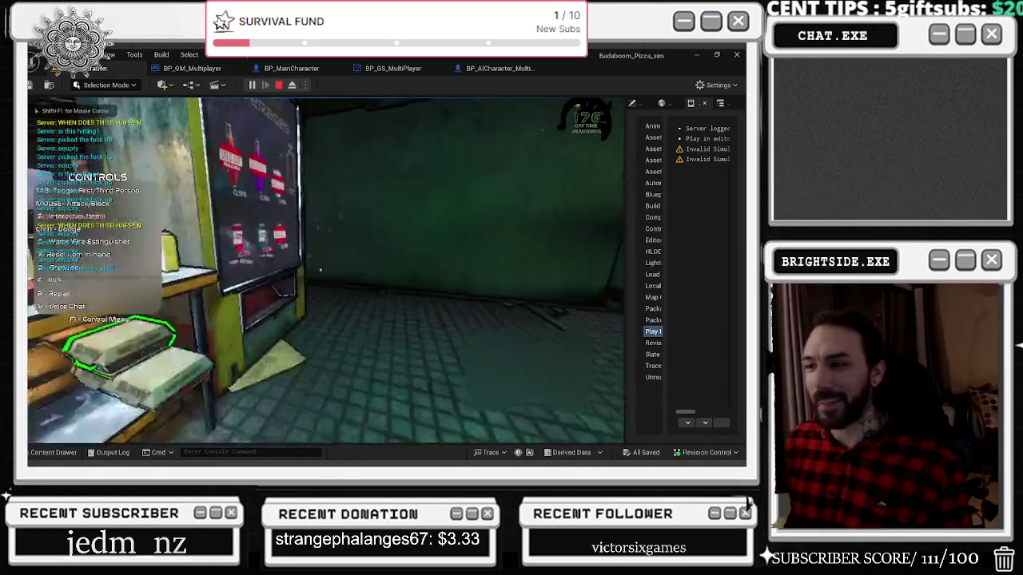
pyautogui.press('Tab')
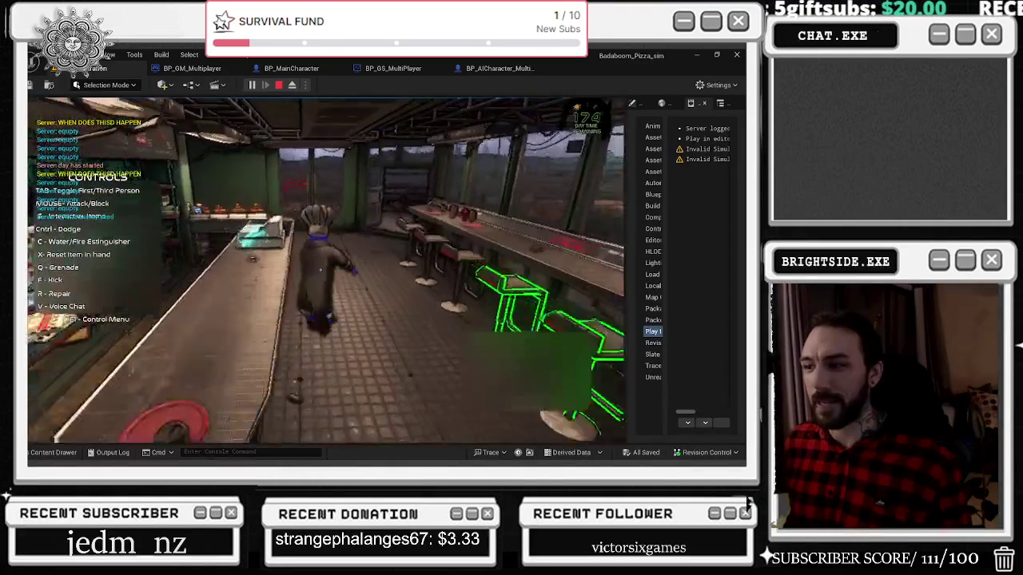
pyautogui.press('w')
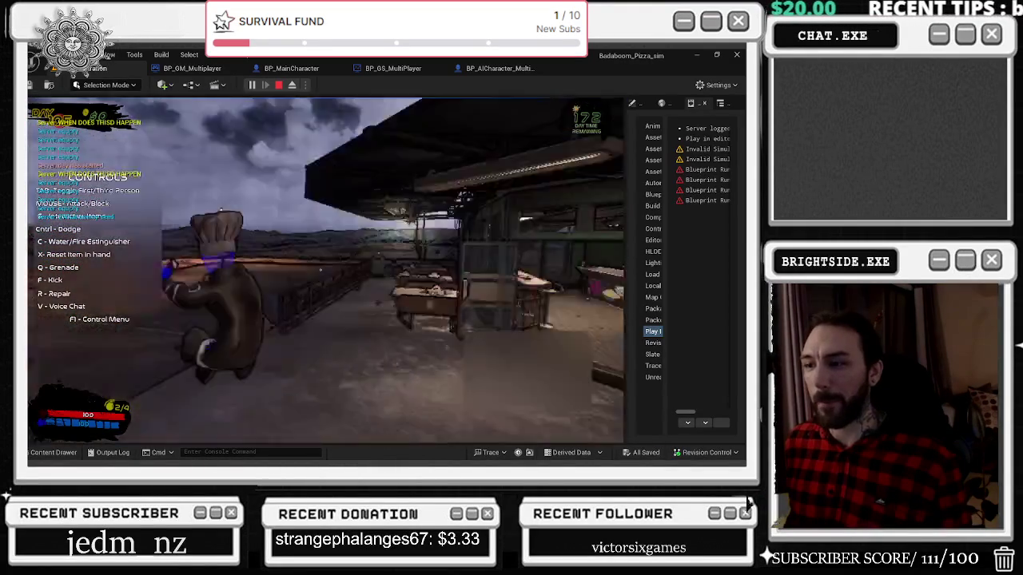
pyautogui.press('w')
pyautogui.press('w')
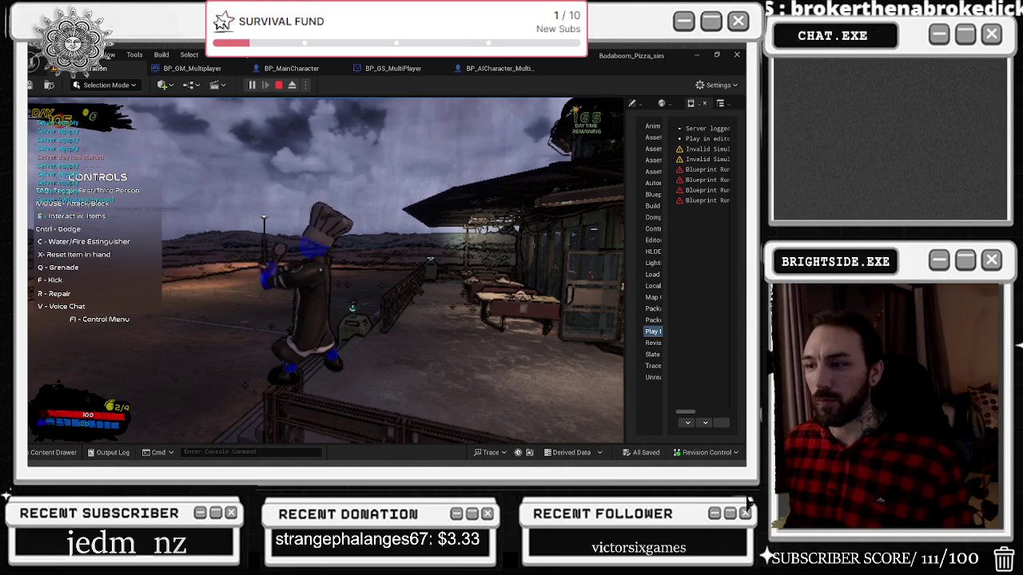
pyautogui.press('F1')
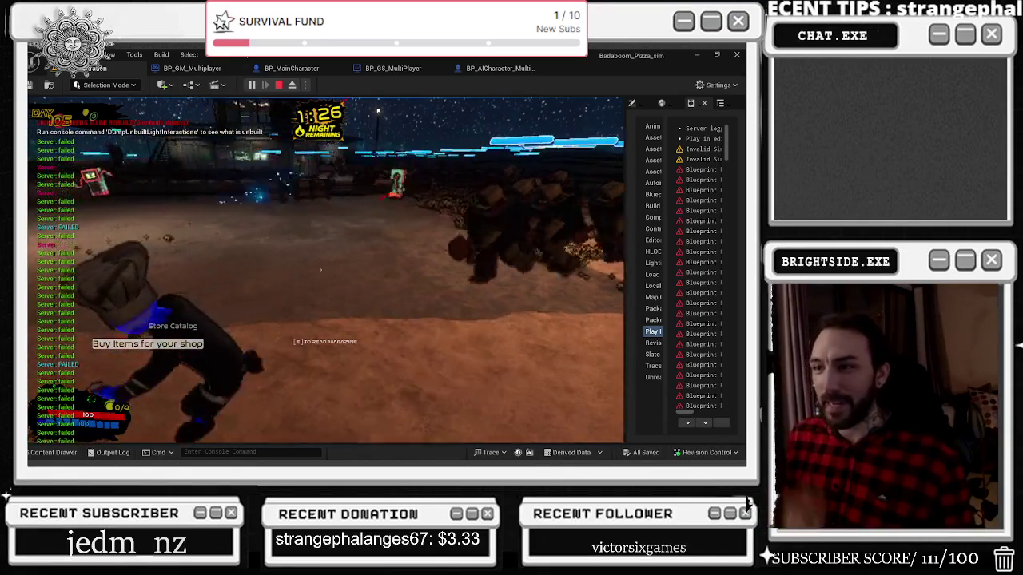
# Step: Show the frame rate with 'stat fps' during the wave play test, then stop the session
pyautogui.press('`')
pyautogui.write('stat')
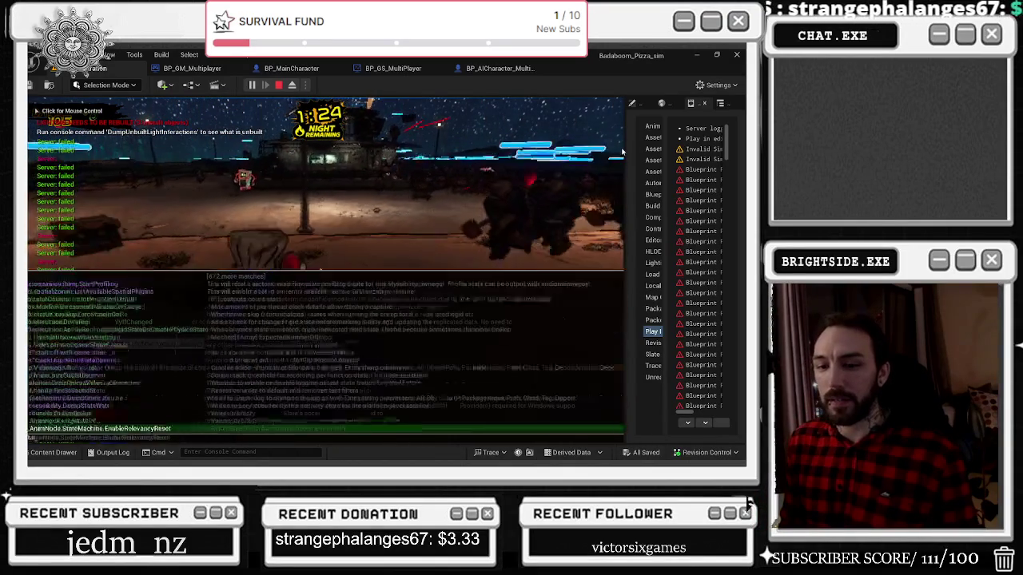
pyautogui.write('fps')
pyautogui.press('Return')
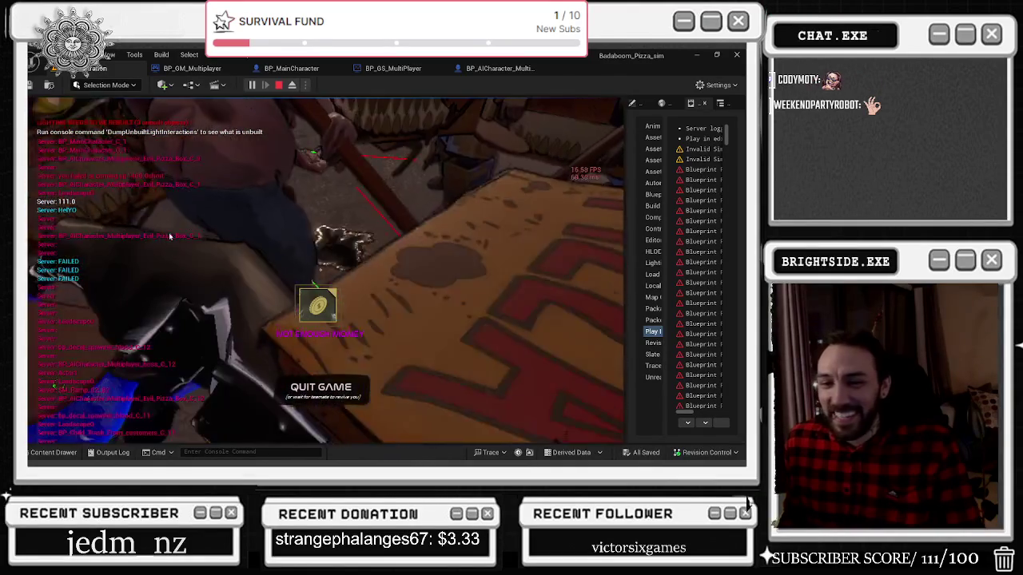
pyautogui.press('Escape')
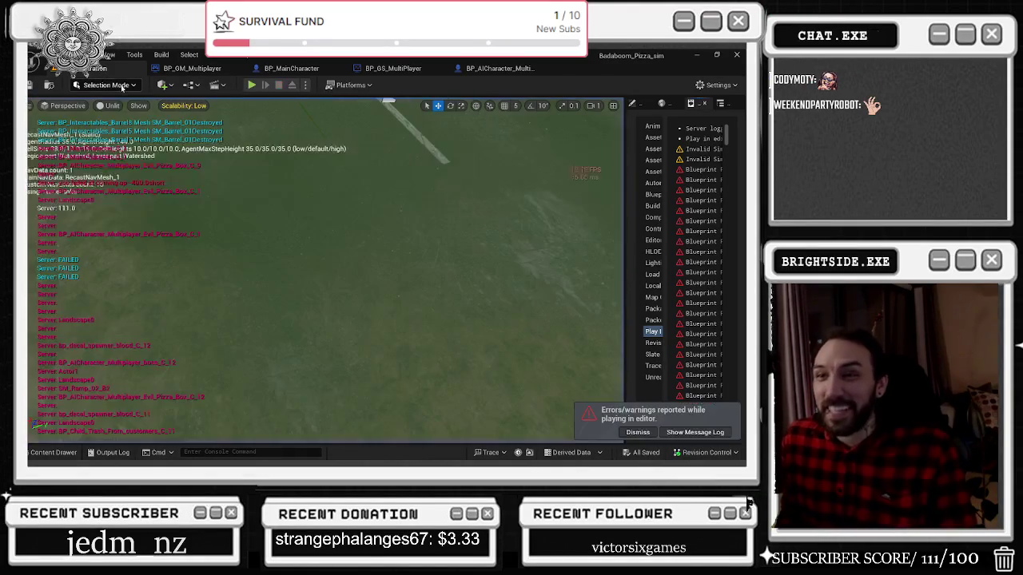
# Step: Pan the BP_GM_Multiplayer graph to bring the Branch and Return Node into view
pyautogui.click(183, 68)
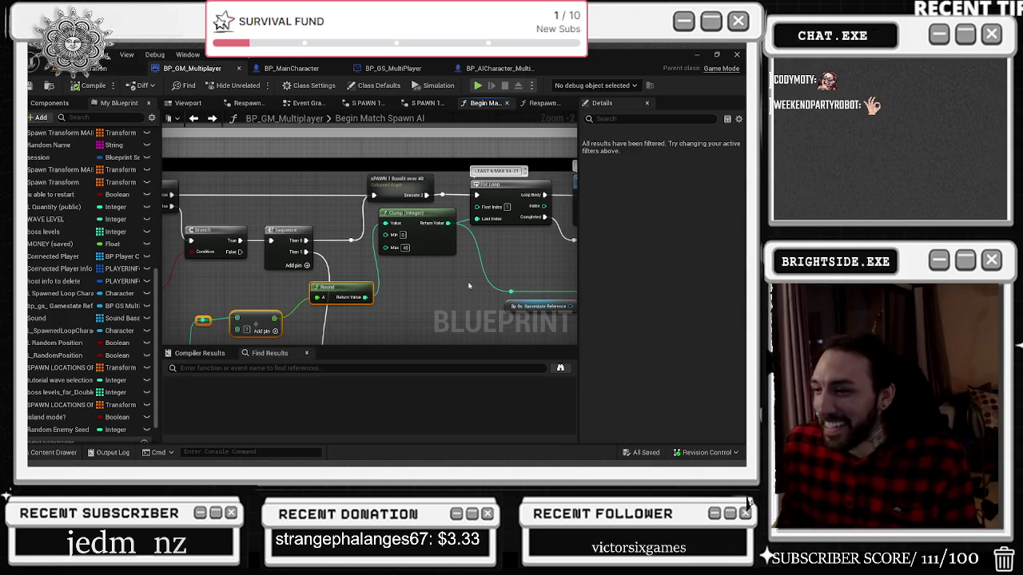
pyautogui.moveTo(176, 221); pyautogui.dragTo(204, 151)
pyautogui.moveTo(448, 190); pyautogui.dragTo(183, 240)
# Step: Set WAVE LEVEL's default value to 0 in BP_GS_MultiPlayer, then compile and save
pyautogui.click(393, 68)
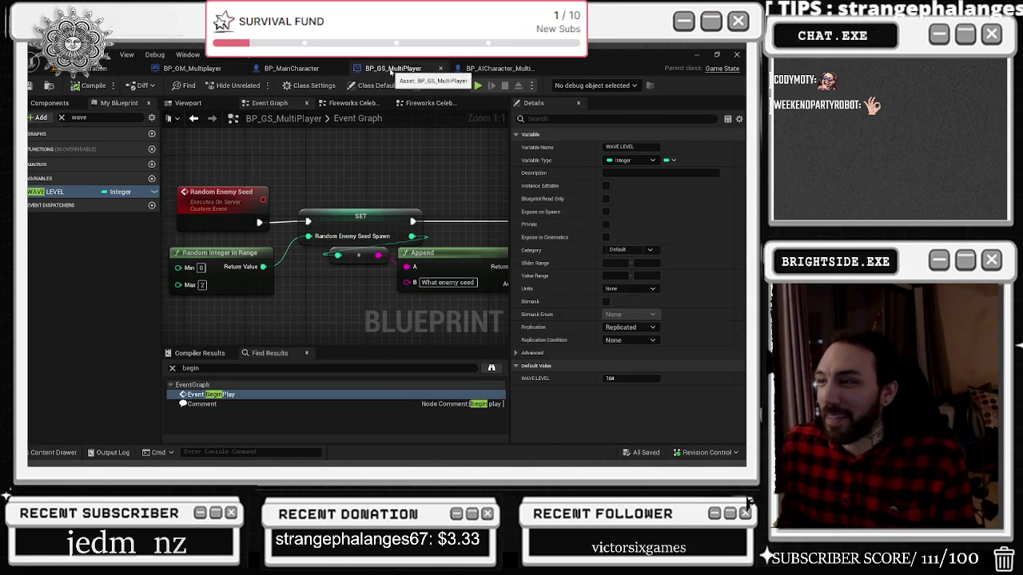
pyautogui.click(638, 382)
pyautogui.write('0')
pyautogui.press('Return')
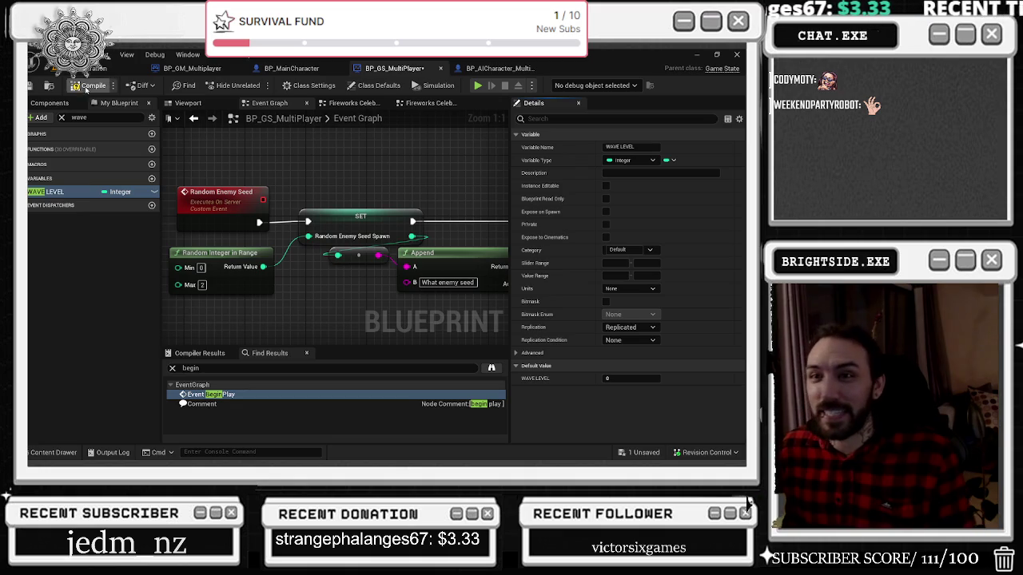
pyautogui.click(64, 87)
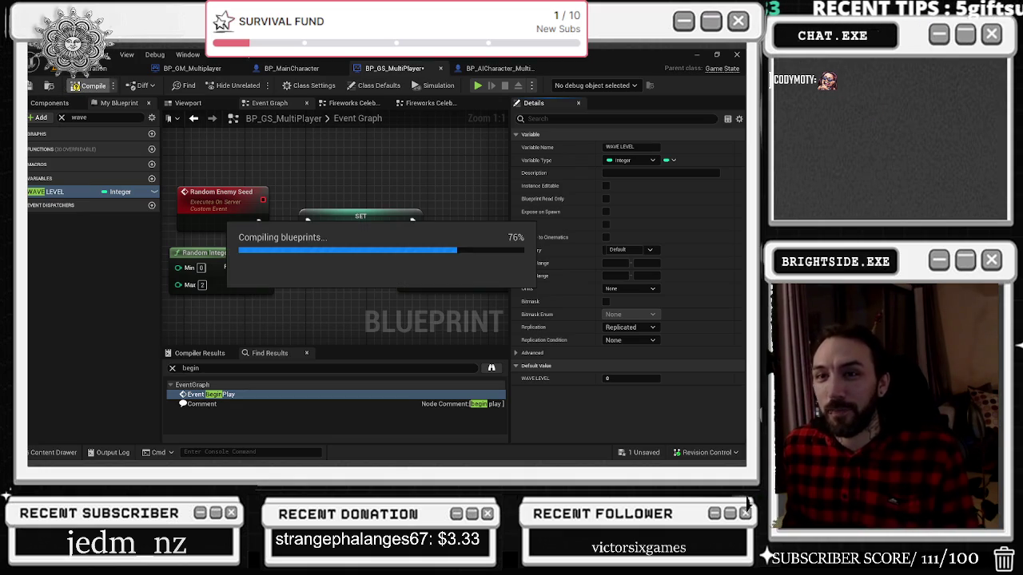
pyautogui.hotkey('ctrl', 's')
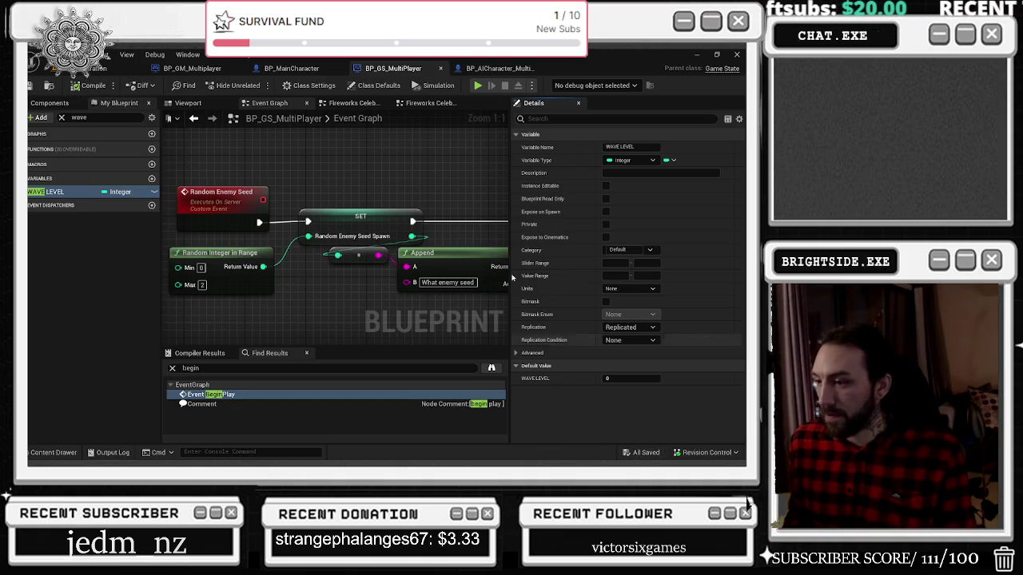
# Step: Shift the Random Enemy Seed, Random Integer and SET nodes to the left
pyautogui.scroll(-2, 392, 157)
pyautogui.moveTo(233, 163); pyautogui.dragTo(342, 272)
pyautogui.moveTo(372, 233); pyautogui.dragTo(325, 235)
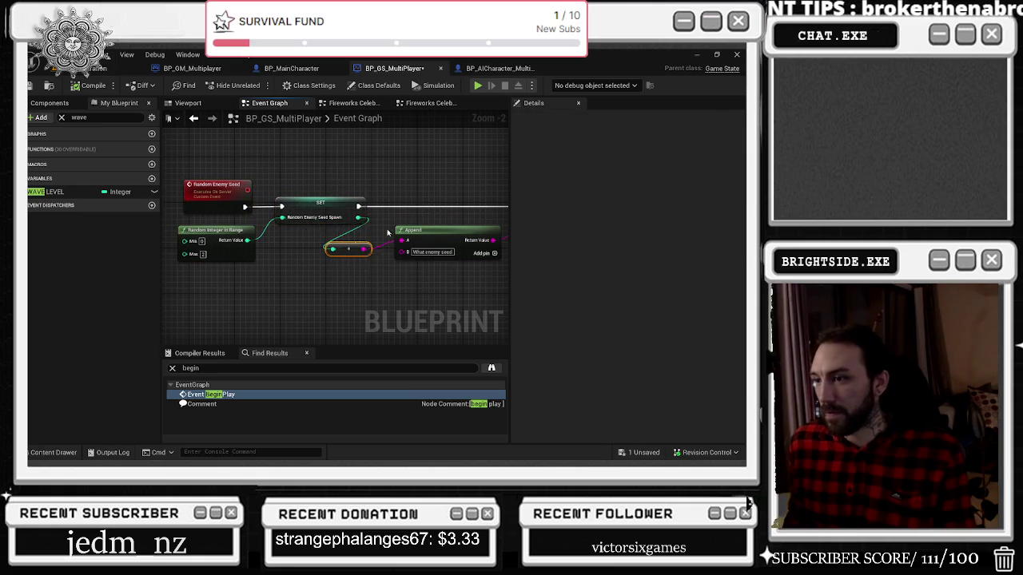
pyautogui.moveTo(436, 195); pyautogui.dragTo(300, 200)
pyautogui.click(311, 236)
pyautogui.moveTo(239, 179)
pyautogui.mouseDown()
pyautogui.moveTo(452, 295)
pyautogui.moveTo(421, 196)
pyautogui.mouseUp()
# Step: Move the conversion, Append and Print String nodes right, then show the level's play options
pyautogui.moveTo(258, 155)
pyautogui.mouseDown()
pyautogui.moveTo(467, 305)
pyautogui.moveTo(492, 287)
pyautogui.mouseUp()
pyautogui.moveTo(207, 255); pyautogui.dragTo(236, 242)
pyautogui.moveTo(224, 173); pyautogui.dragTo(422, 281)
pyautogui.moveTo(391, 148); pyautogui.dragTo(480, 297)
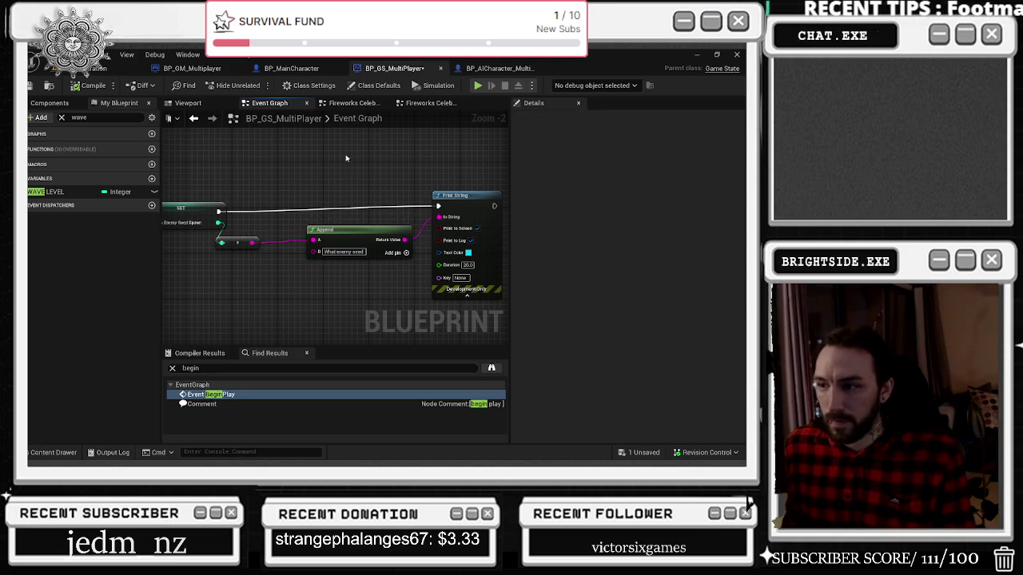
pyautogui.moveTo(455, 197); pyautogui.dragTo(455, 202)
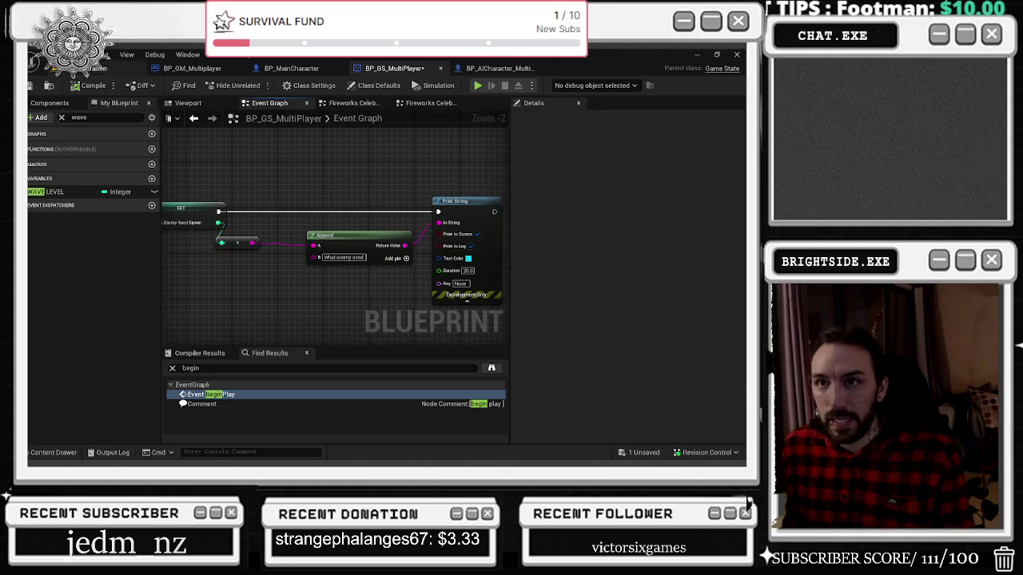
pyautogui.click(96, 69)
pyautogui.click(306, 86)
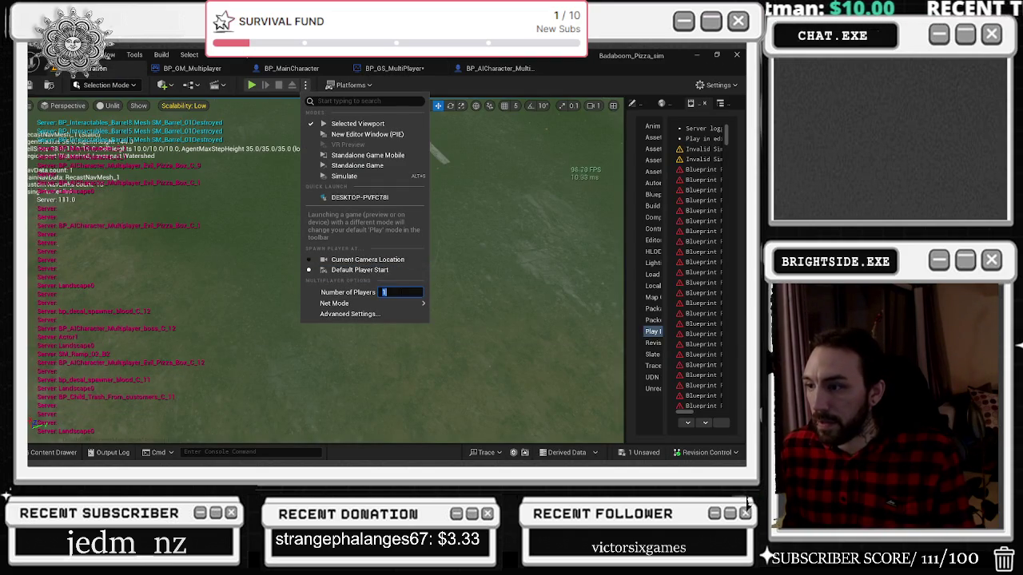
# Step: Run a brief play test, stop it, and return to the BP_GM_Multiplayer graph
pyautogui.click(251, 85)
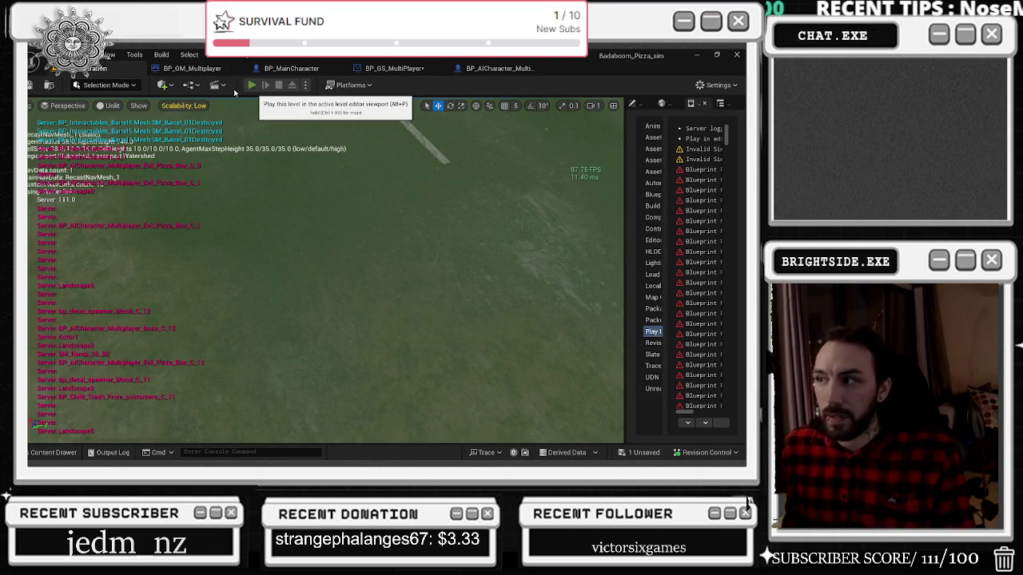
pyautogui.click(252, 85)
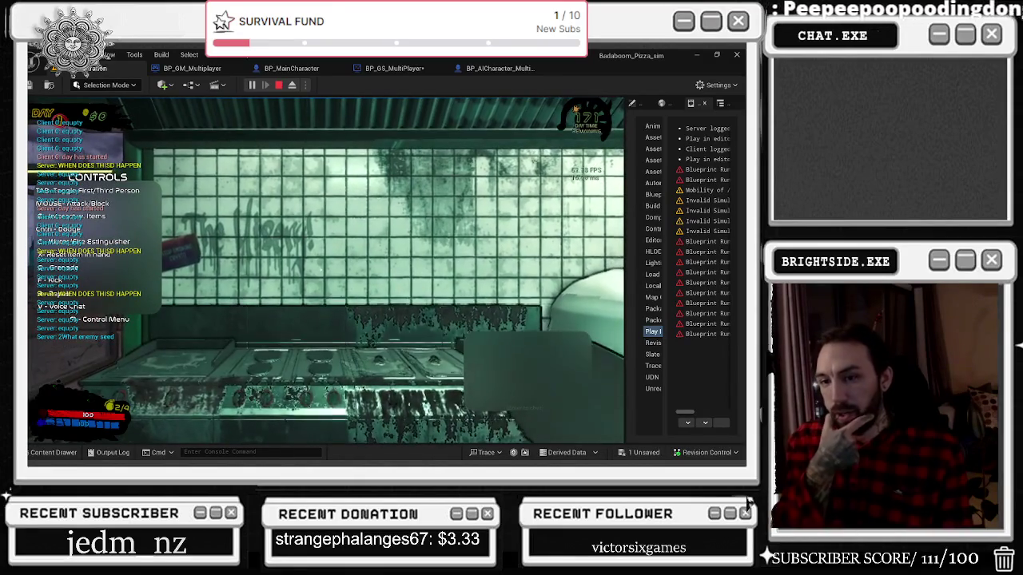
pyautogui.press('Escape')
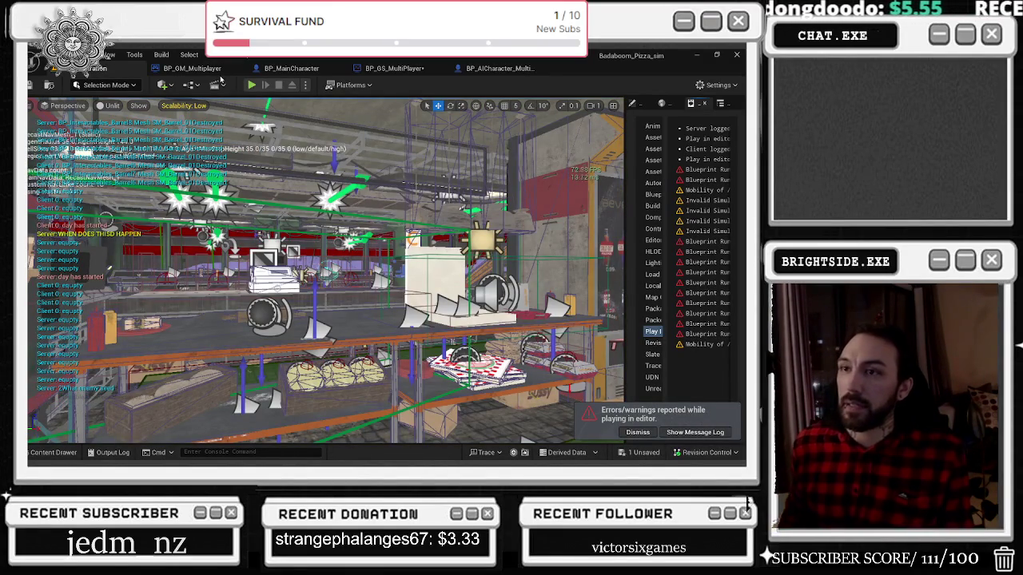
pyautogui.click(194, 68)
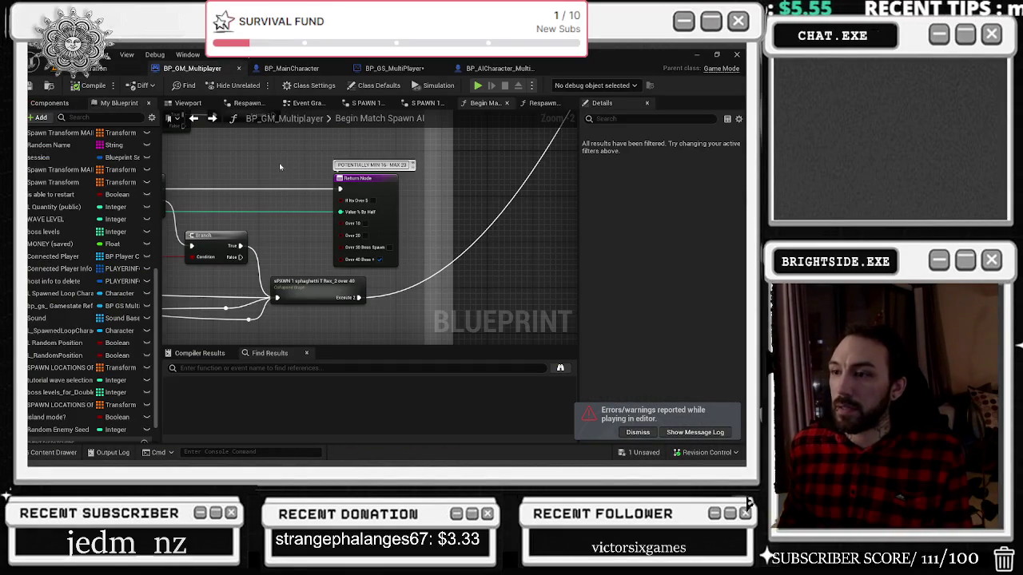
# Step: In BP_GS_MultiPlayer, shift the nodes left to make room before Random Enemy Seed
pyautogui.scroll(-3, 255, 258)
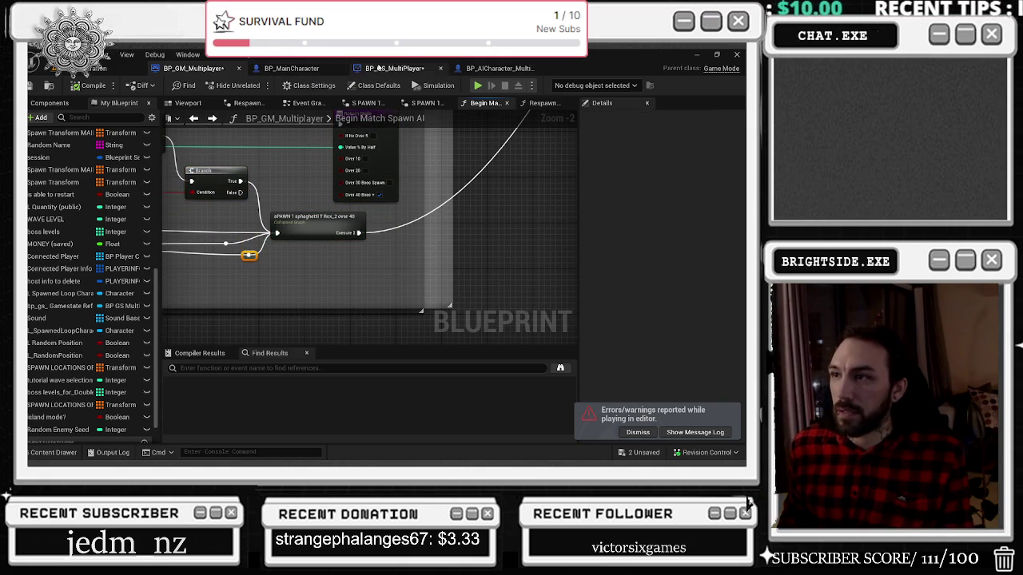
pyautogui.click(392, 69)
pyautogui.scroll(-1, 278, 188)
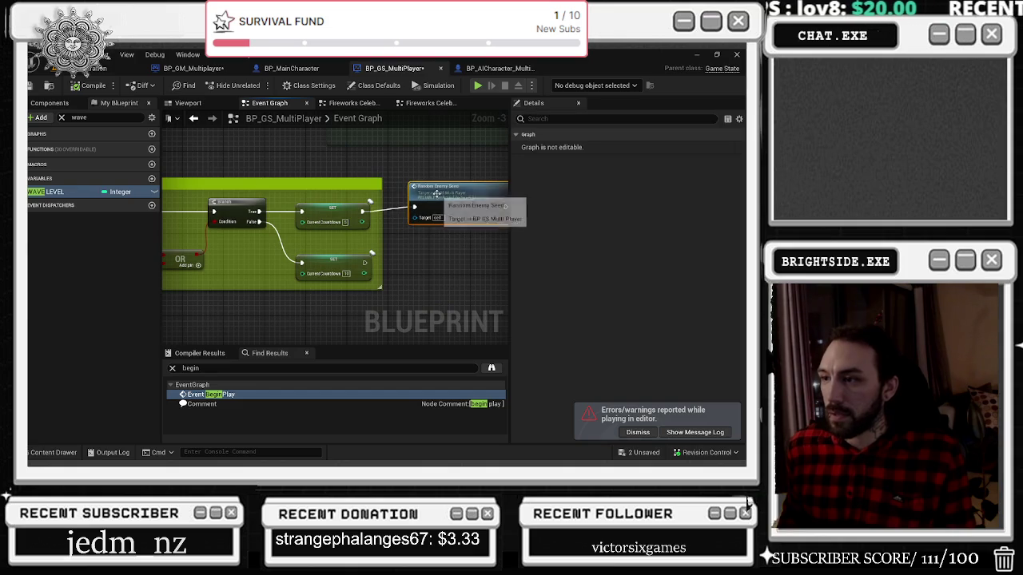
pyautogui.scroll(-4, 262, 199)
pyautogui.moveTo(432, 207)
pyautogui.mouseDown()
pyautogui.moveTo(304, 207)
pyautogui.moveTo(406, 207)
pyautogui.mouseUp()
pyautogui.scroll(3, 304, 207)
pyautogui.scroll(1, 286, 203)
# Step: Paste a Delay node before Random Enemy Seed, wire it in, and set Duration to 10
pyautogui.hotkey('ctrl', 'v')
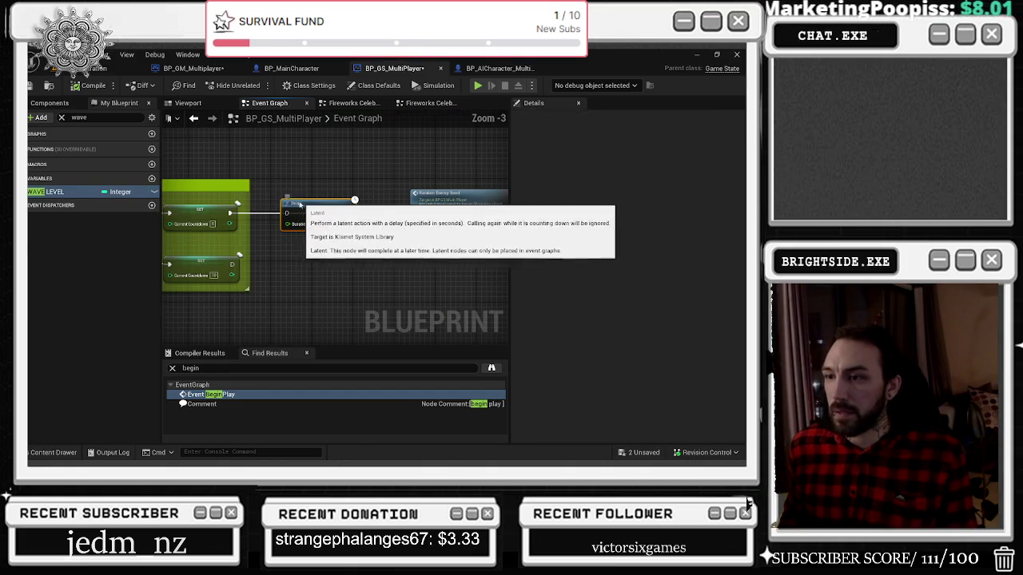
pyautogui.moveTo(274, 214); pyautogui.dragTo(281, 214)
pyautogui.moveTo(343, 213); pyautogui.dragTo(392, 217)
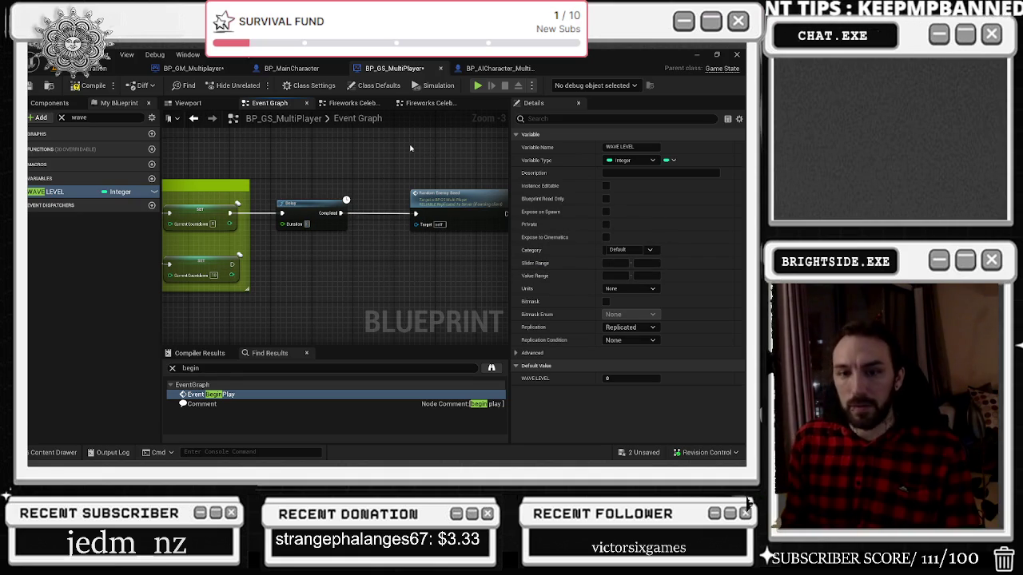
pyautogui.write('10')
pyautogui.press('Return')
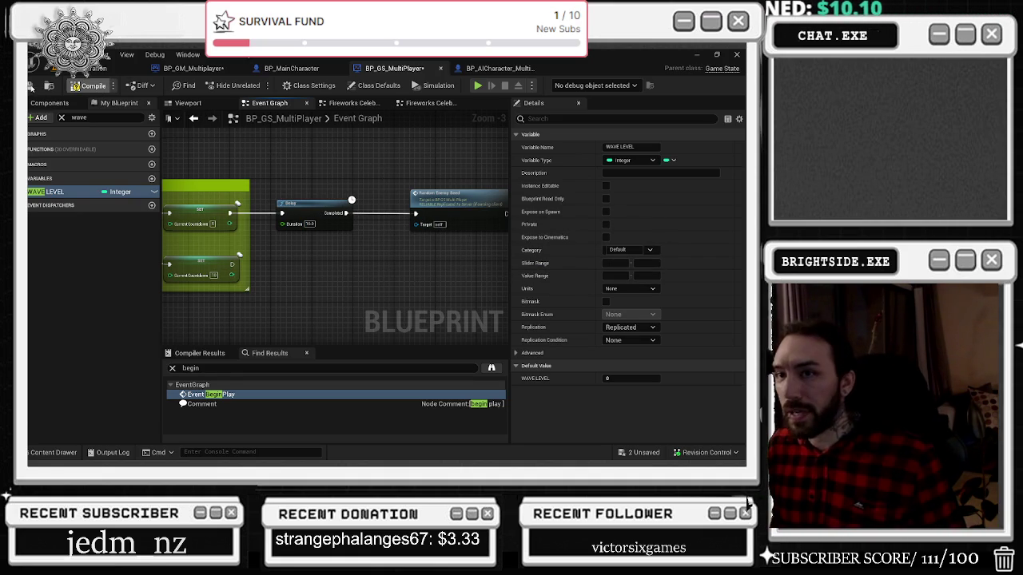
# Step: Compile, save both modified blueprints, and start a play test of the level
pyautogui.click(89, 85)
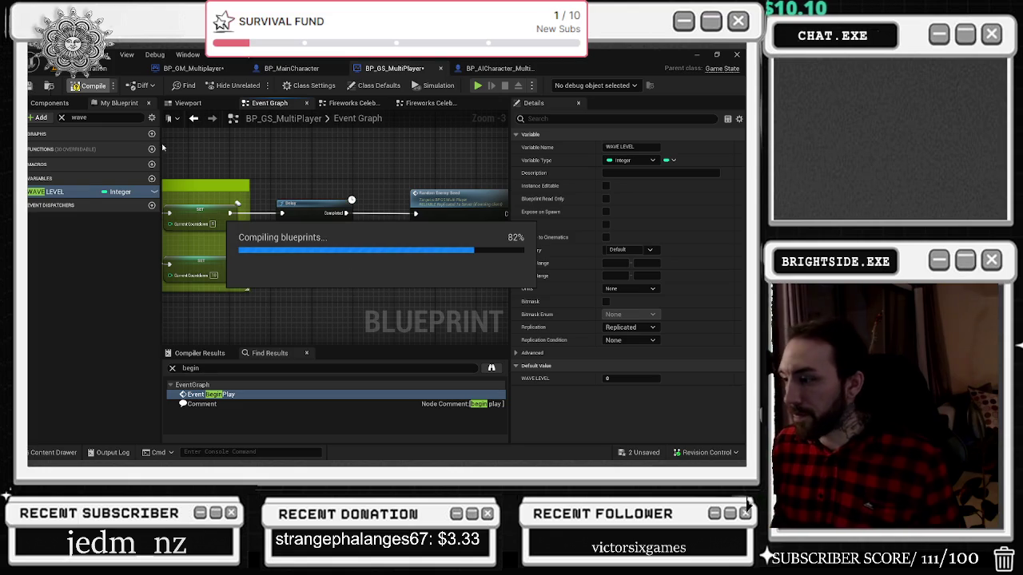
pyautogui.click(640, 453)
pyautogui.click(450, 363)
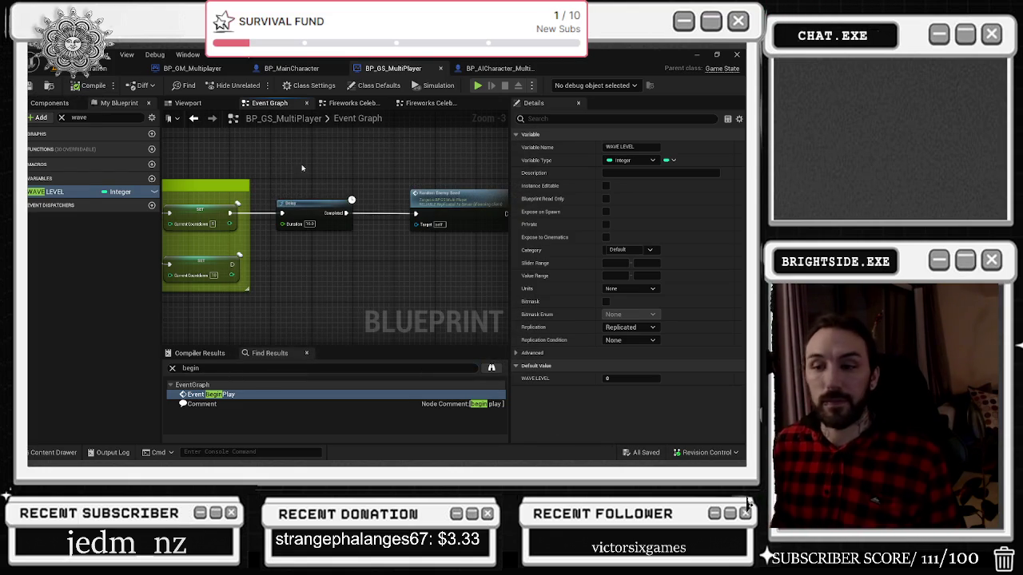
pyautogui.click(94, 68)
pyautogui.hotkey('ctrl', 's')
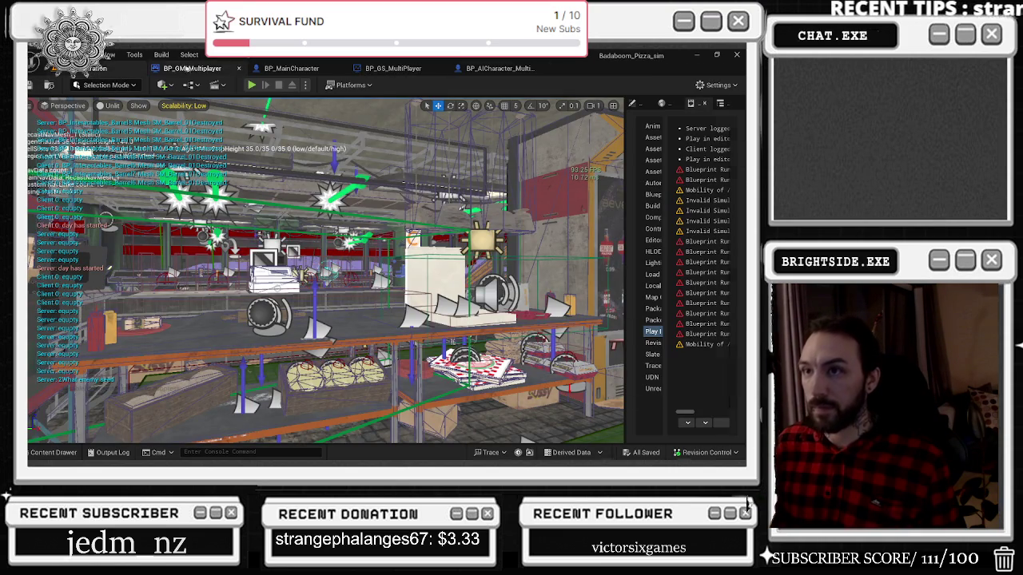
# Step: Go through BP_GM_Multiplayer and BP_MainCharacter to BP_AICharacter_Multiplayer and show its Components
pyautogui.click(185, 70)
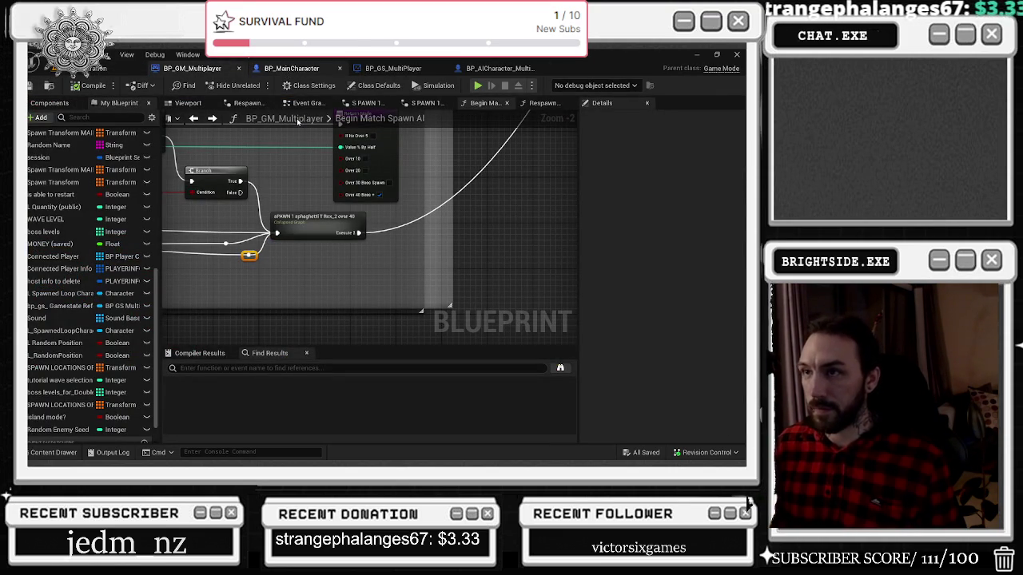
pyautogui.click(292, 68)
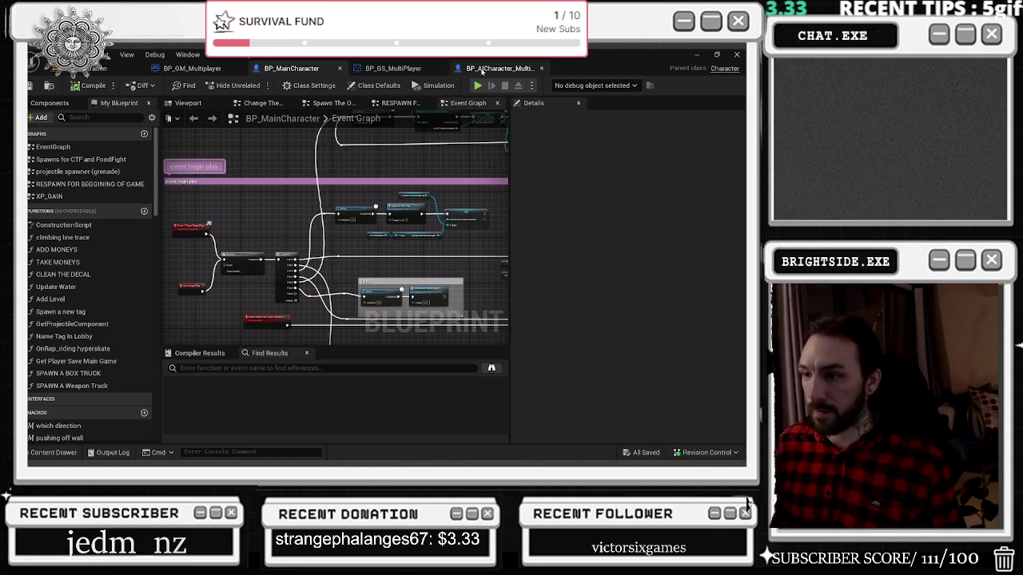
pyautogui.click(482, 70)
pyautogui.click(83, 105)
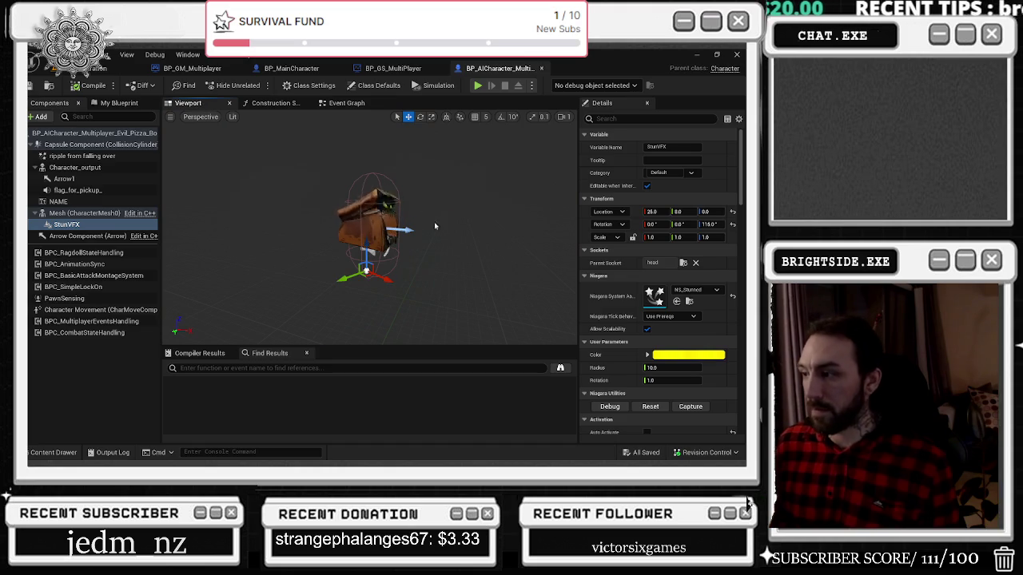
# Step: Inspect the flag_for_pickup and ripple from falling over components
pyautogui.click(107, 190)
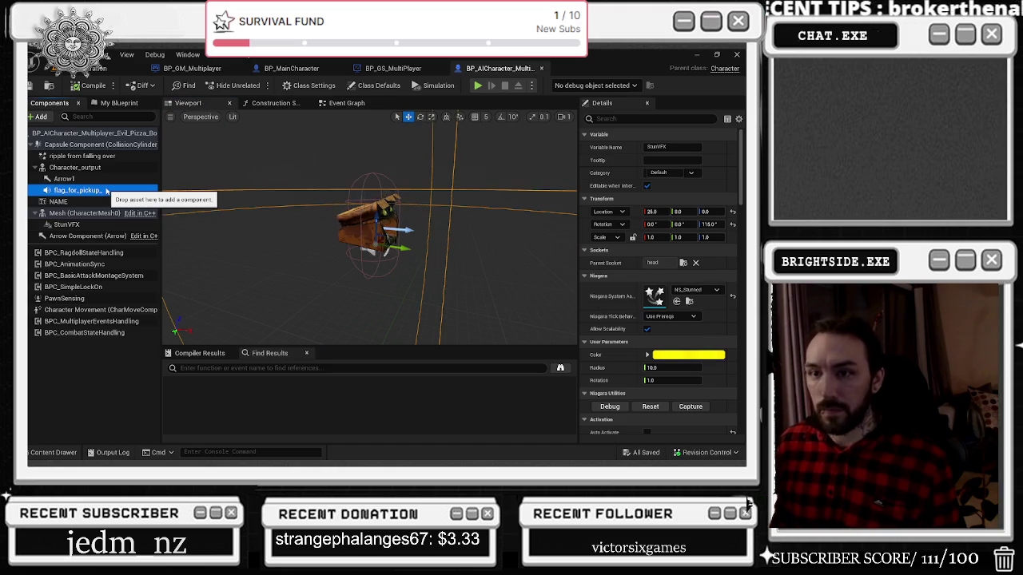
pyautogui.click(84, 156)
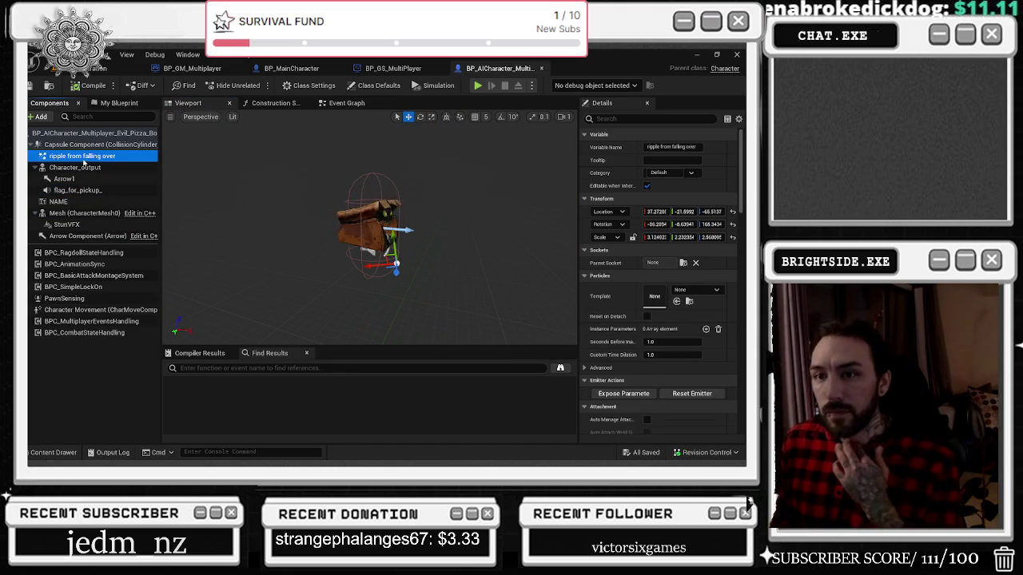
pyautogui.rightClick(90, 158)
pyautogui.moveTo(152, 191)
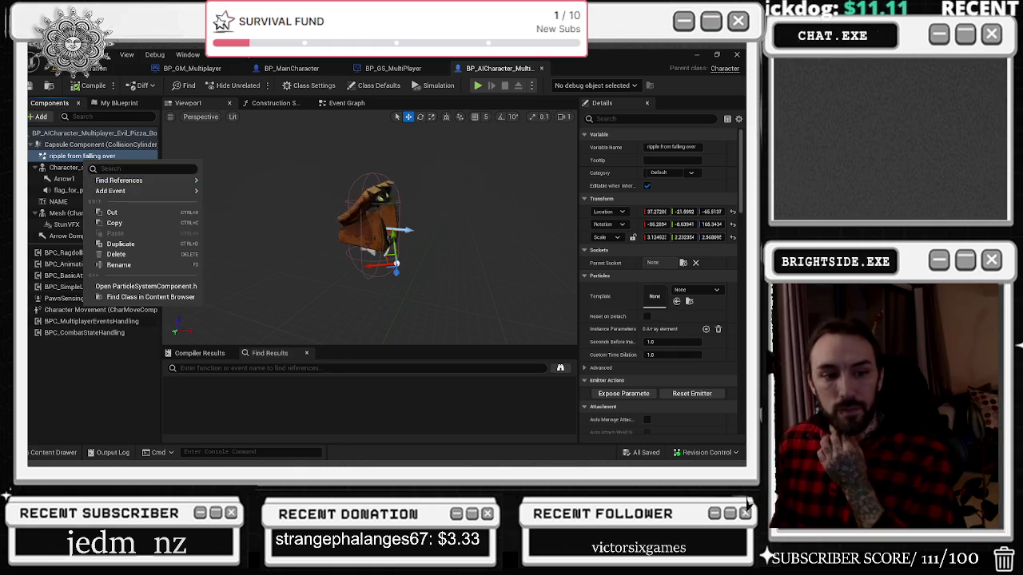
pyautogui.press('Escape')
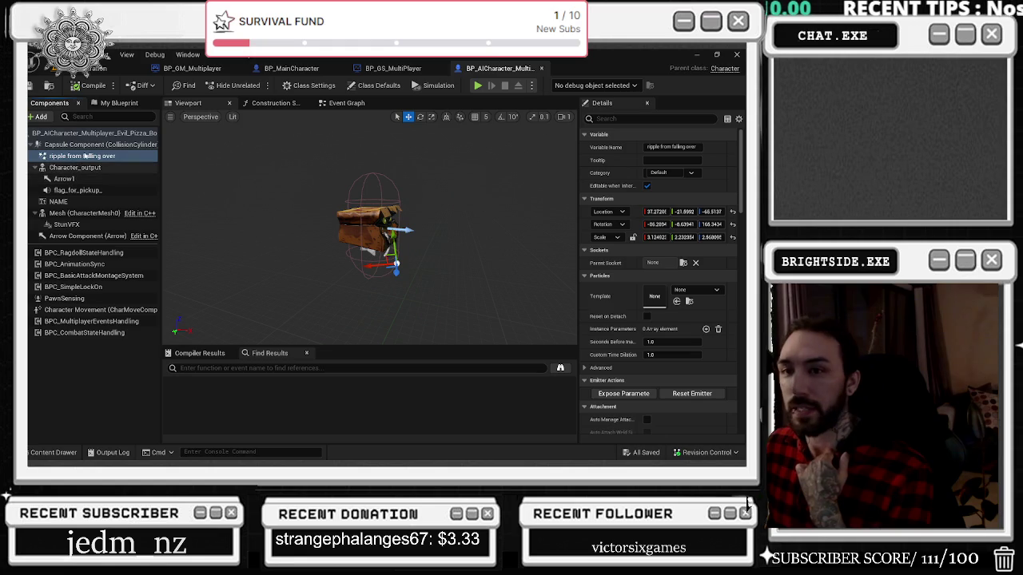
# Step: Find references to ripple from falling over by name and locate its particle template asset
pyautogui.rightClick(87, 156)
pyautogui.moveTo(130, 172)
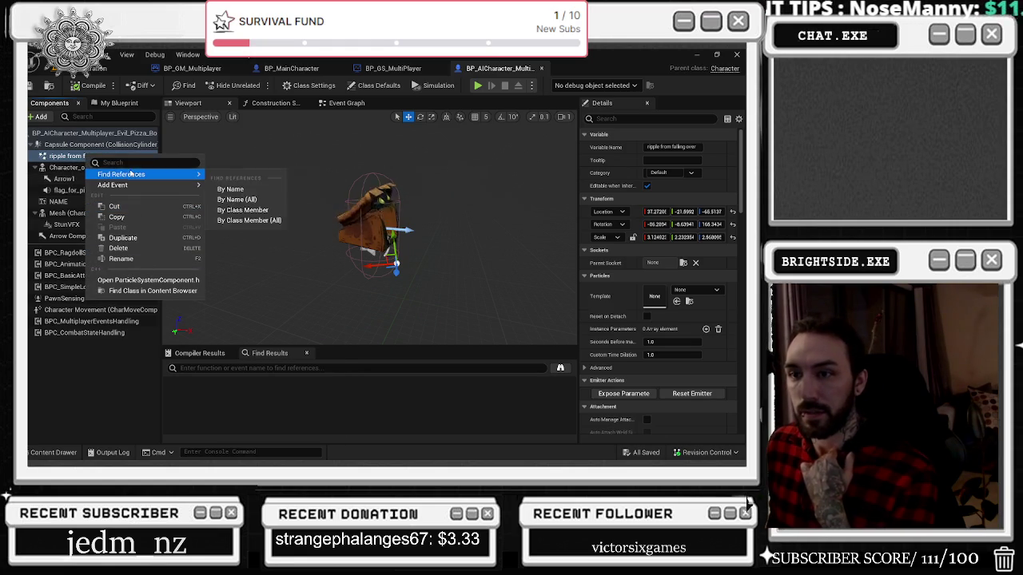
pyautogui.click(232, 189)
pyautogui.doubleClick(226, 394)
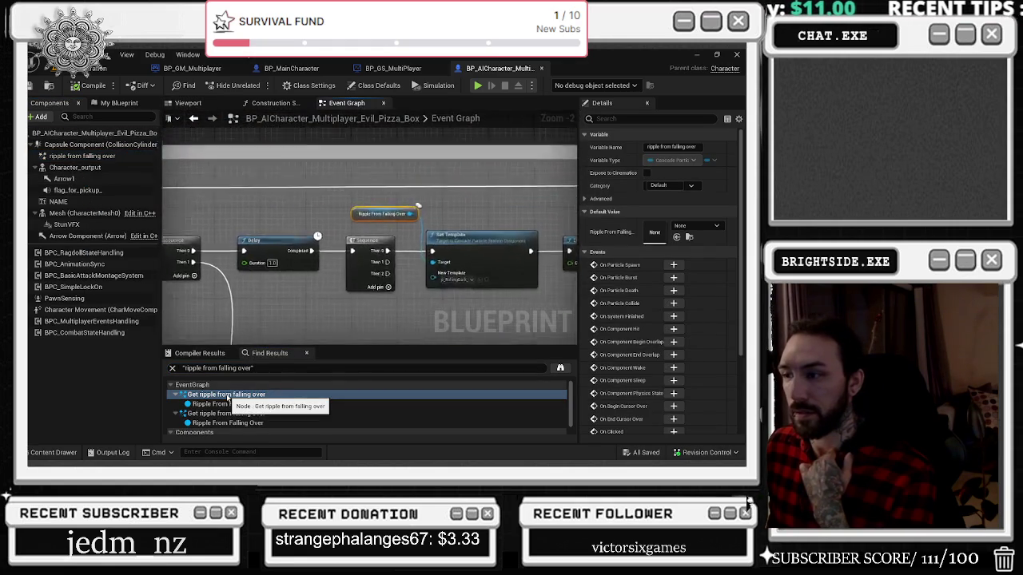
pyautogui.click(444, 282)
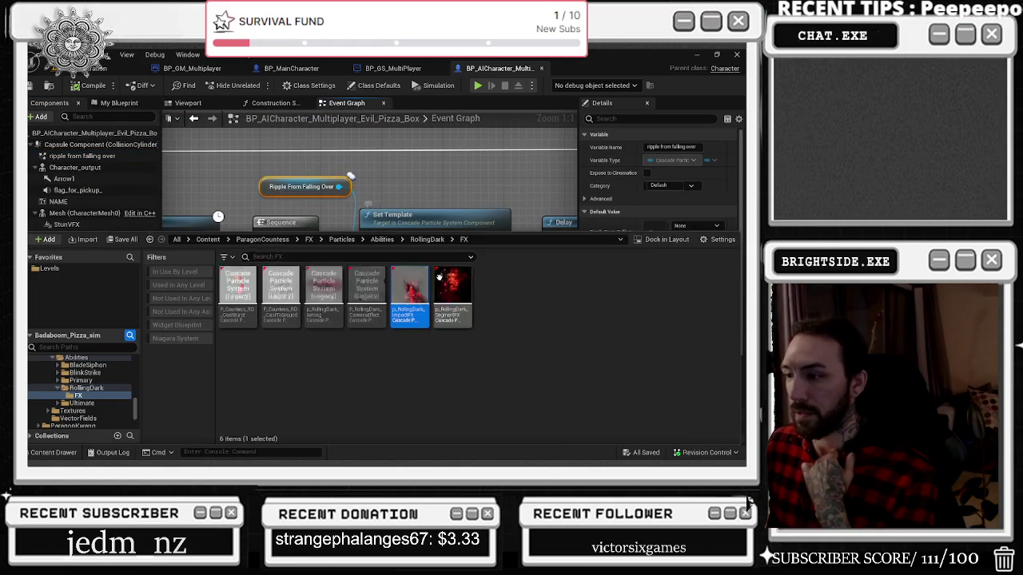
# Step: Open the Dark_Impact particle system in Cascade and review the SmokeImpact and Smoke_SlowerCurl emitters
pyautogui.doubleClick(416, 290)
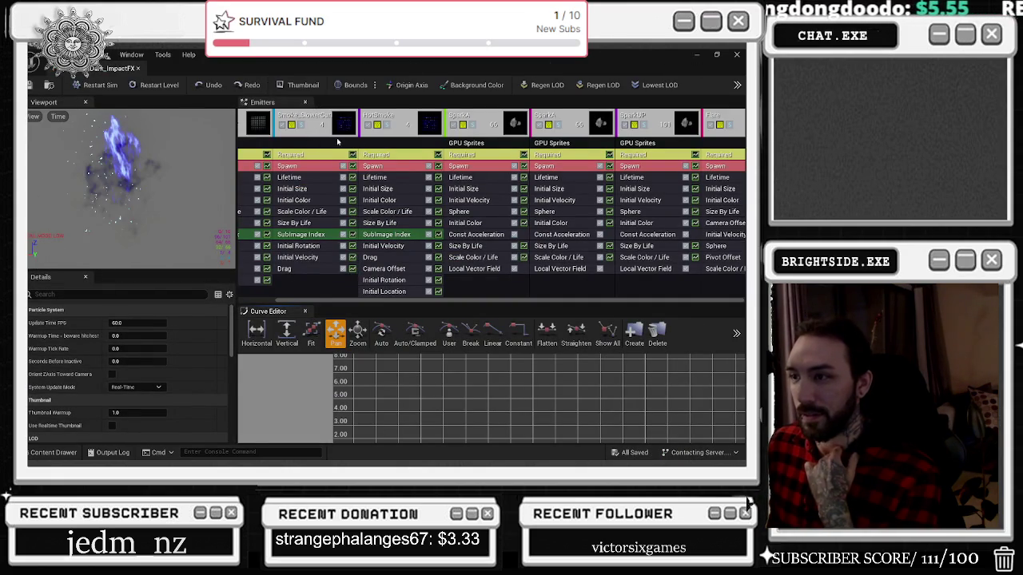
pyautogui.rightClick(307, 145)
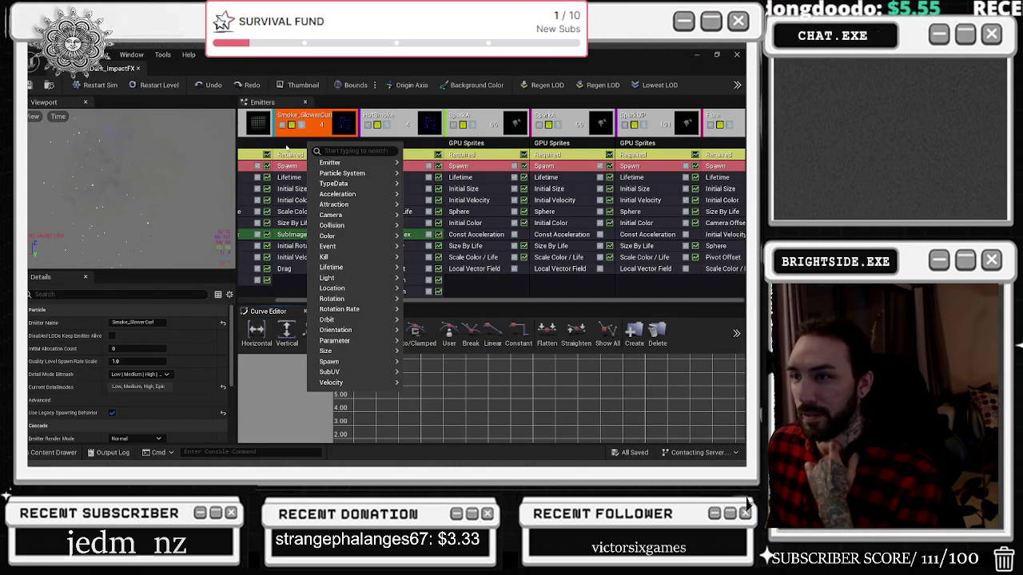
pyautogui.click(242, 138)
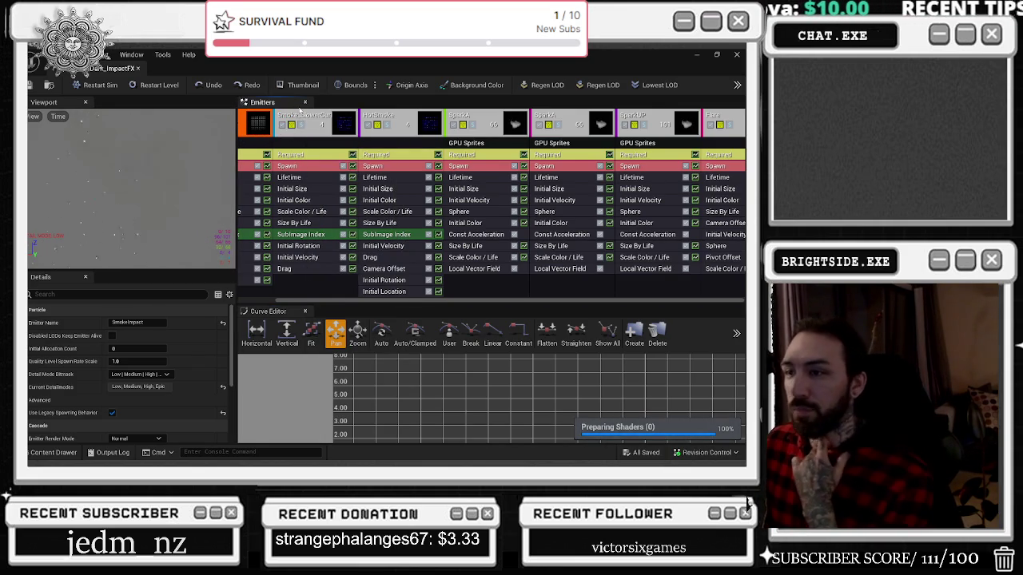
pyautogui.rightClick(304, 145)
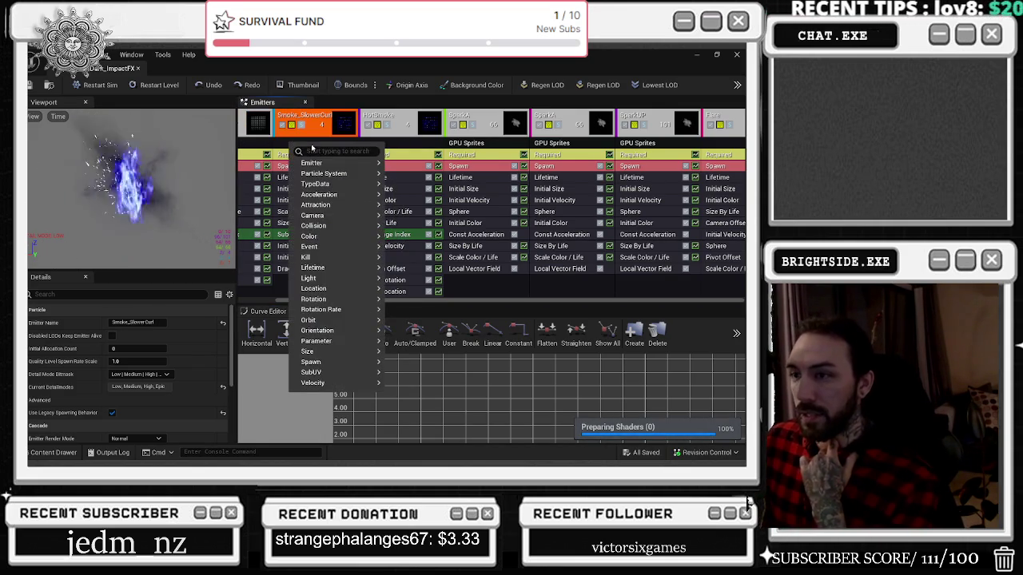
pyautogui.click(261, 148)
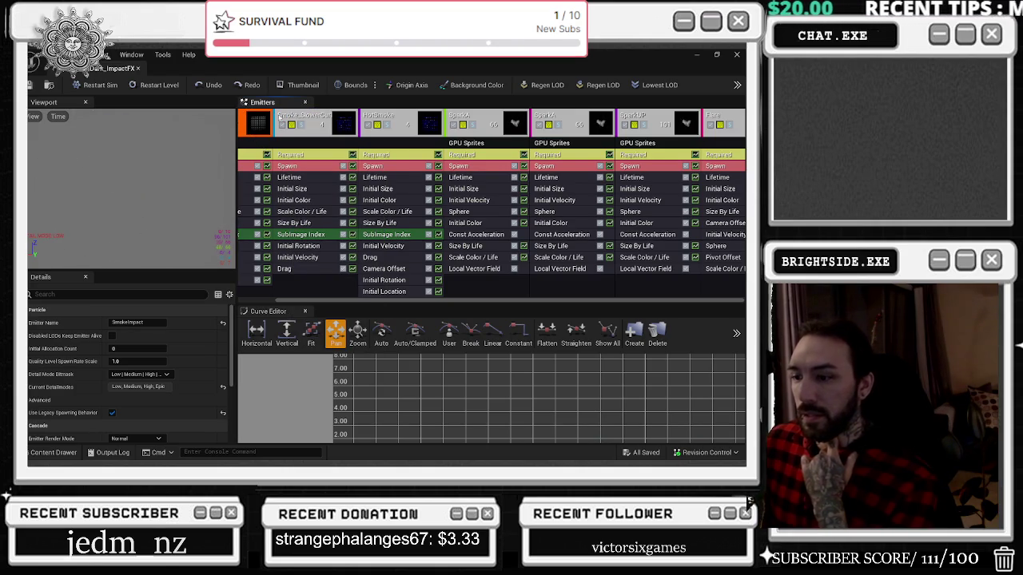
pyautogui.moveTo(330, 303); pyautogui.dragTo(293, 303)
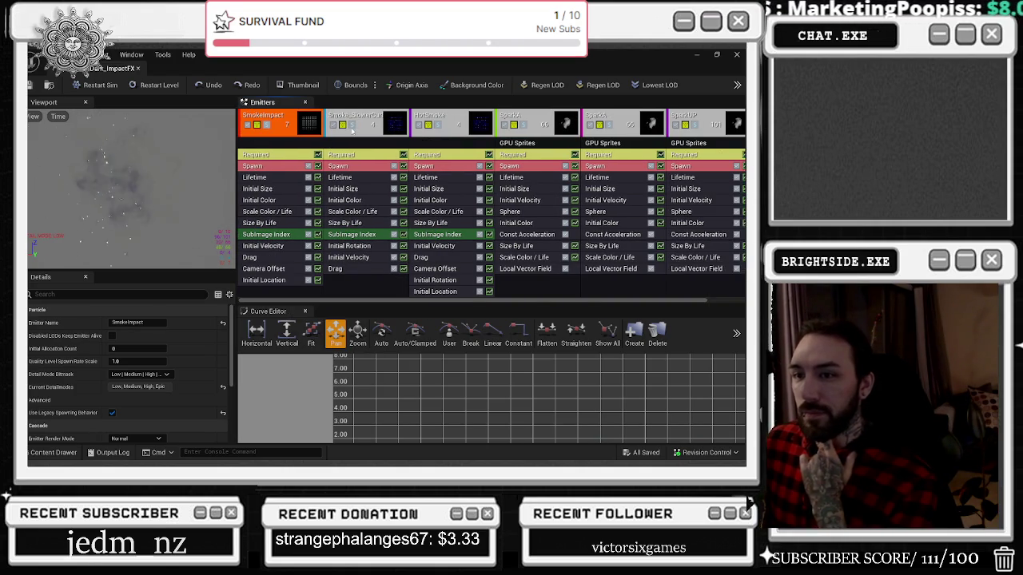
# Step: Preview the HotSmoke and SparkA emitters, toggle HotSmoke off and on, and re-enable SmokeImpact
pyautogui.click(436, 125)
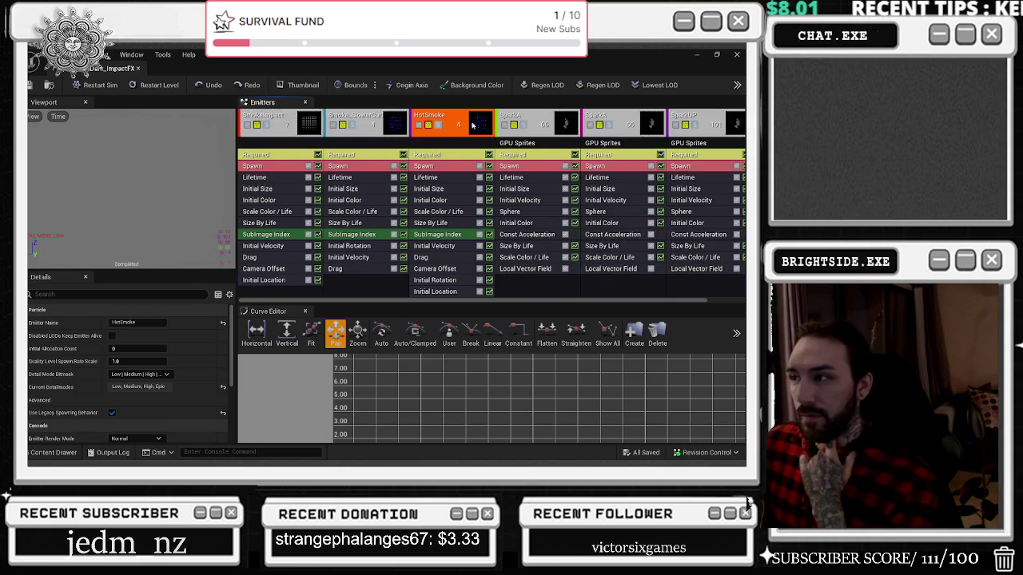
pyautogui.click(524, 126)
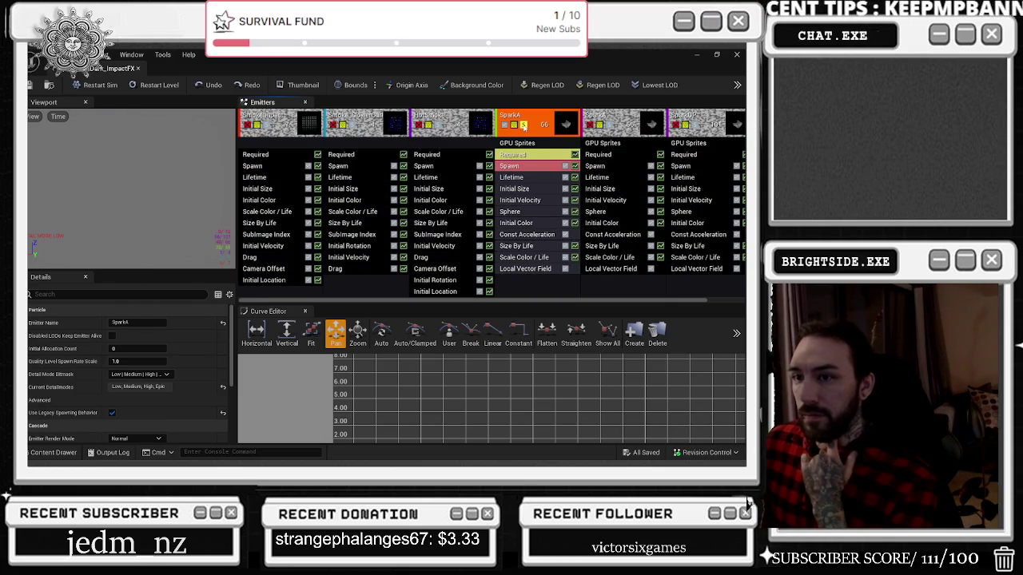
pyautogui.click(523, 126)
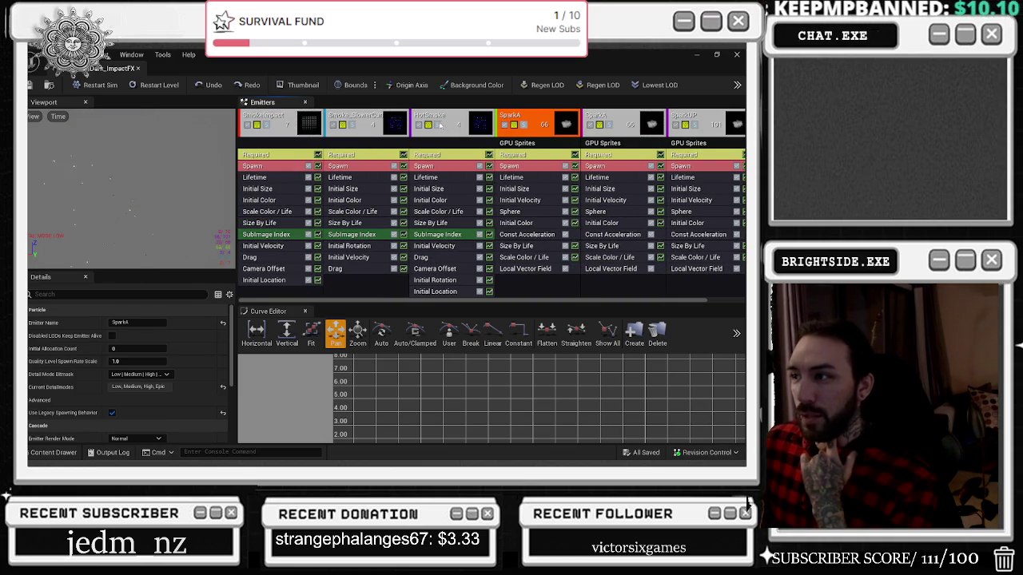
pyautogui.click(417, 125)
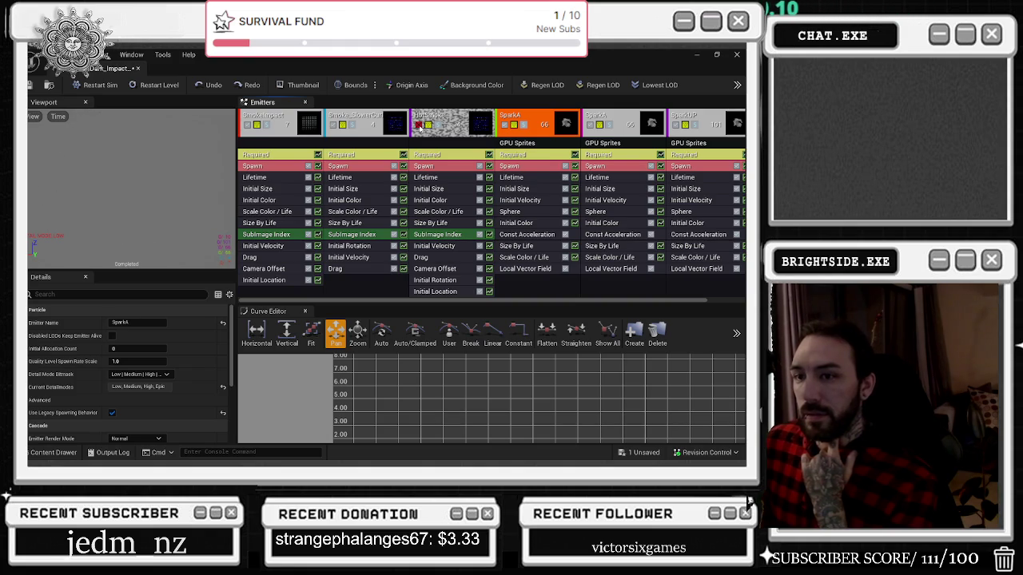
pyautogui.click(418, 125)
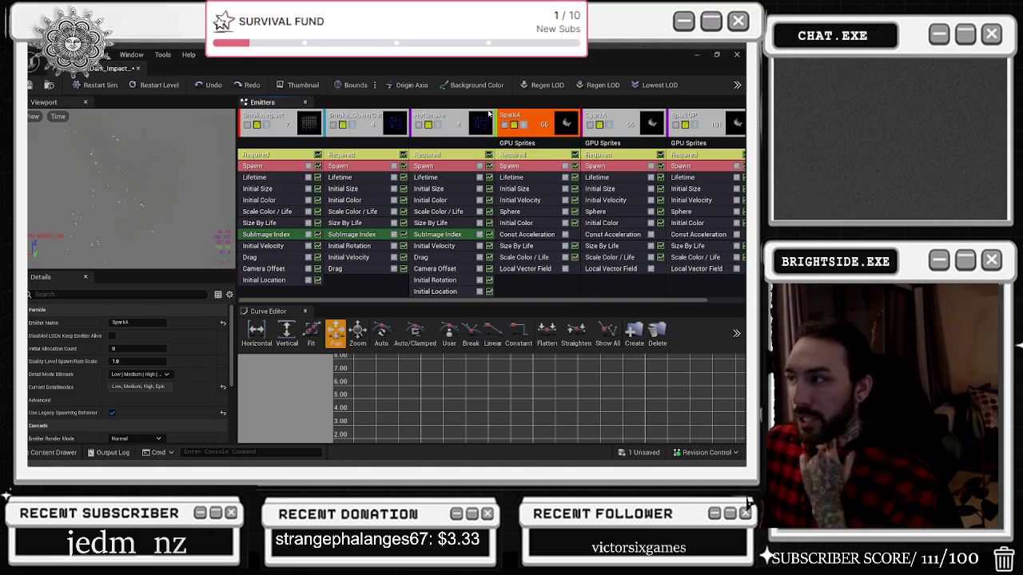
pyautogui.click(620, 121)
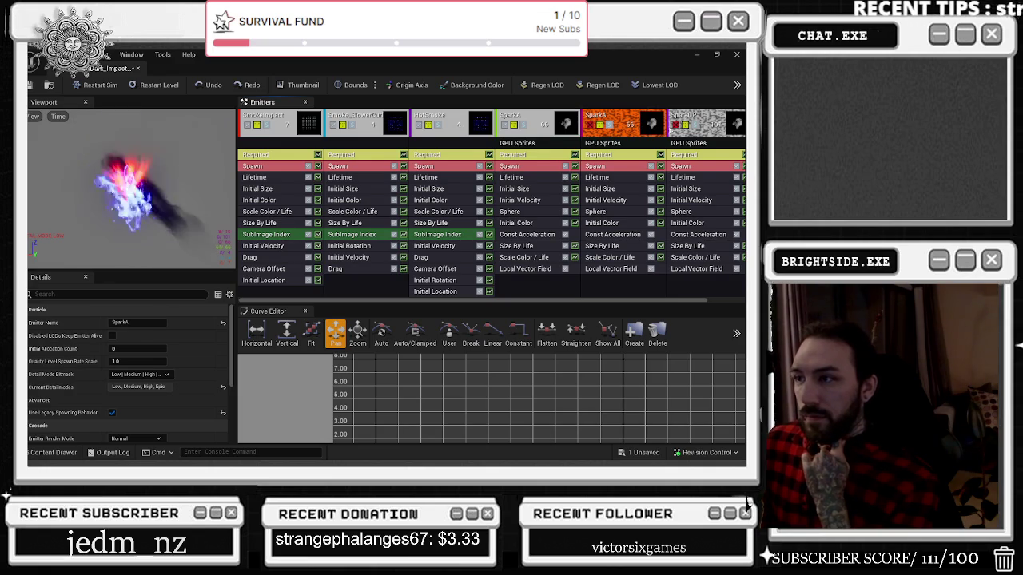
pyautogui.click(256, 125)
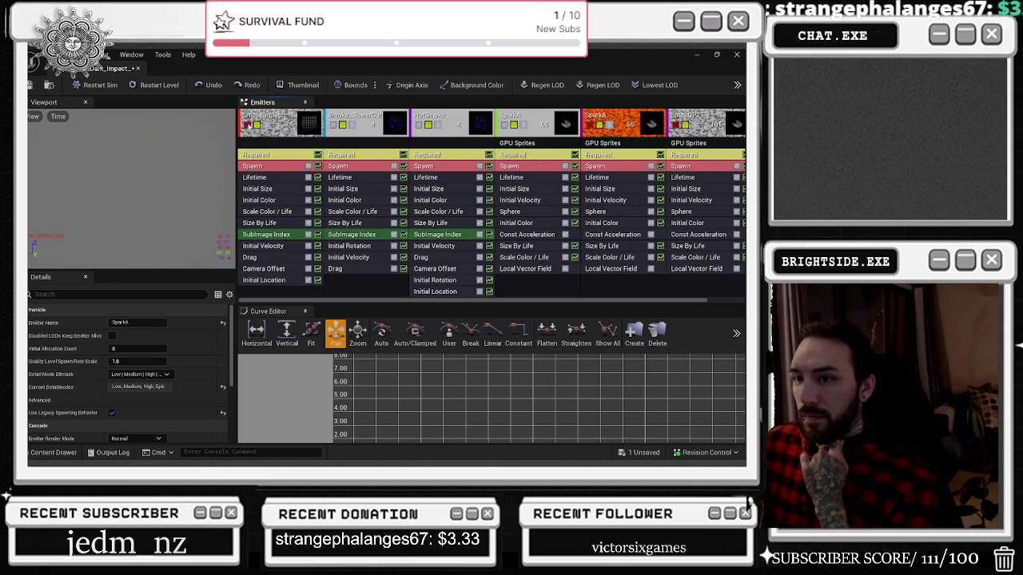